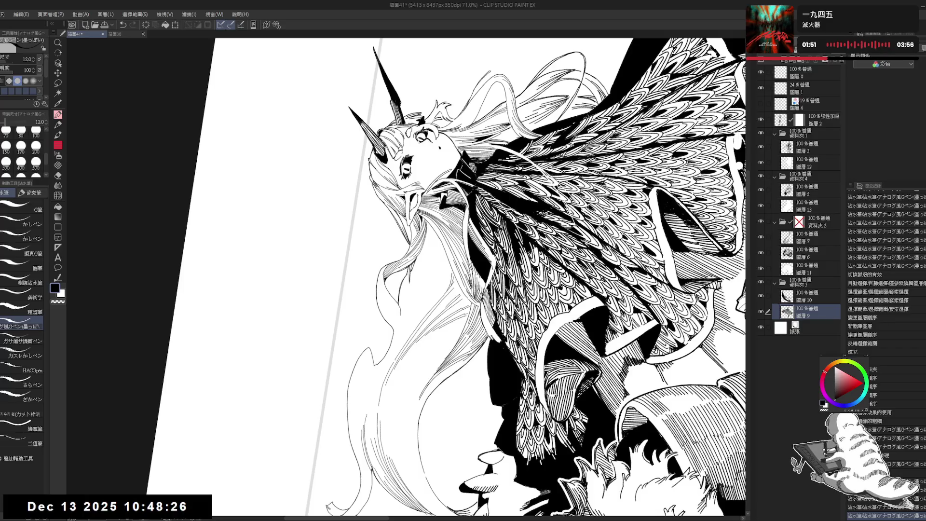
Clear the selection, then touch up one strand of the girl's hair, switching to the eraser for cleanup
key("ctrl+d")
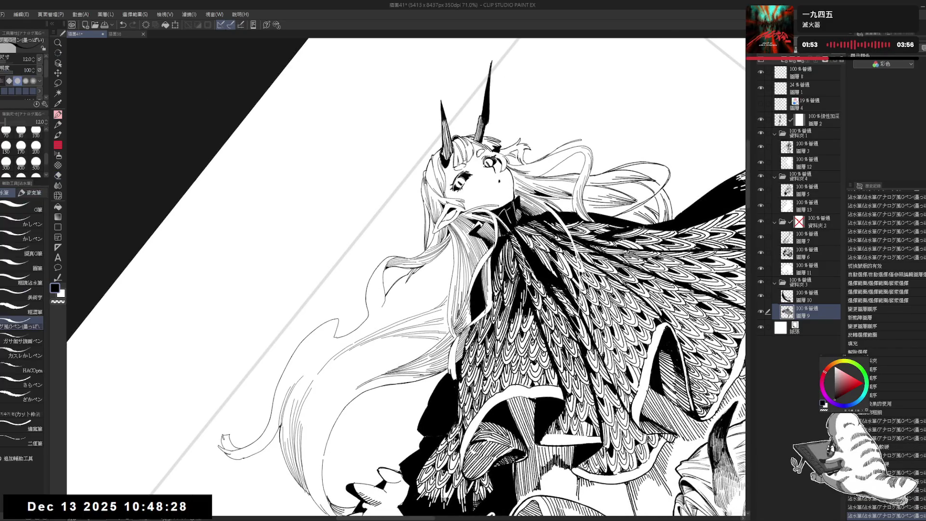
left_click_drag(384, 278, 388, 297)
key("ctrl+z")
key("e")
key("p")
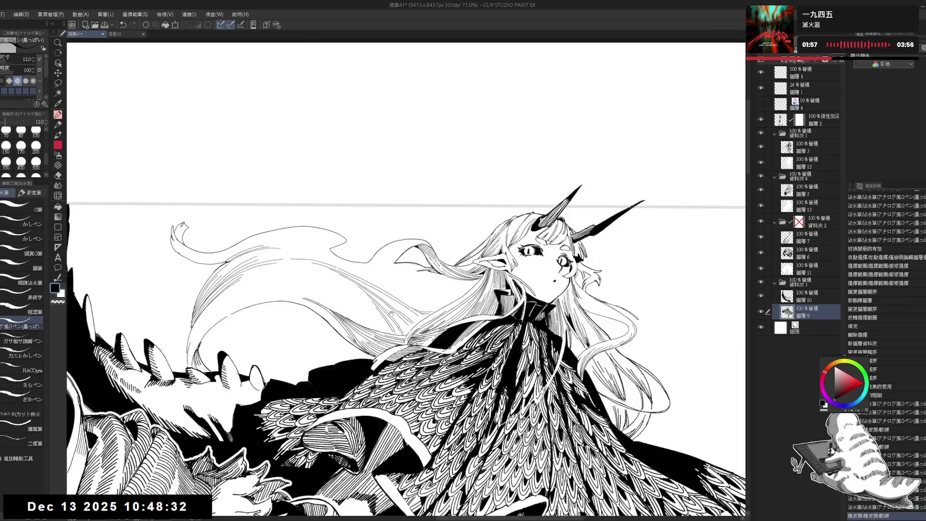
key("e")
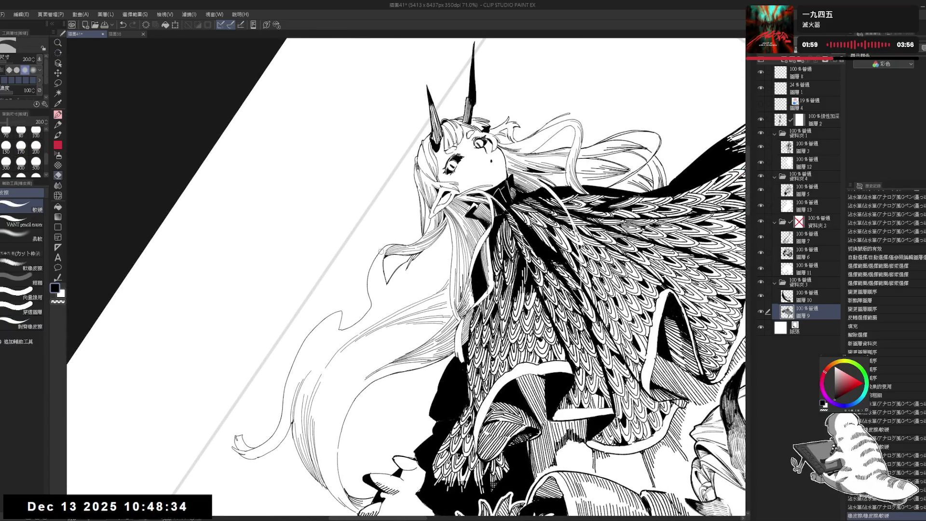
key("p")
left_click_drag(381, 252, 371, 279)
key("e")
key("p")
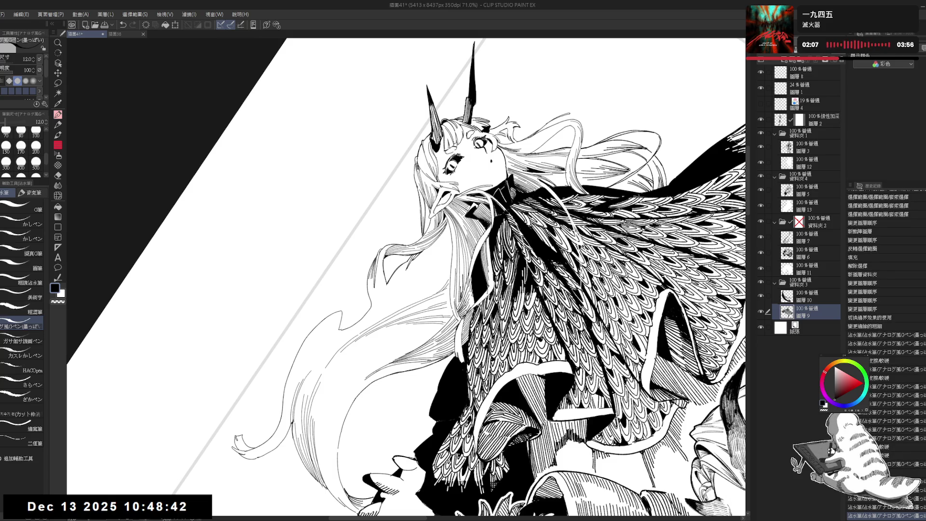
Rotate the canvas and ink several more fine strands into the girl's hair, then reframe her
key("r")
mouse_move(531, 193)
left_mouse_down()
mouse_move(579, 290)
mouse_move(569, 232)
left_mouse_up()
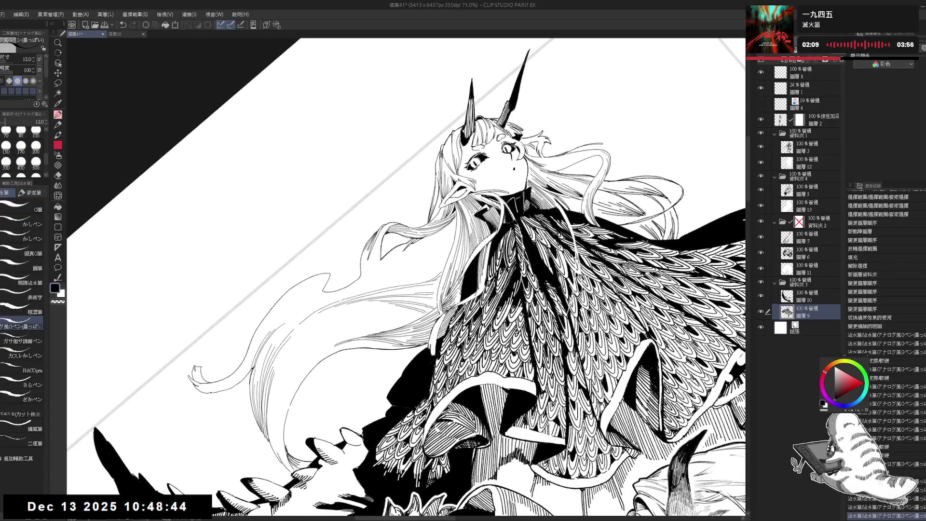
left_click_drag(362, 256, 362, 271)
left_click_drag(530, 193, 482, 145)
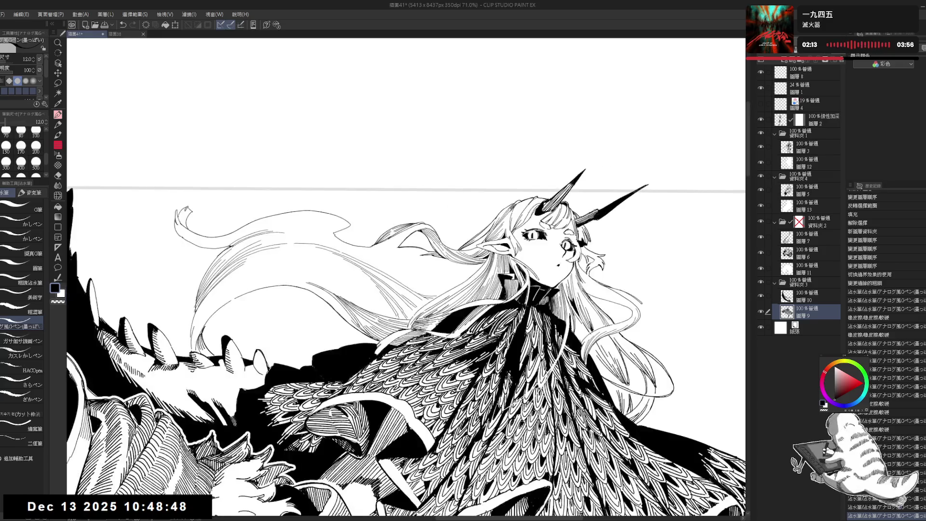
scroll(384, 186, "down", 2)
left_click_drag(428, 199, 435, 200)
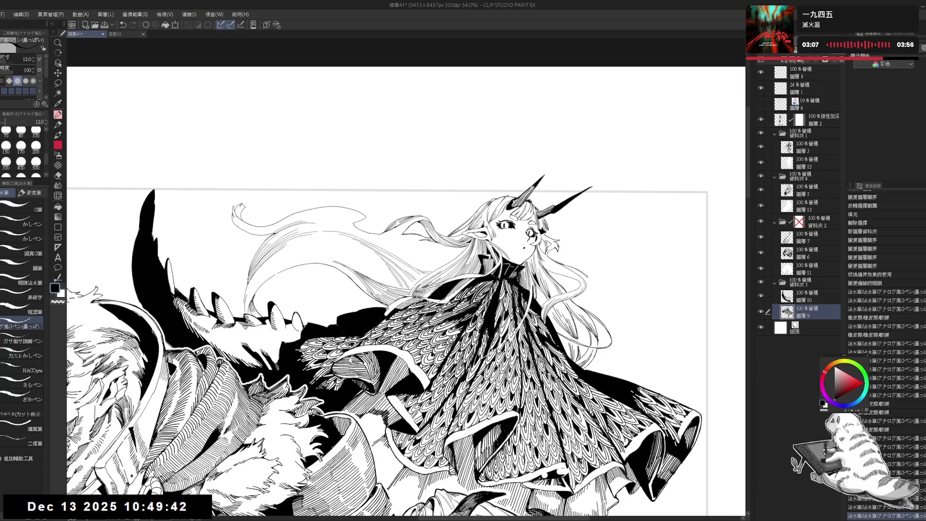
Zoom in, tilt the canvas diagonally, and ink a short strand near the hair, redrawing a bad one
scroll(407, 294, "up", 1)
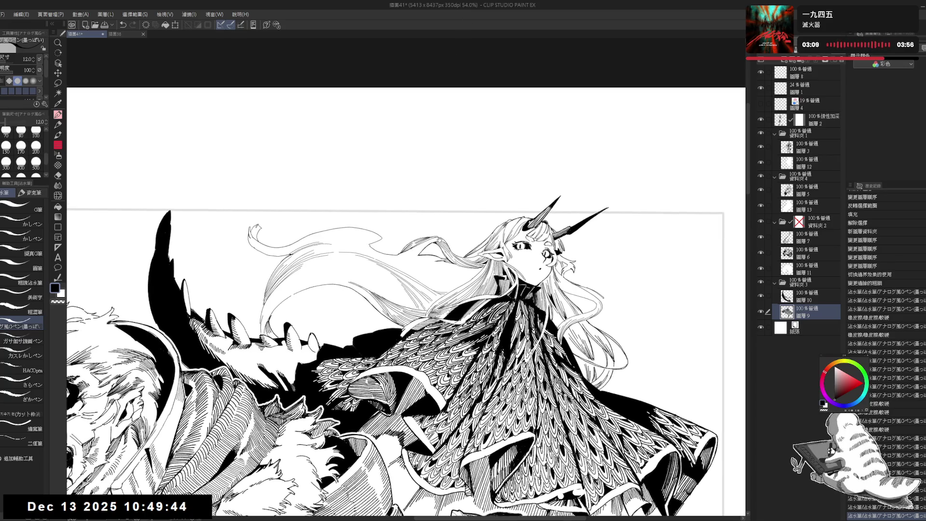
scroll(406, 293, "up", 1)
scroll(377, 242, "up", 2)
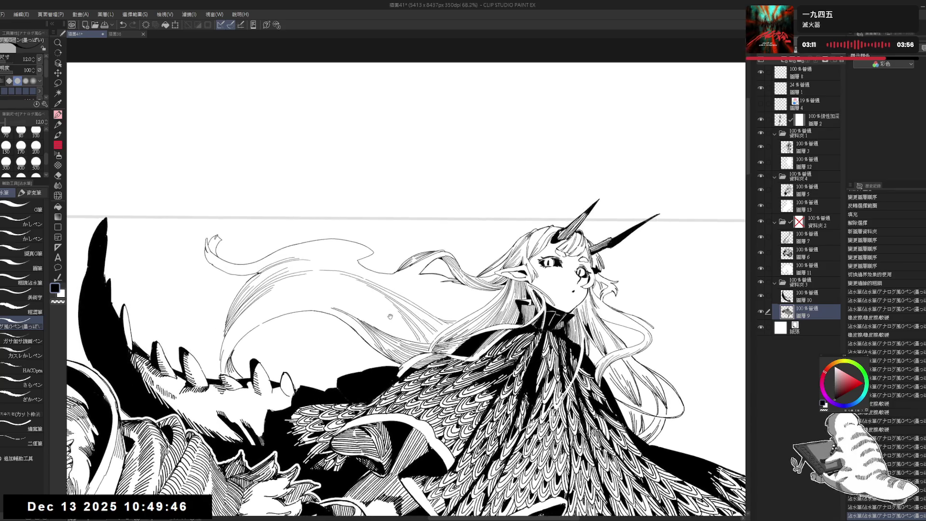
mouse_move(390, 316)
left_mouse_down()
mouse_move(417, 317)
mouse_move(402, 319)
left_mouse_up()
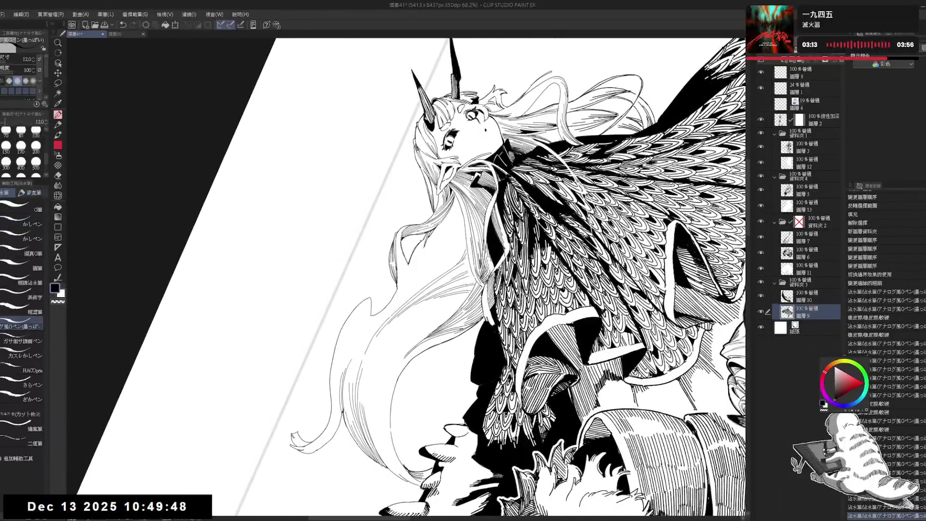
left_click_drag(421, 241, 414, 265)
key("ctrl+z")
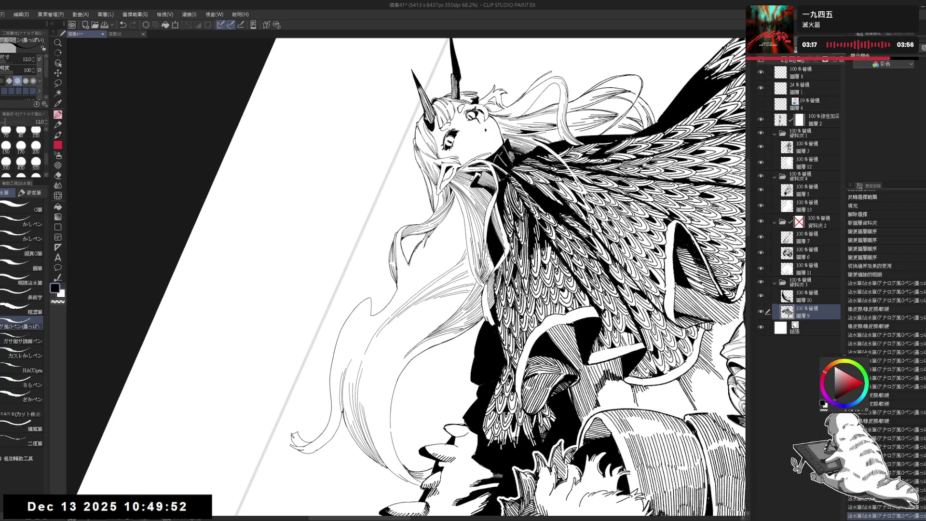
left_click_drag(418, 243, 414, 258)
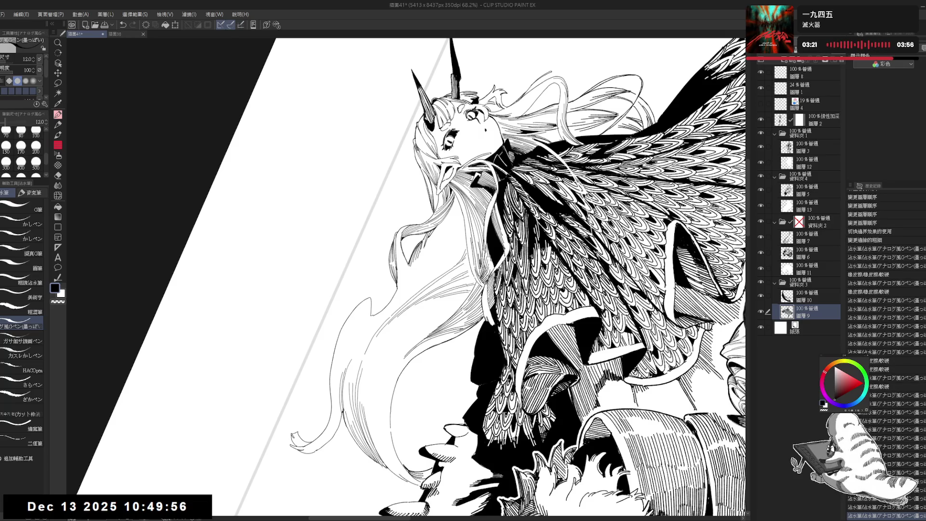
Darken one hair strand, then turn the canvas back to level
key("r")
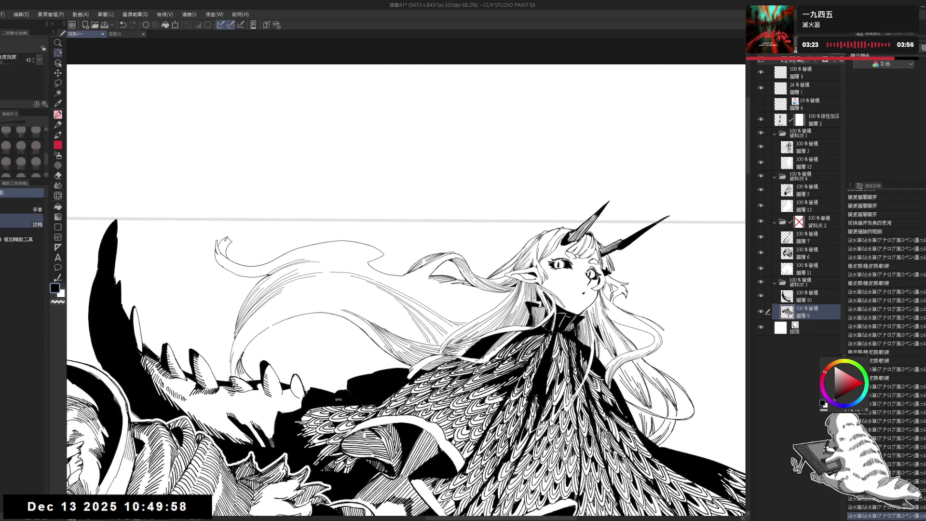
left_click_drag(406, 289, 367, 251)
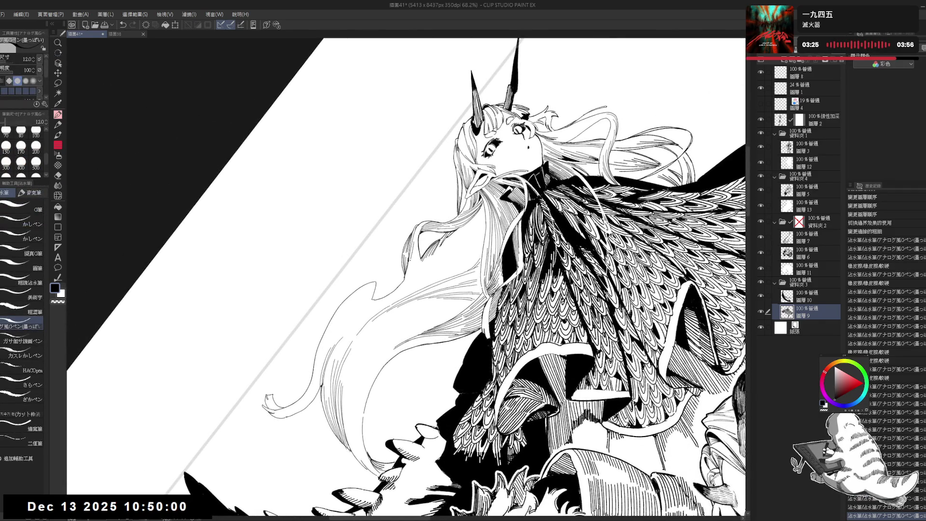
left_click_drag(182, 502, 186, 510)
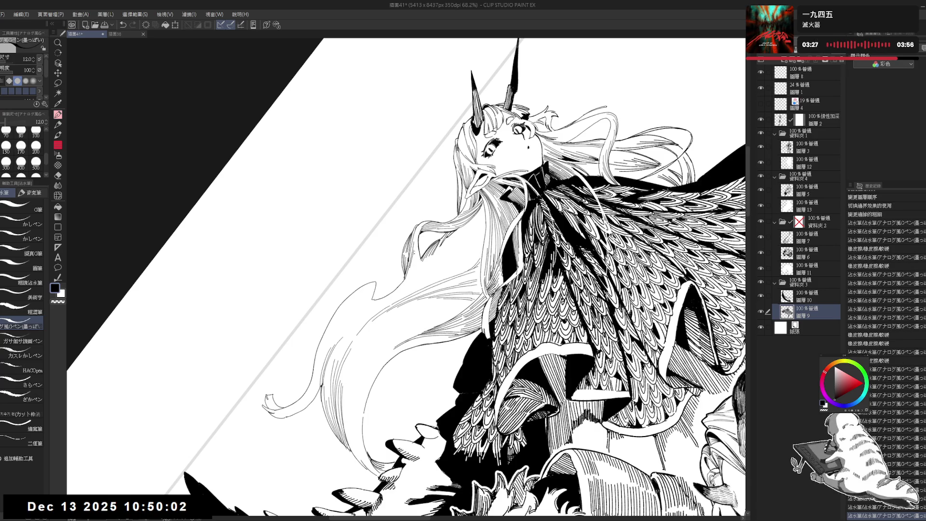
left_click_drag(412, 255, 414, 267)
left_click_drag(182, 502, 185, 510)
key("r")
left_click_drag(386, 270, 429, 283)
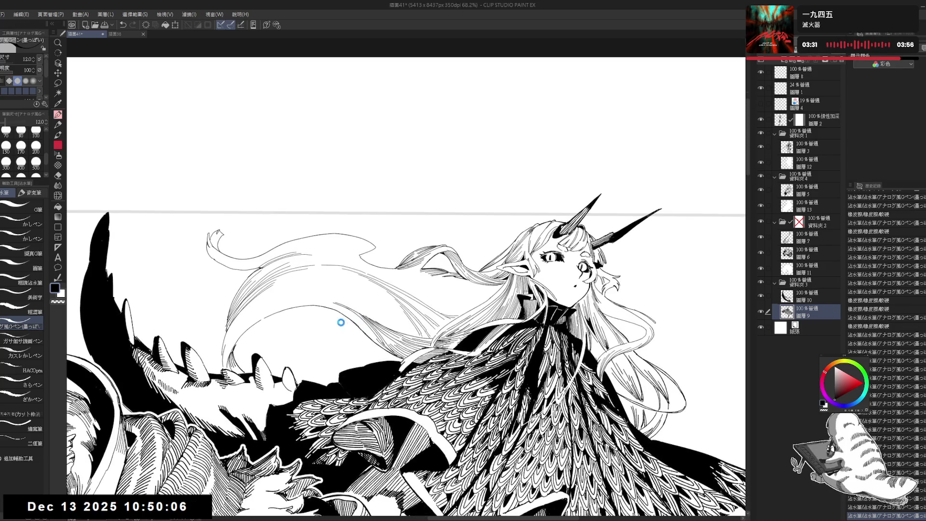
left_click_drag(342, 323, 541, 325)
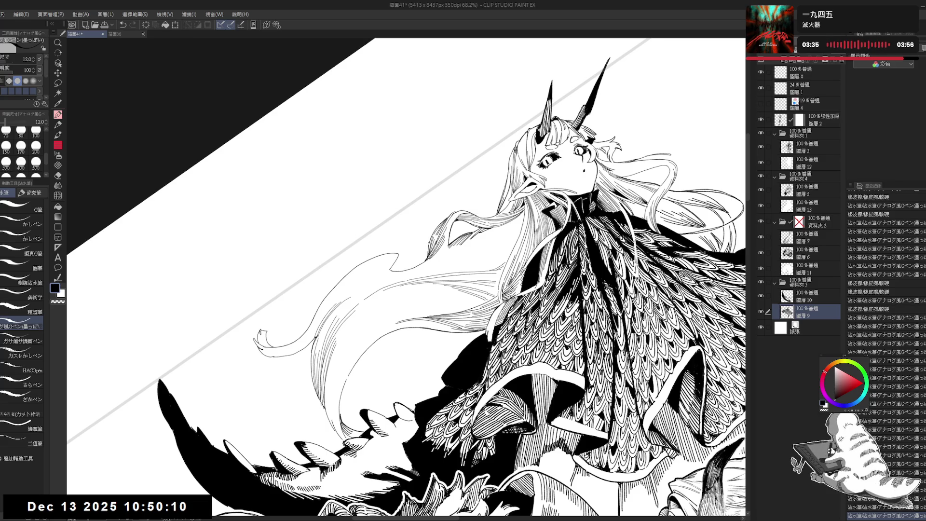
key("ctrl+shift+r")
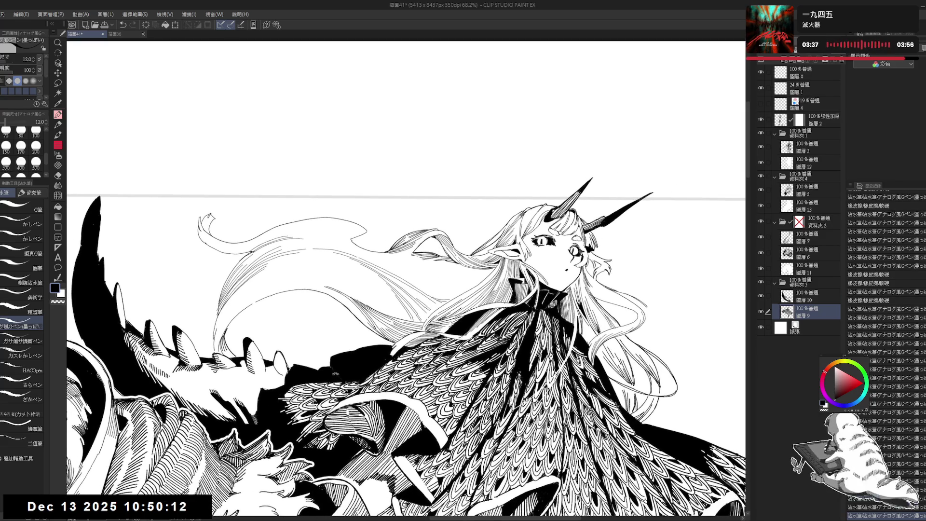
Ink short strands on the hair, undoing the failed ones and erasing leftover ink
key("e")
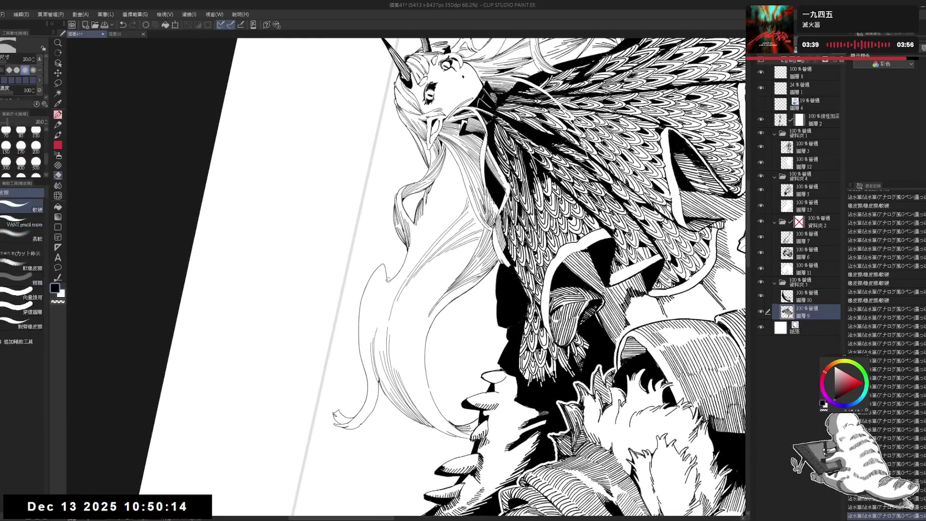
left_click(388, 280)
key("p")
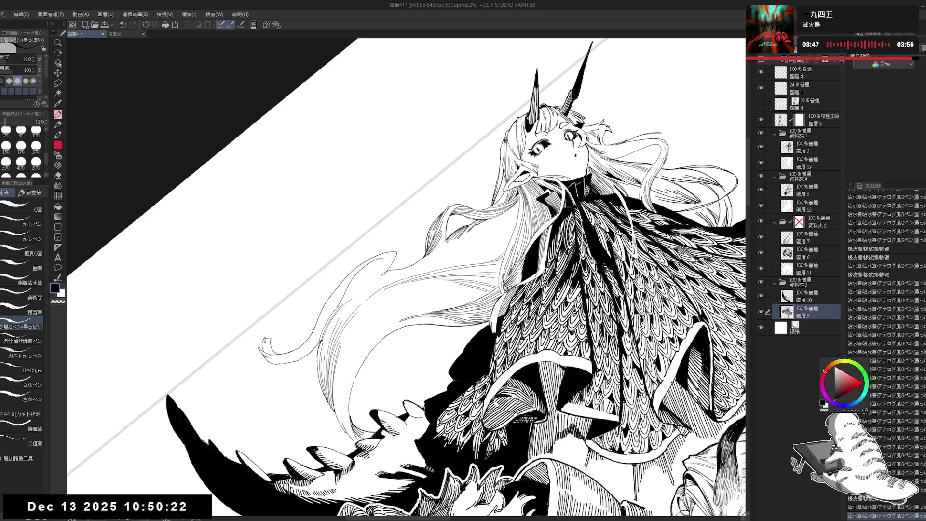
key("ctrl+z")
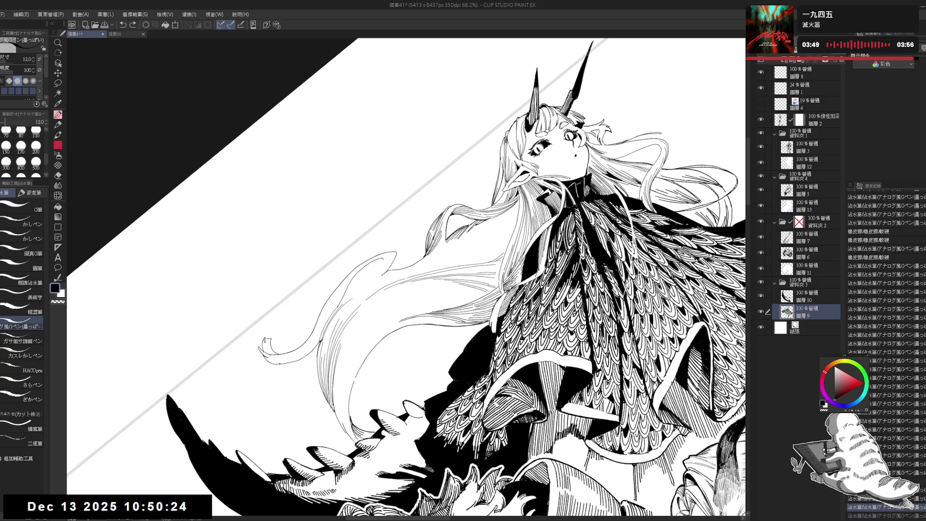
key("ctrl+y")
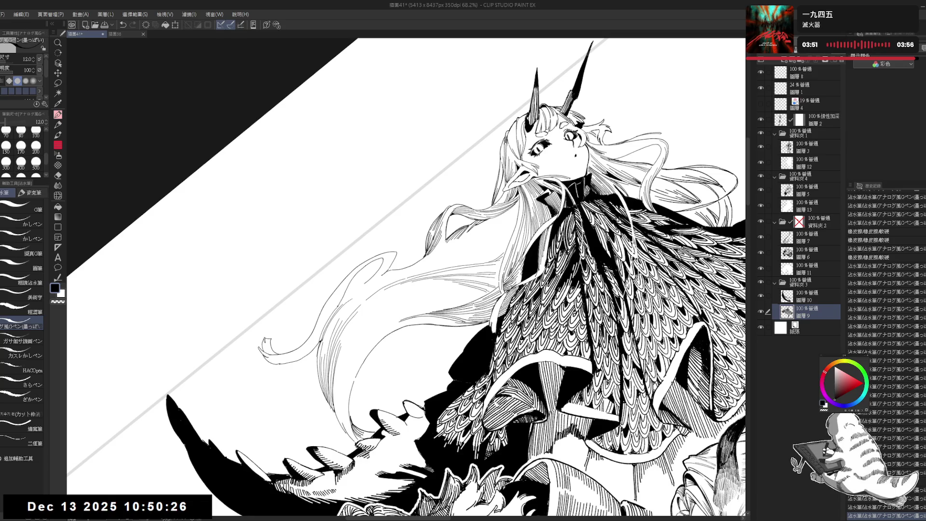
left_click_drag(380, 258, 387, 271)
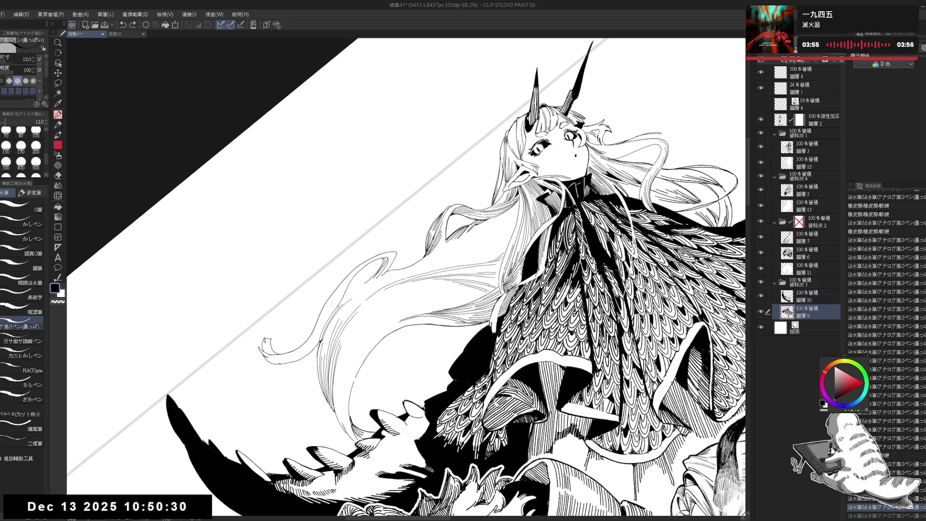
key("ctrl+z")
key("ctrl+z")
key("e")
mouse_move(379, 276)
left_mouse_down()
mouse_move(384, 263)
mouse_move(384, 273)
left_mouse_up()
key("p")
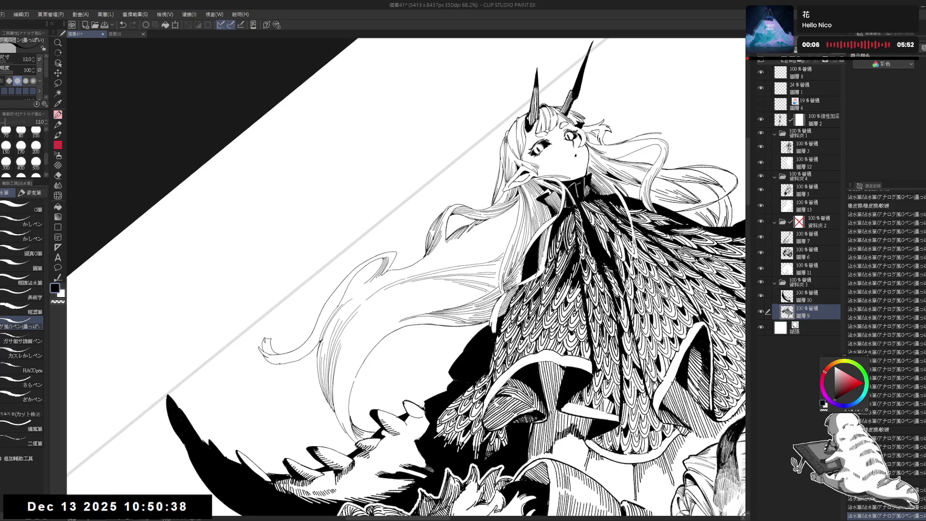
scroll(385, 209, "down", 1)
Flip the canvas to check the drawing, then reframe and ink a strand along the hair outline
key("h")
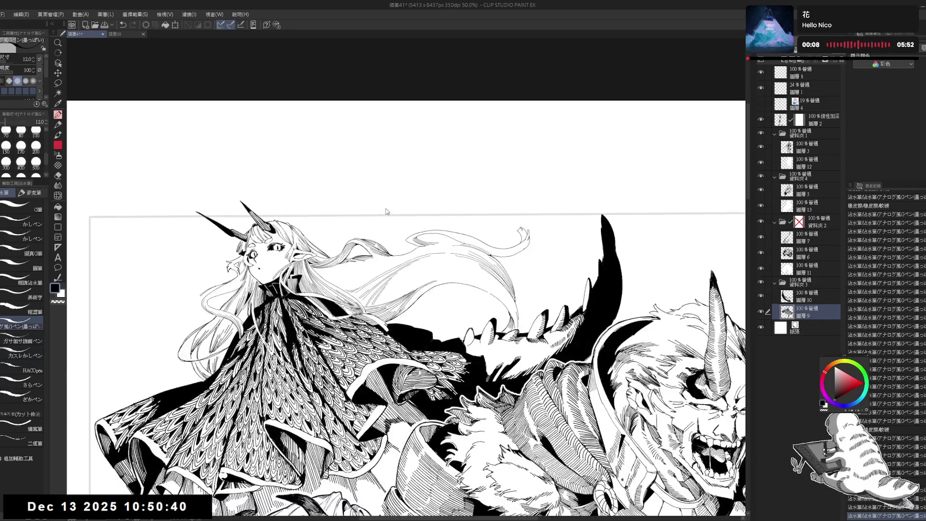
key("h")
left_click_drag(413, 283, 413, 263)
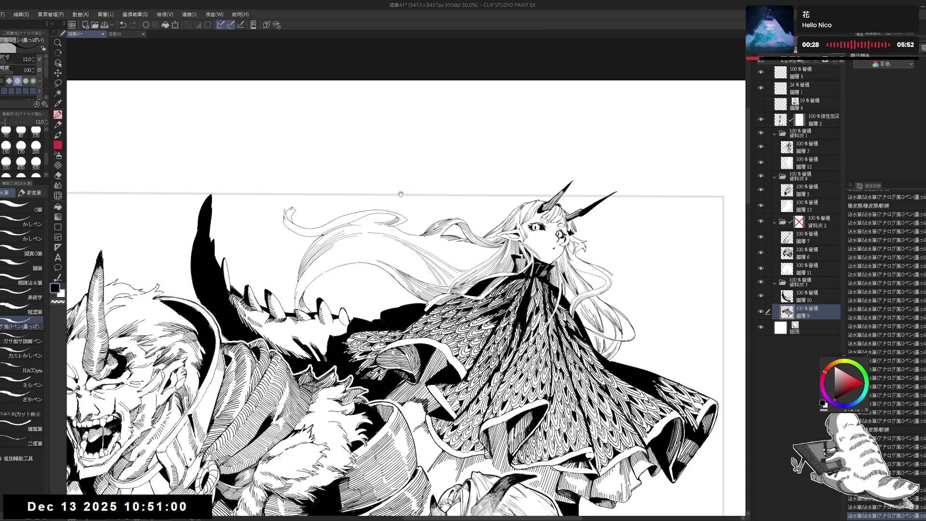
mouse_move(527, 58)
left_mouse_down()
mouse_move(482, 96)
mouse_move(348, 313)
left_mouse_up()
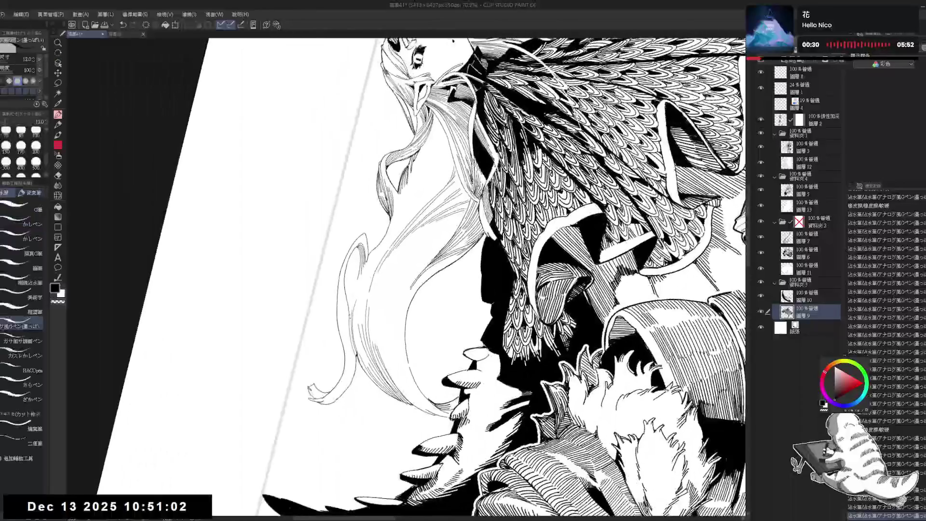
key("e")
key("p")
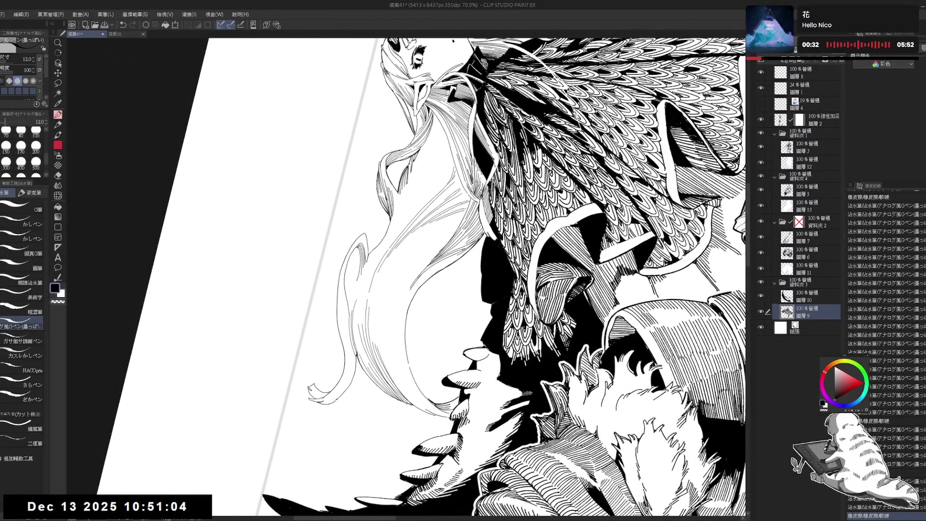
left_click_drag(357, 281, 354, 294)
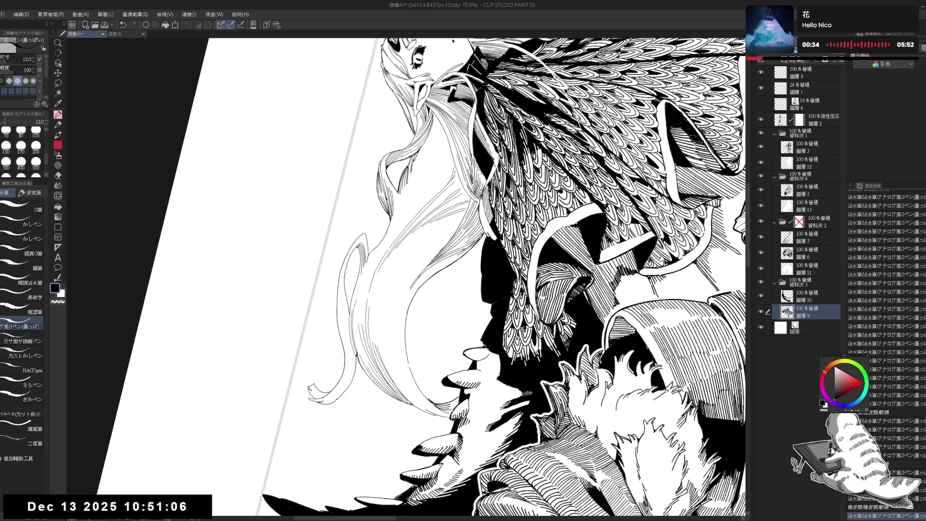
Add several short strokes and tiny marks to the hair beside the wing spikes, undoing one bad stroke
scroll(408, 278, "down", 5)
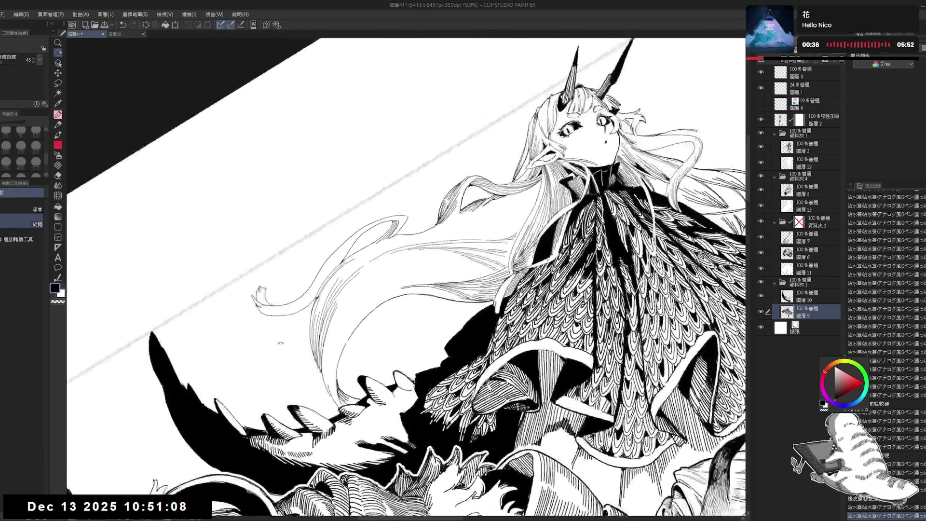
scroll(408, 278, "up", 5)
left_click_drag(352, 248, 353, 264)
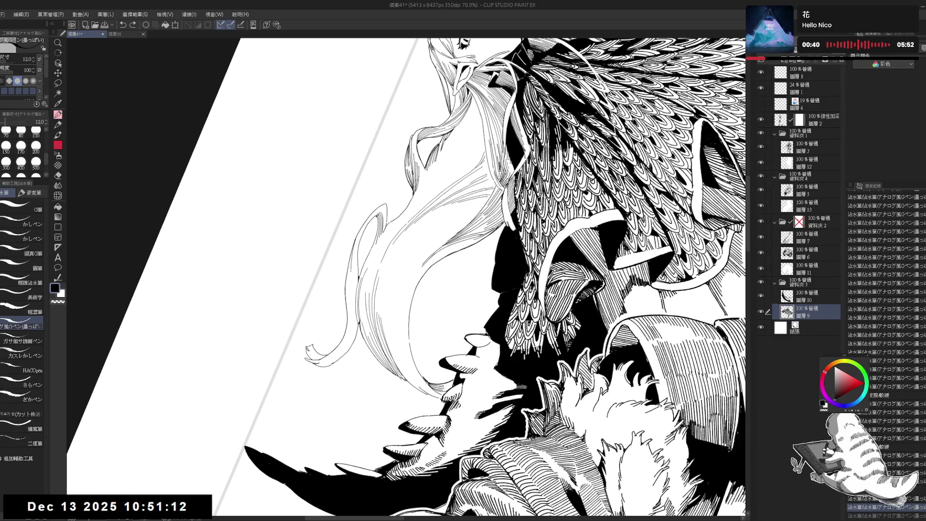
left_click_drag(352, 289, 353, 302)
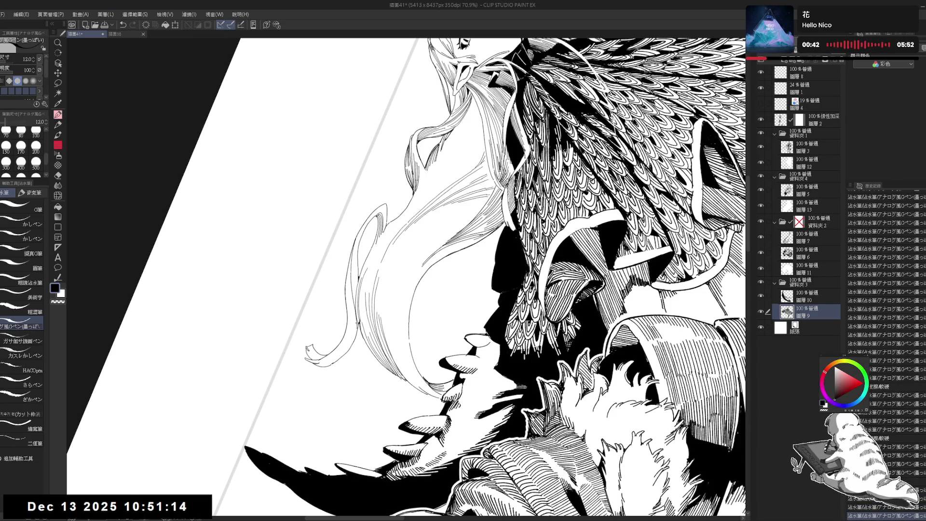
mouse_move(355, 246)
left_mouse_down()
mouse_move(355, 298)
mouse_move(356, 286)
mouse_move(355, 295)
mouse_move(393, 288)
mouse_move(367, 338)
left_mouse_up()
key("ctrl+z")
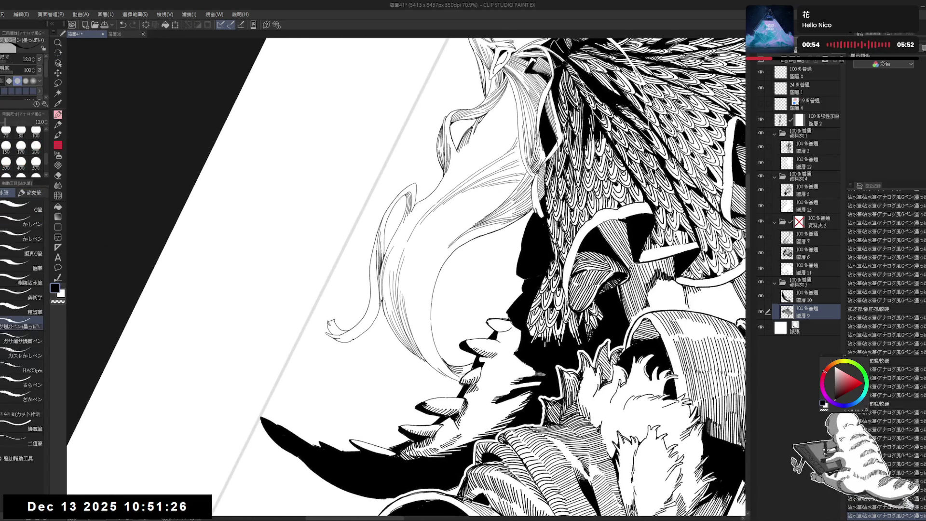
left_click(377, 286)
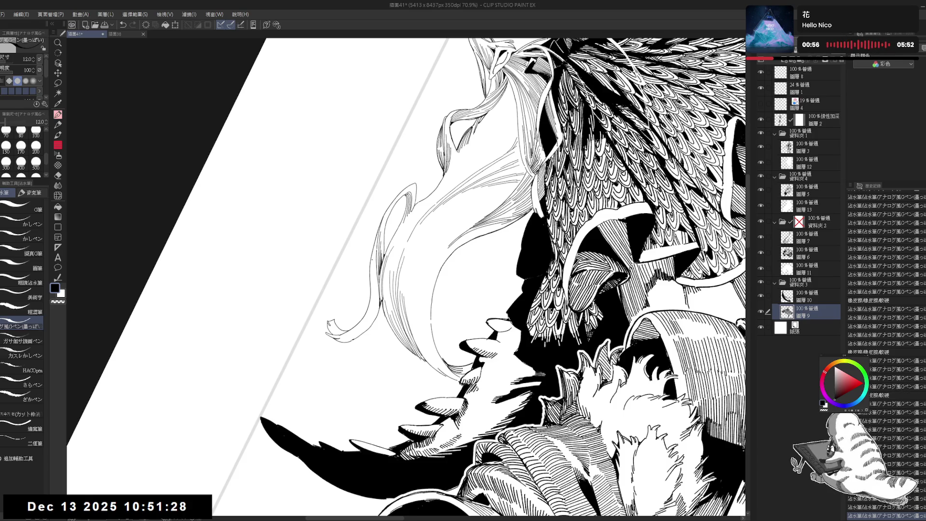
left_click(378, 278)
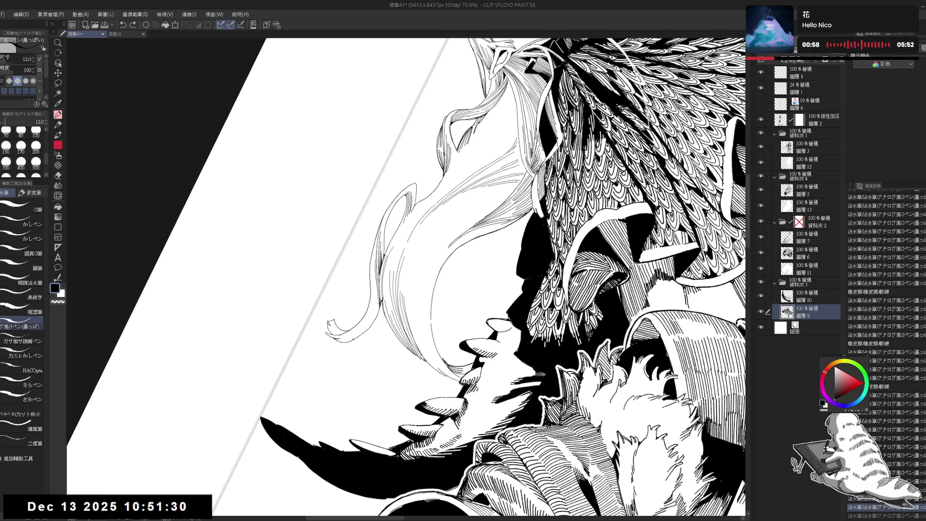
key("r")
left_click_drag(405, 271, 338, 202)
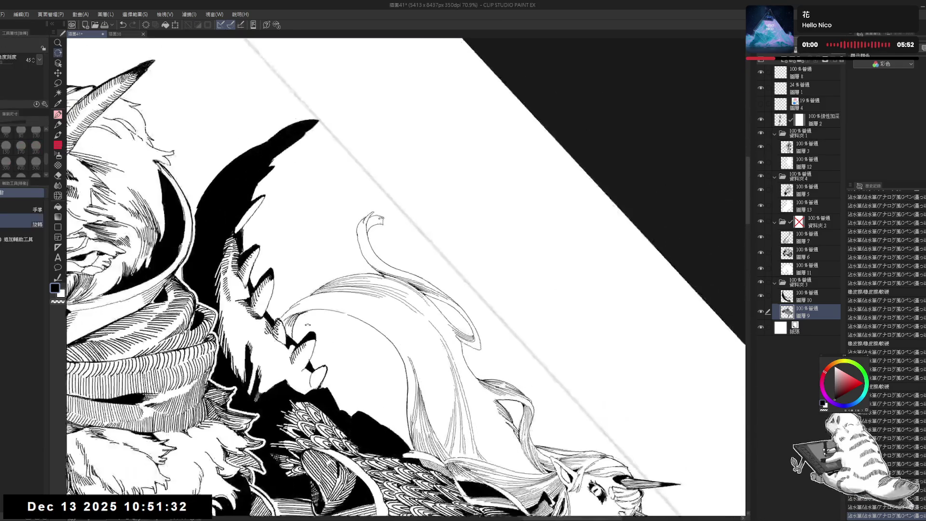
Erase stray ink near the hair and try a stroke on the hair outline, undoing it
key("e")
left_click(362, 253)
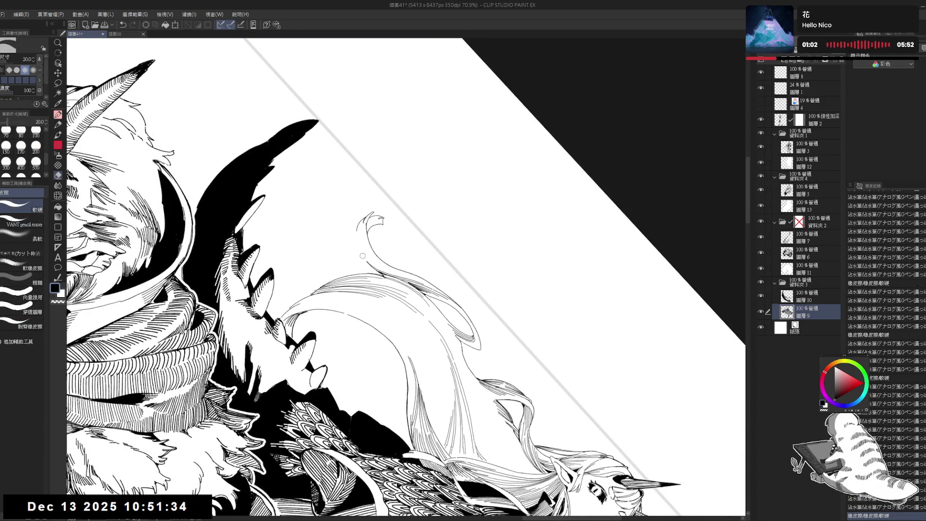
left_click(362, 255)
key("p")
mouse_move(361, 240)
left_mouse_down()
mouse_move(364, 262)
mouse_move(345, 270)
mouse_move(347, 292)
left_mouse_up()
key("ctrl+z")
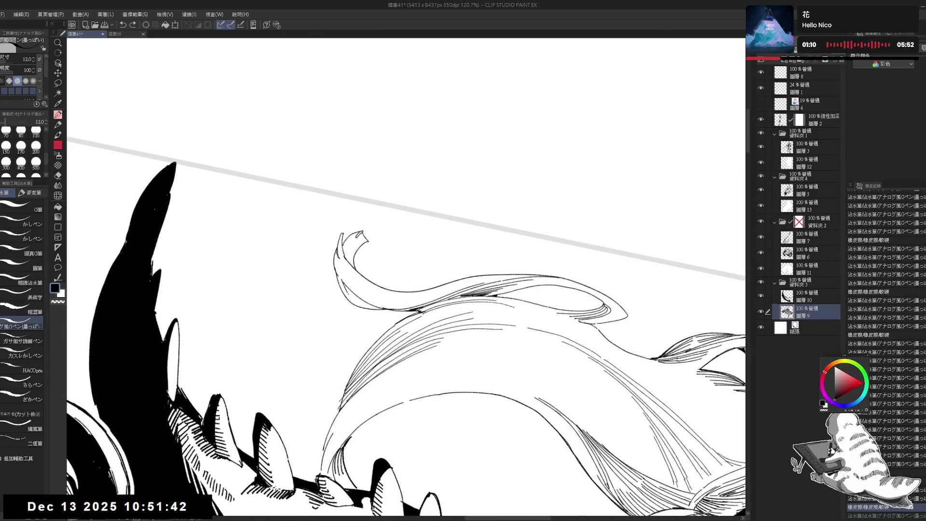
left_click_drag(357, 251, 370, 262)
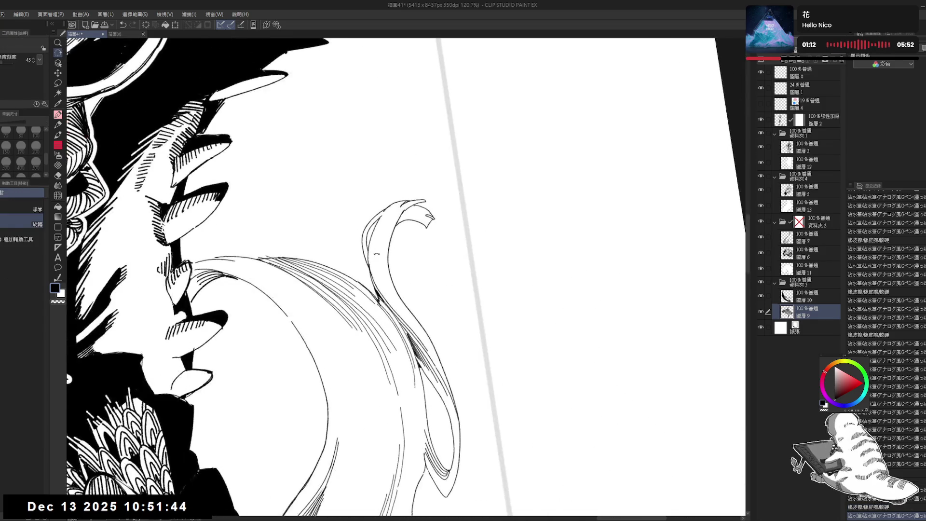
Angle the canvas and add short ink strokes at the curled hair tip, undoing the last one
key("e")
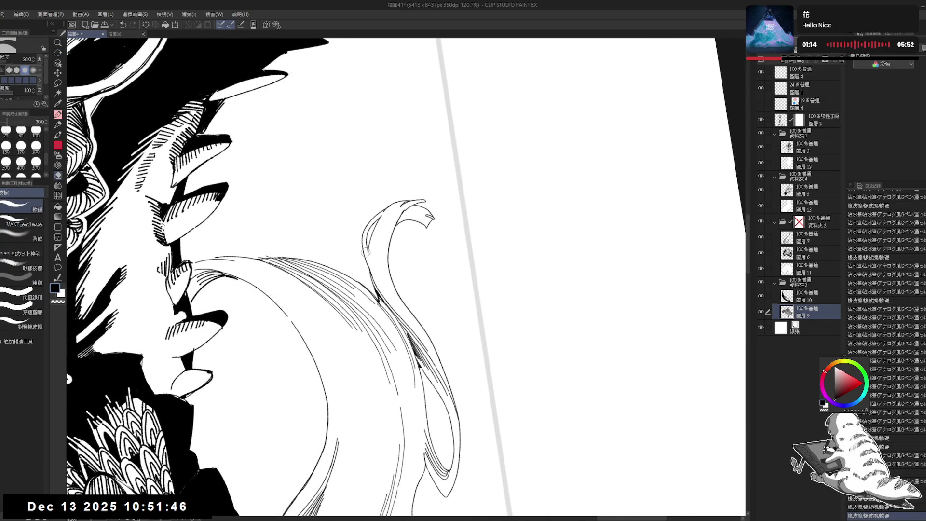
key("r")
left_click_drag(372, 269, 338, 217)
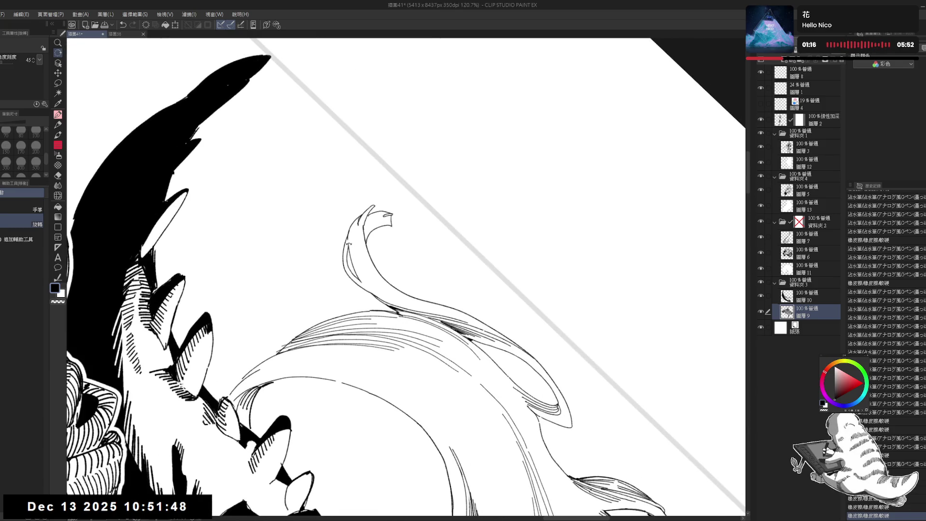
key("p")
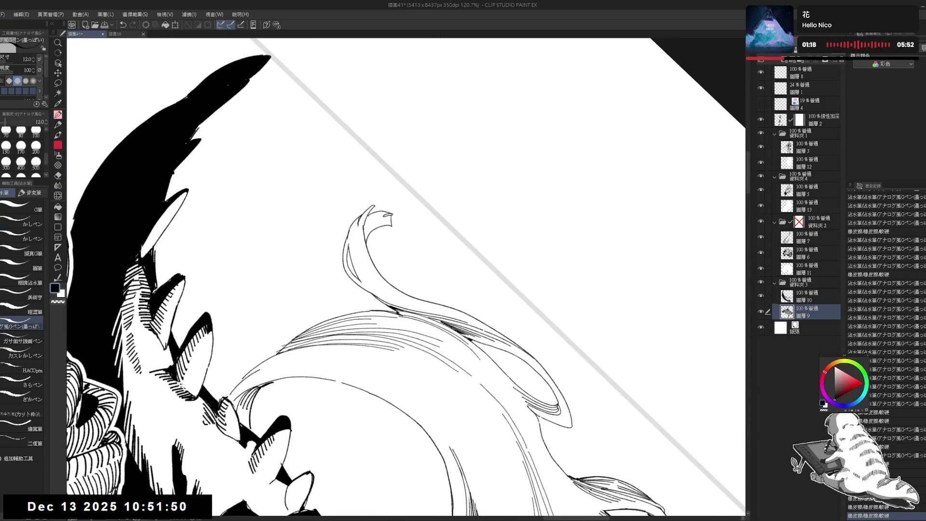
left_click_drag(181, 501, 186, 510)
left_click_drag(356, 216, 362, 283)
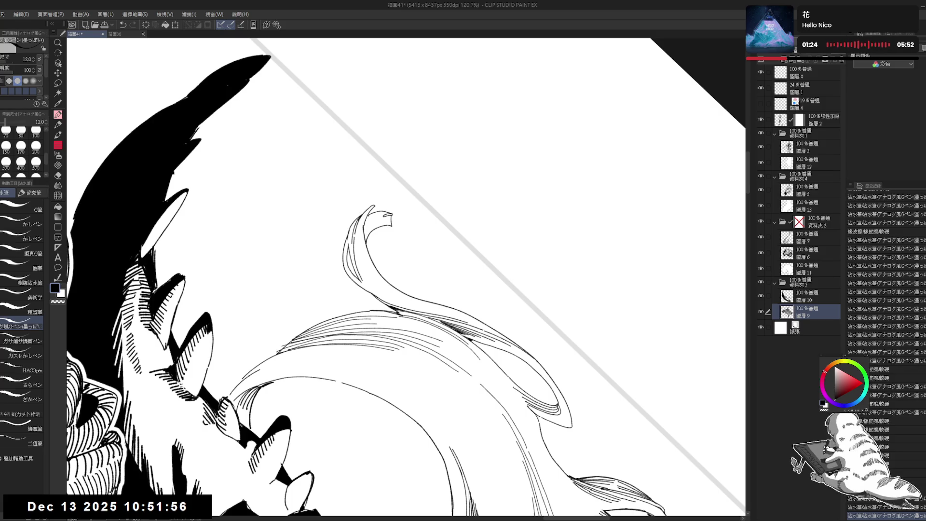
left_click_drag(360, 218, 350, 237)
key("ctrl+at")
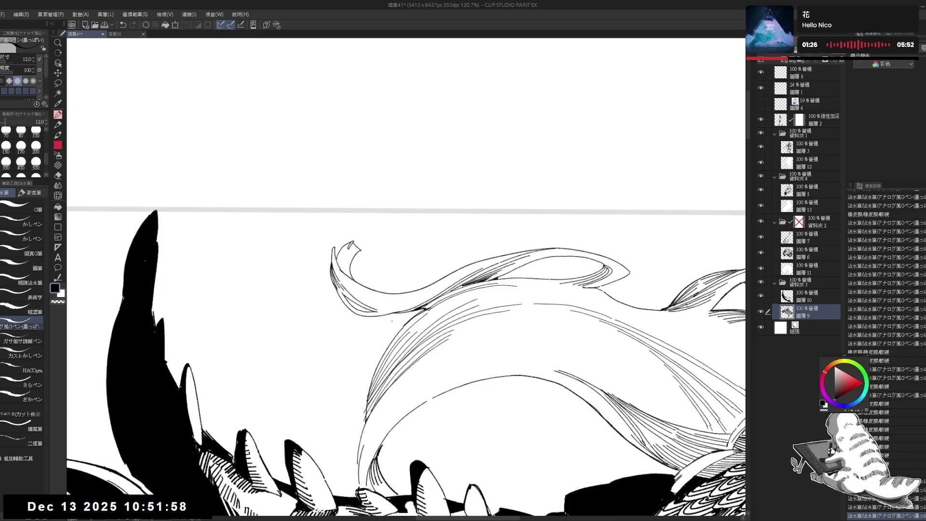
key("ctrl+at")
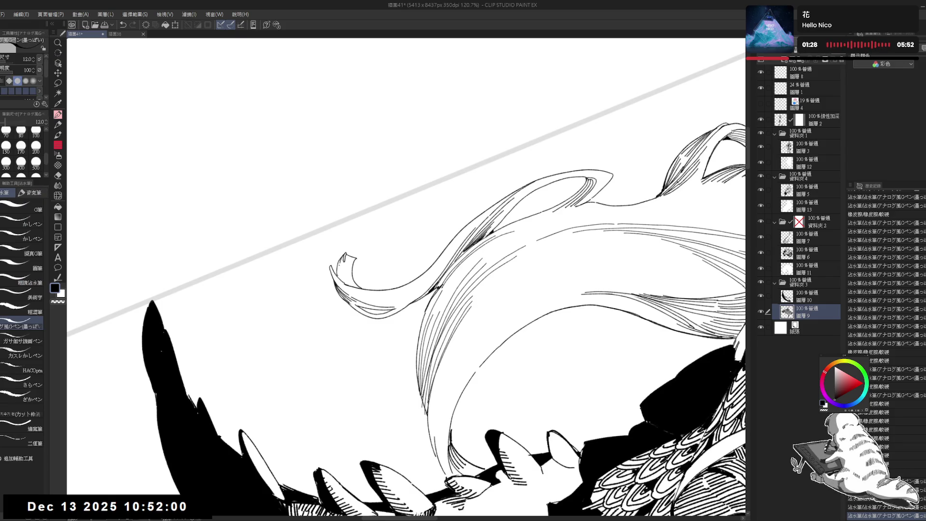
mouse_move(340, 262)
left_mouse_down()
mouse_move(338, 278)
mouse_move(350, 285)
left_mouse_up()
key("ctrl+z")
key("ctrl+z")
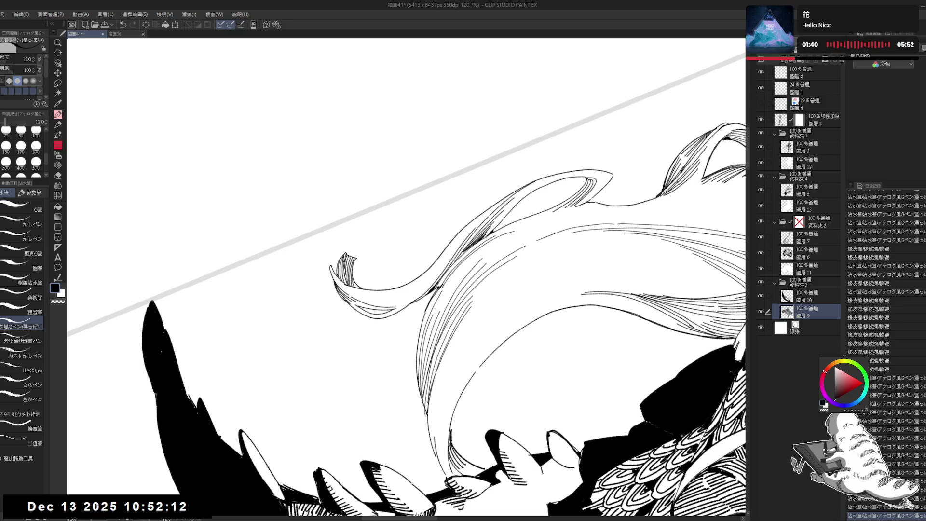
Fill a small gap in the hair tip and reset the view to show the whole illustration
key("g")
left_click(349, 273)
key("p")
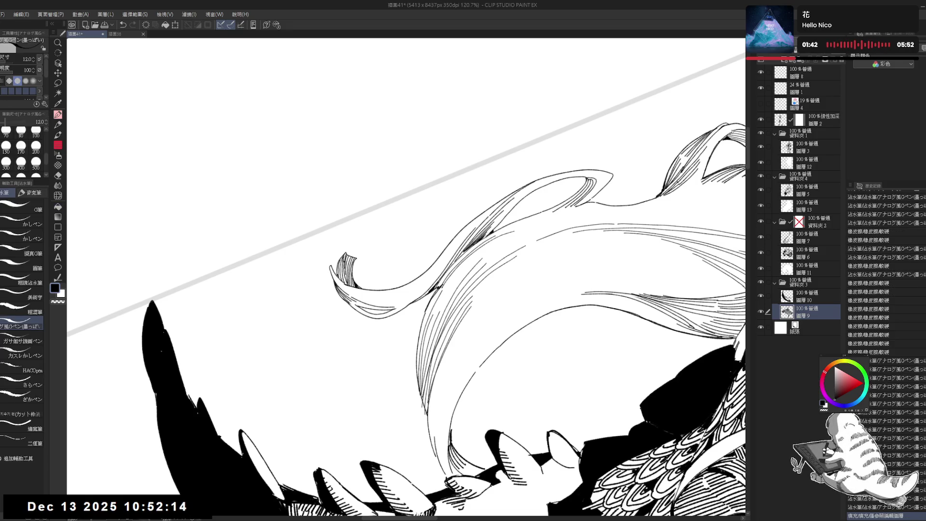
key("ctrl+0")
scroll(531, 266, "down", 4)
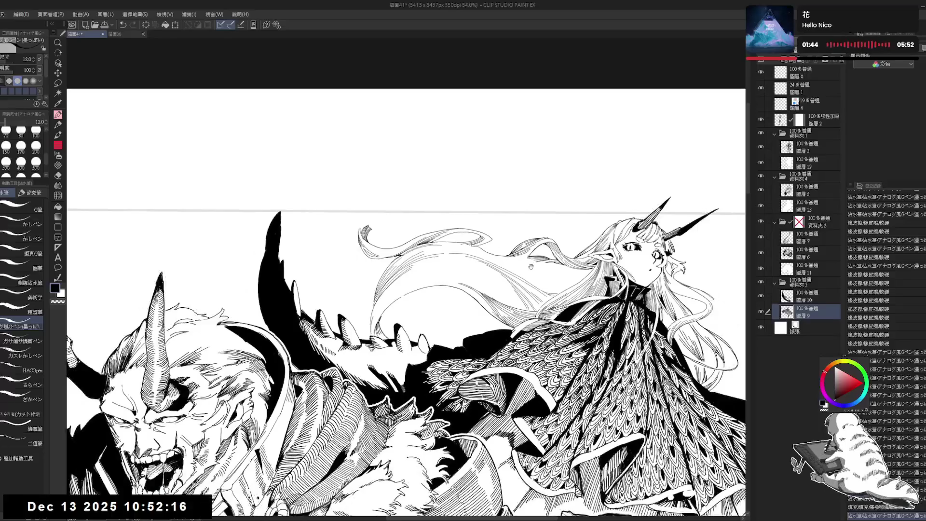
Reposition the view over the group and add small ink strokes and touch-ups to the girl's hair
left_click_drag(531, 266, 422, 160)
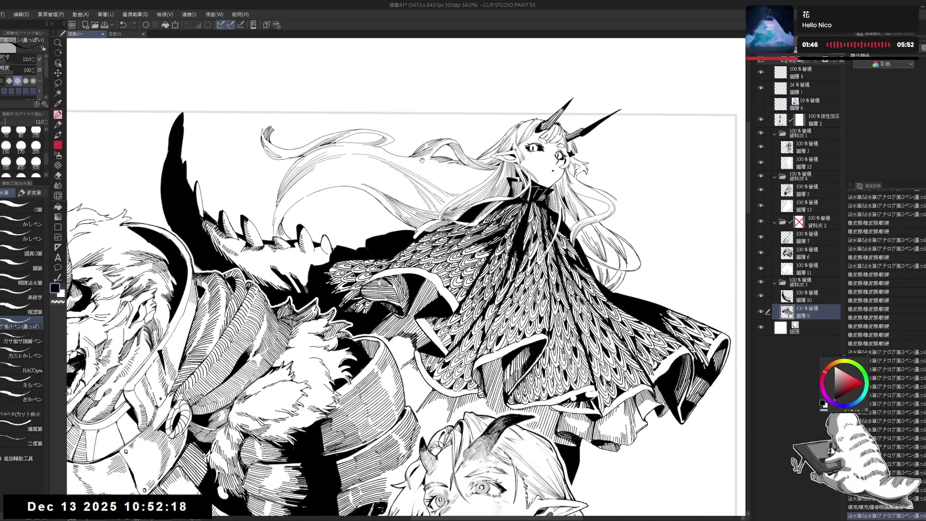
scroll(397, 203, "up", 1)
scroll(397, 202, "up", 1)
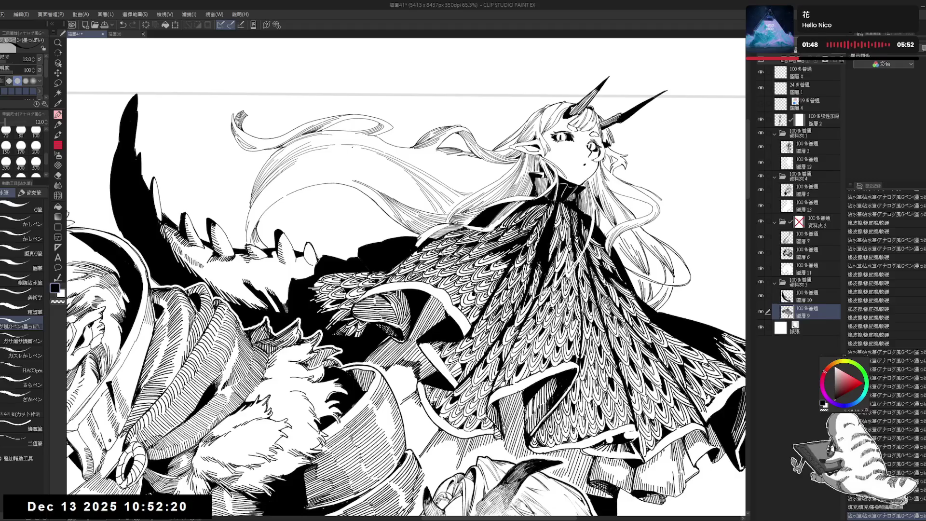
left_click_drag(318, 206, 345, 232)
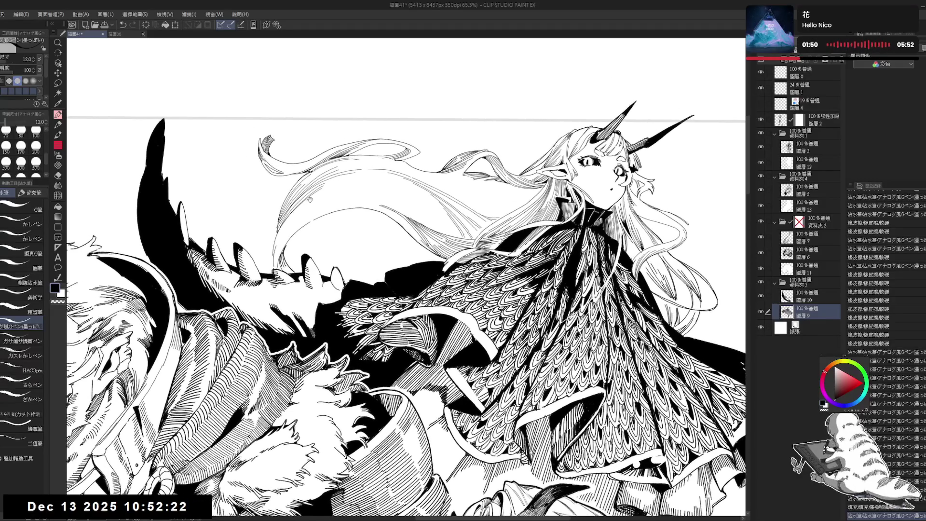
left_click_drag(310, 199, 298, 299)
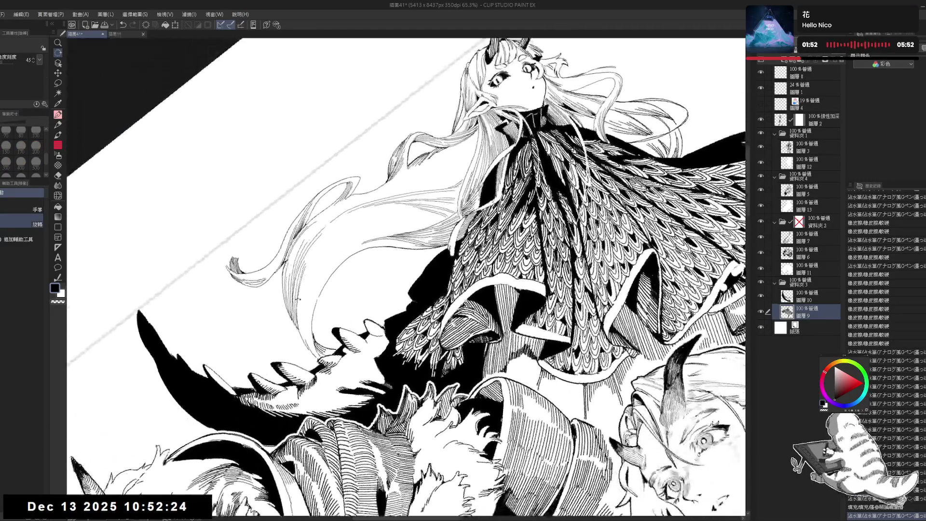
key("e")
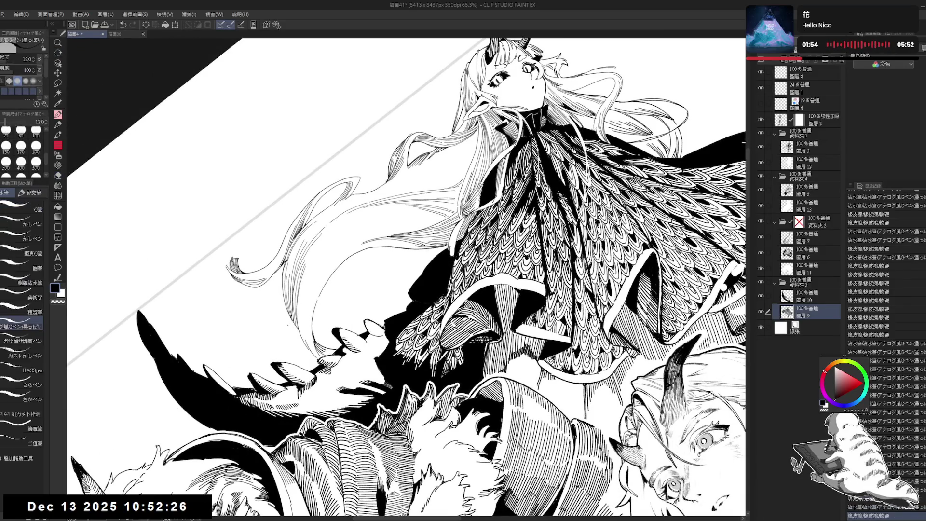
left_click_drag(296, 327, 302, 352)
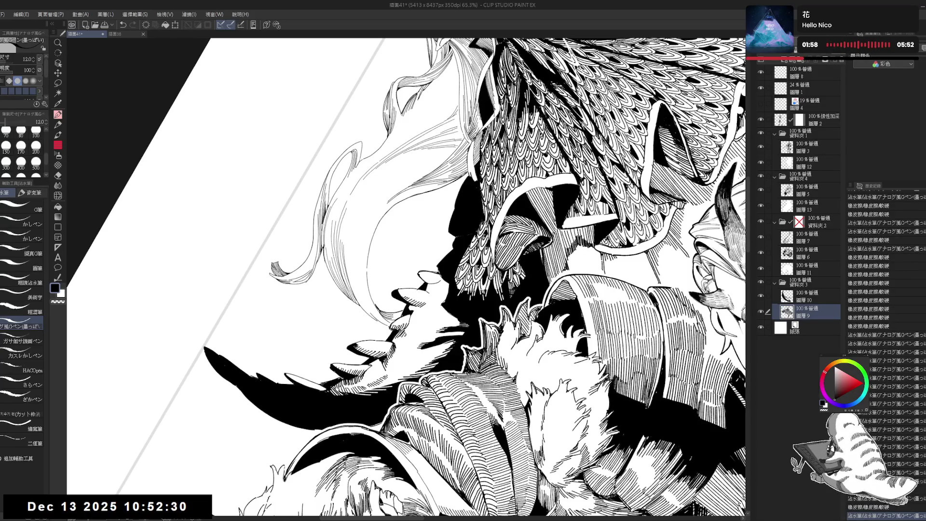
left_click_drag(315, 253, 315, 250)
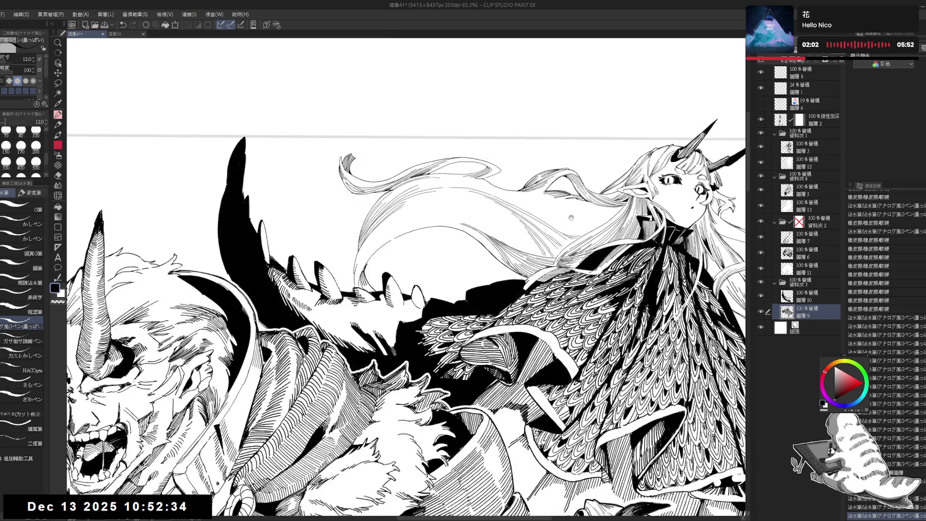
mouse_move(499, 210)
left_mouse_down()
mouse_move(447, 208)
mouse_move(729, 442)
left_mouse_up()
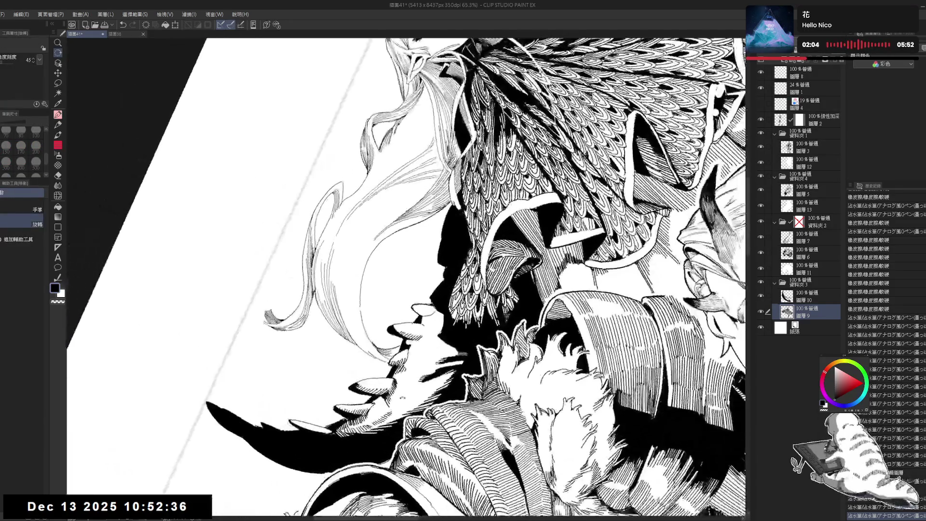
left_click_drag(360, 214, 343, 243)
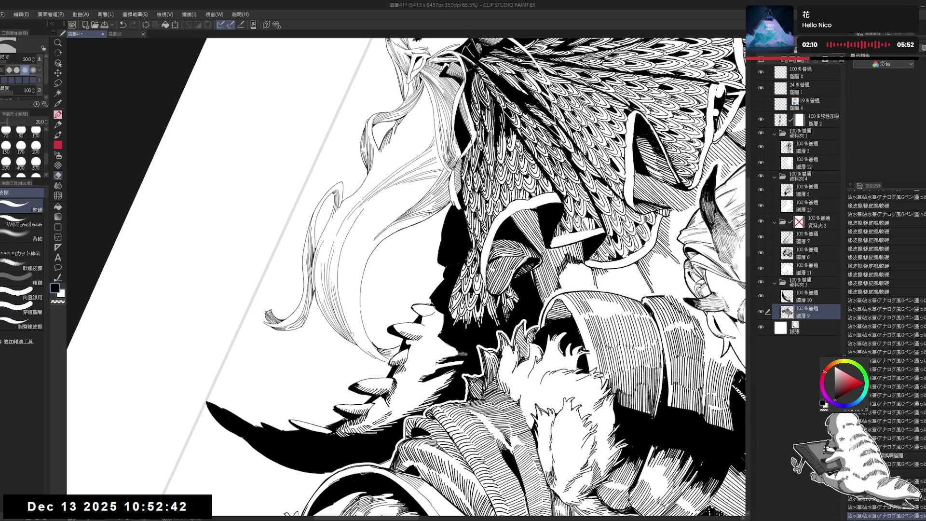
left_click(345, 271)
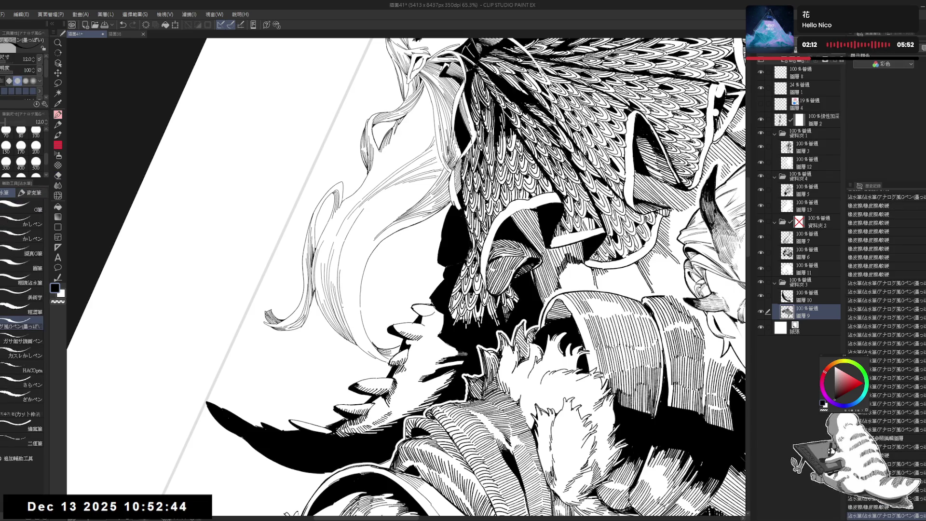
left_click_drag(345, 305, 355, 340)
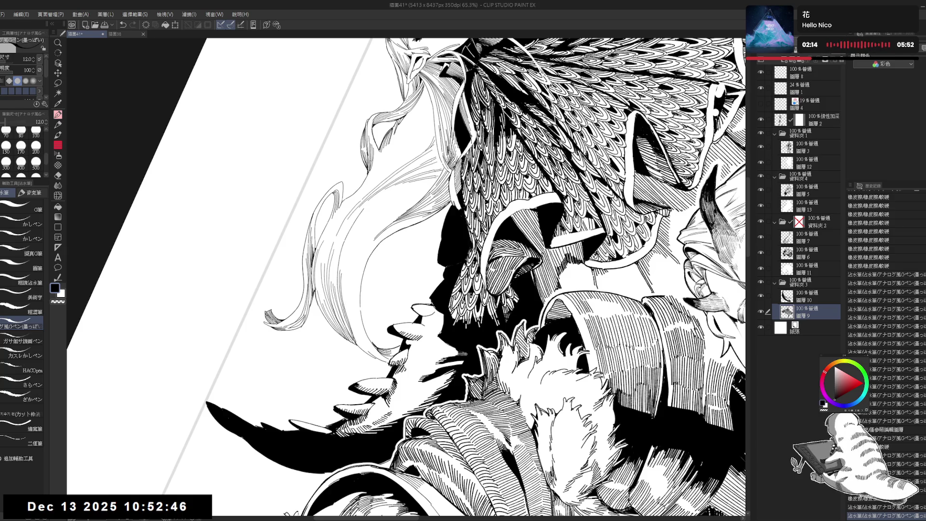
Zoom in on the hair and ink short lines, undoing and erasing failed ones, then reset the view
key("ctrl+0")
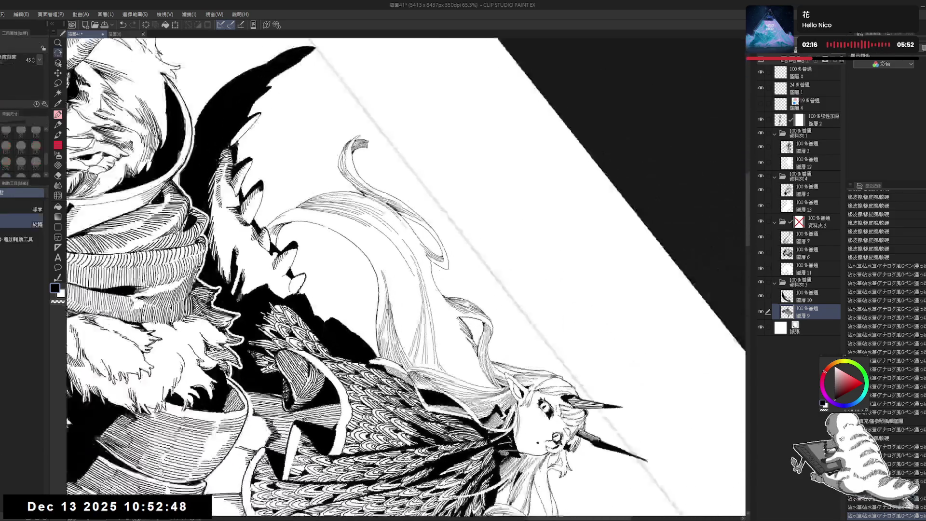
left_click_drag(386, 251, 399, 246)
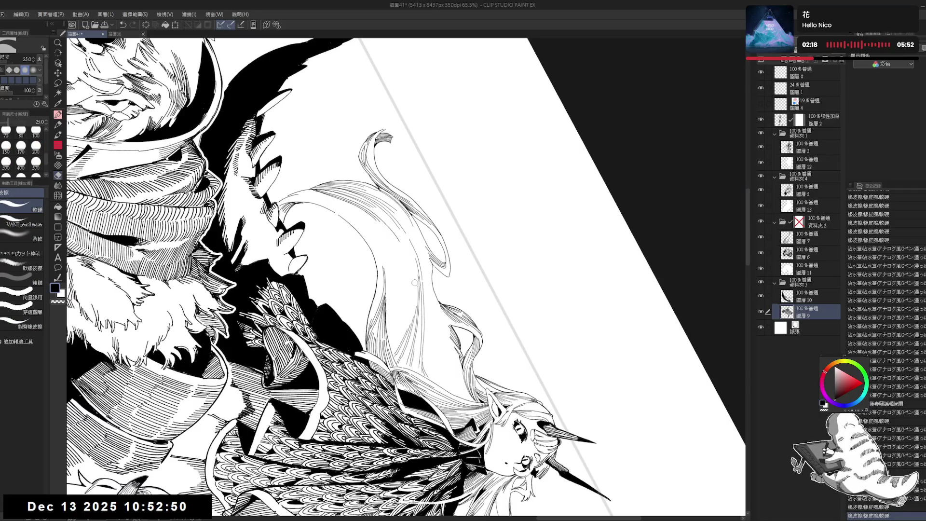
key("p")
left_click_drag(405, 250, 409, 270)
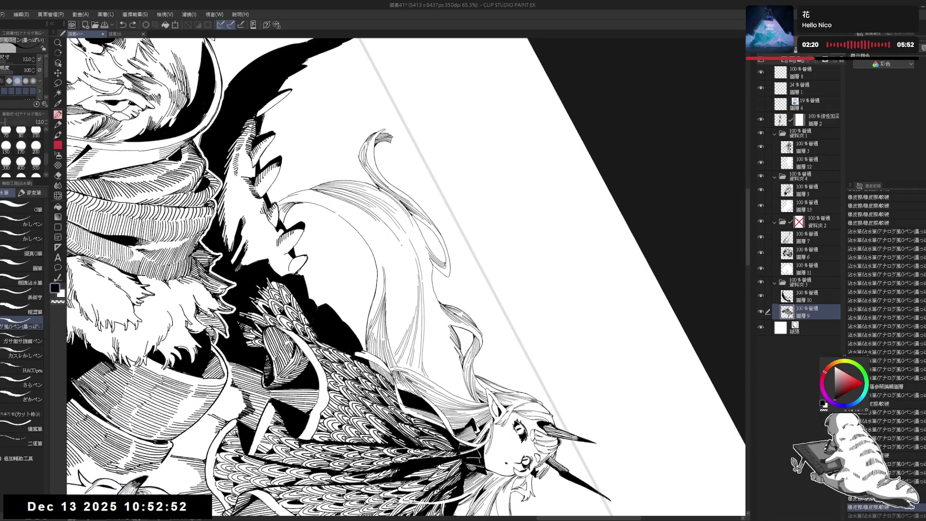
key("ctrl+z")
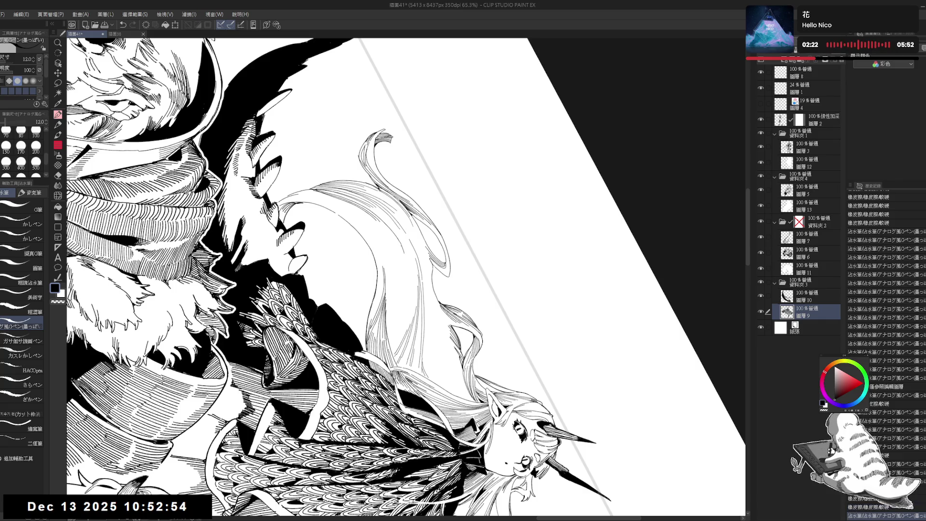
mouse_move(404, 239)
left_mouse_down()
mouse_move(399, 250)
mouse_move(402, 232)
left_mouse_up()
key("e")
key("p")
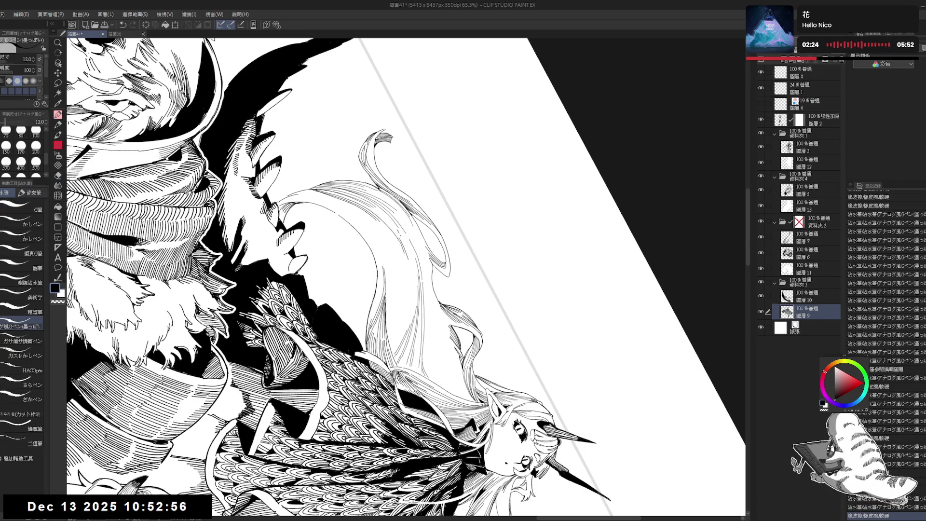
key("ctrl+@")
Mirror the view to check the drawing, then undo recent hair strokes and a new short line
scroll(404, 250, "up", 2)
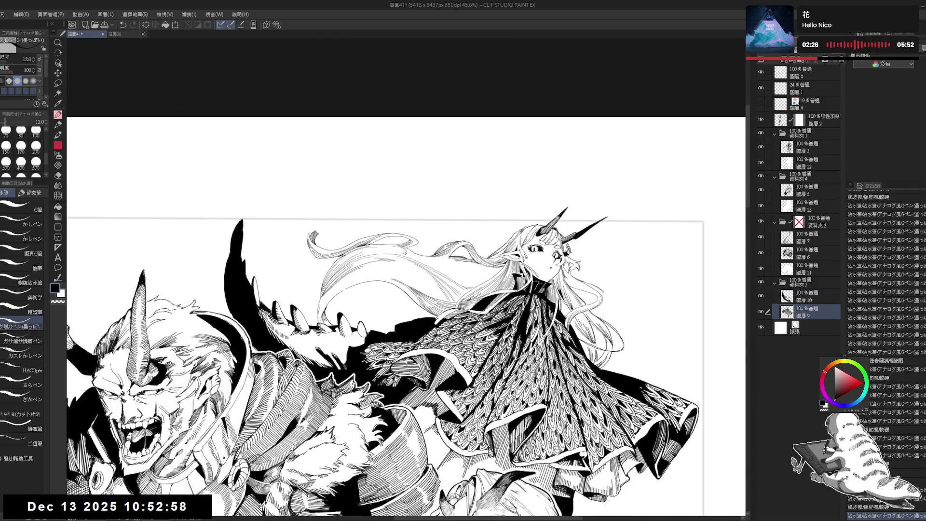
key("h")
key("h")
scroll(505, 264, "down", 1)
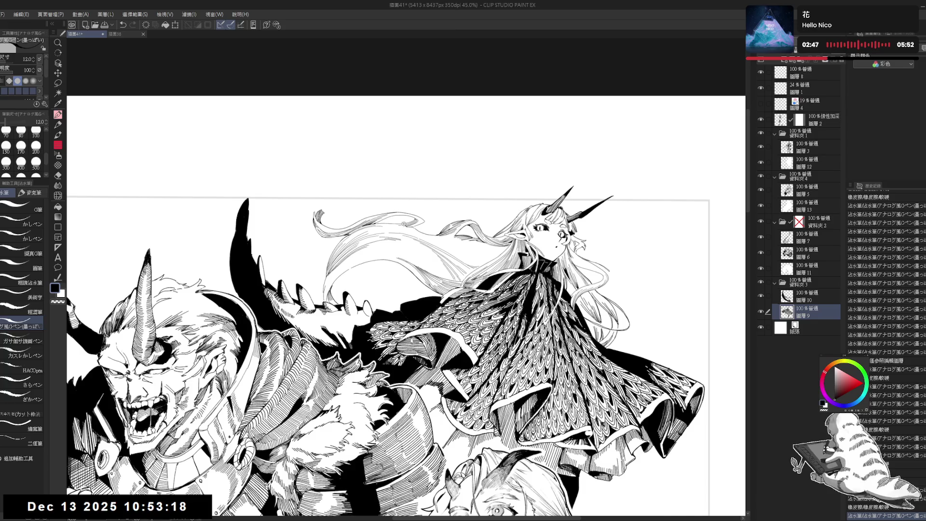
mouse_move(405, 308)
left_mouse_down()
mouse_move(415, 289)
mouse_move(356, 278)
left_mouse_up()
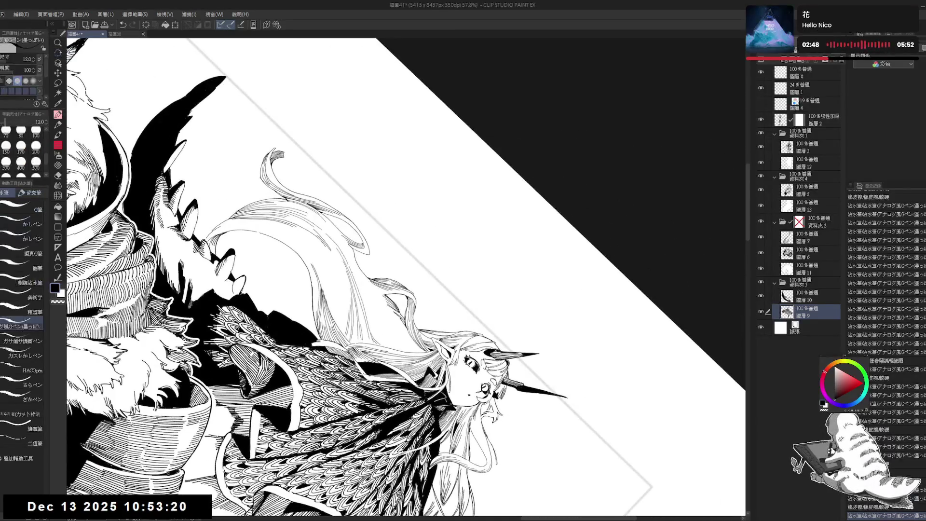
key("ctrl+z")
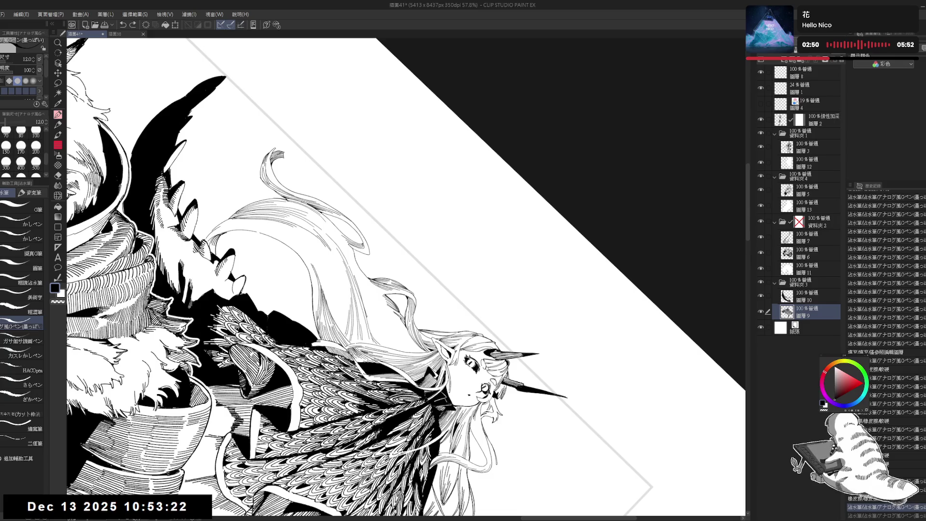
key("ctrl+z")
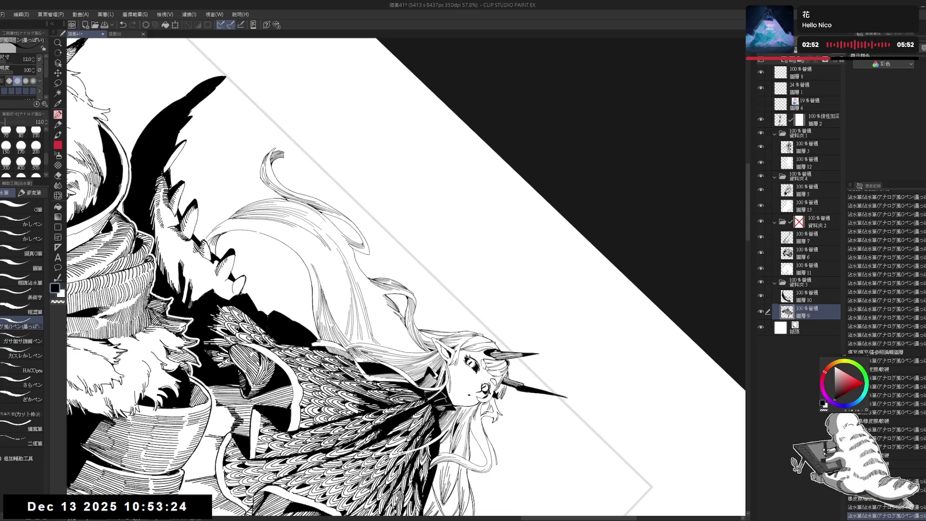
left_click_drag(367, 308, 378, 340)
key("ctrl+z")
Tilt the canvas the other way and compare the hair strokes, leaving the last two removed
mouse_move(405, 270)
left_mouse_down()
mouse_move(482, 290)
mouse_move(530, 271)
left_mouse_up()
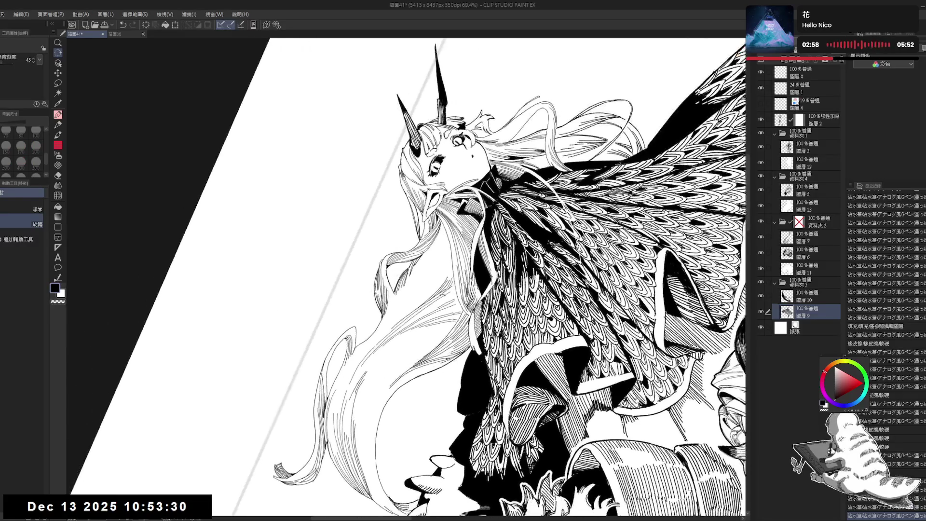
left_click_drag(450, 260, 450, 277)
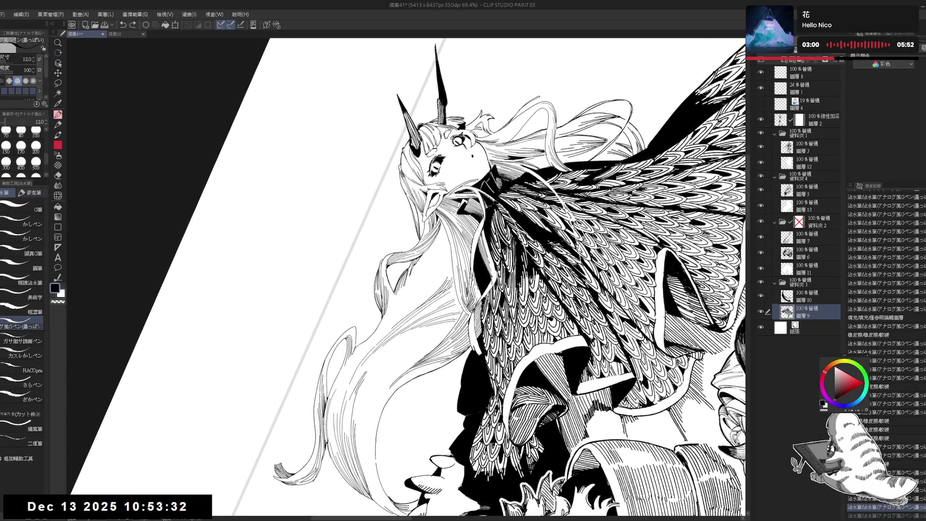
key("ctrl+y")
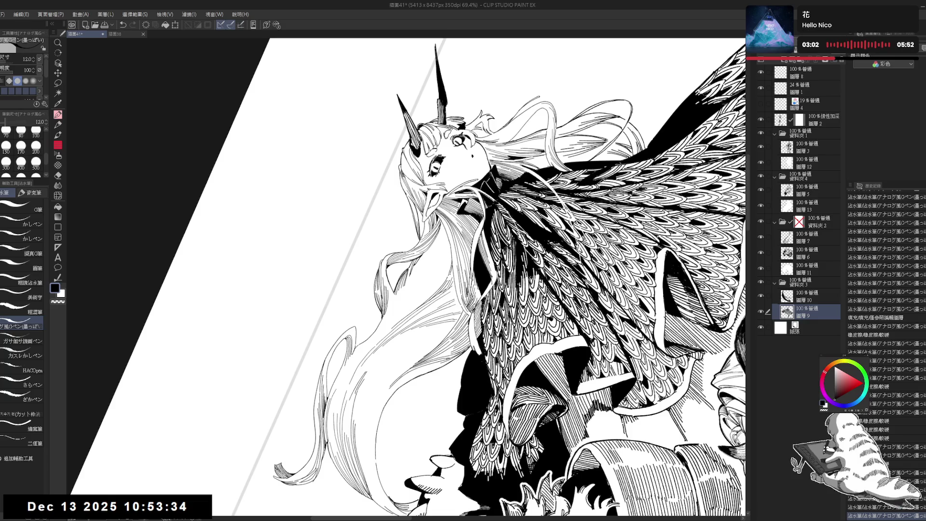
key("ctrl+z")
key("ctrl+y")
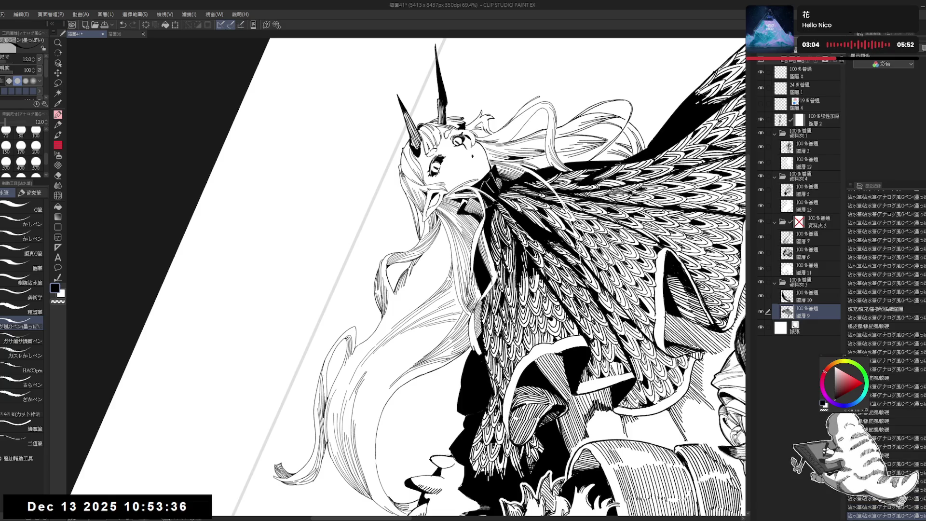
key("ctrl+z")
key("ctrl+z")
On a rotated canvas, erase a small mark and ink short new lines into the girl's hair
left_click_drag(405, 289, 434, 242)
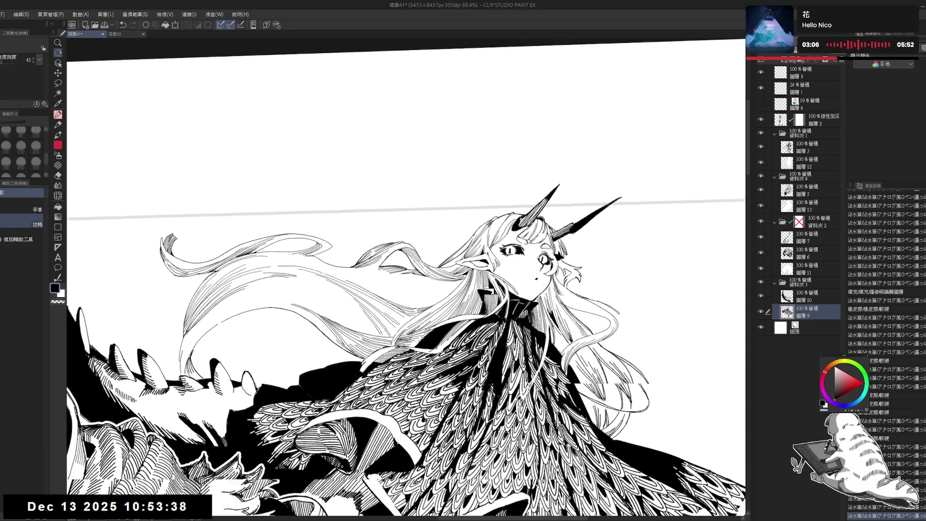
left_click_drag(427, 315, 384, 314)
key("e")
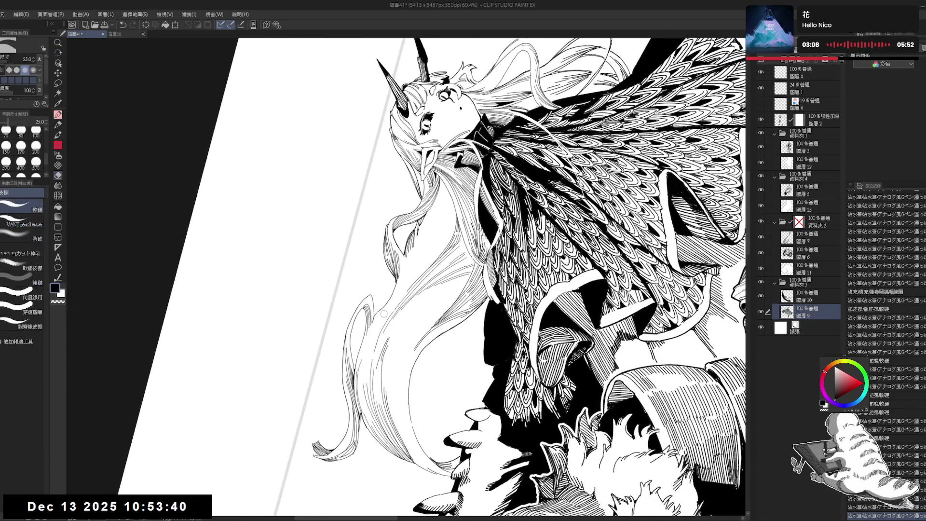
left_click(384, 314)
key("p")
left_click_drag(380, 307, 393, 278)
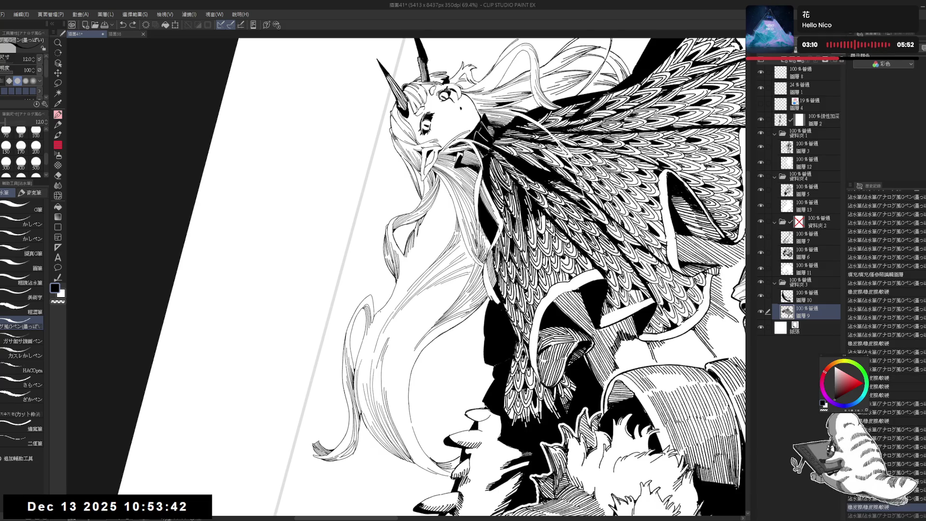
left_click_drag(427, 249, 415, 261)
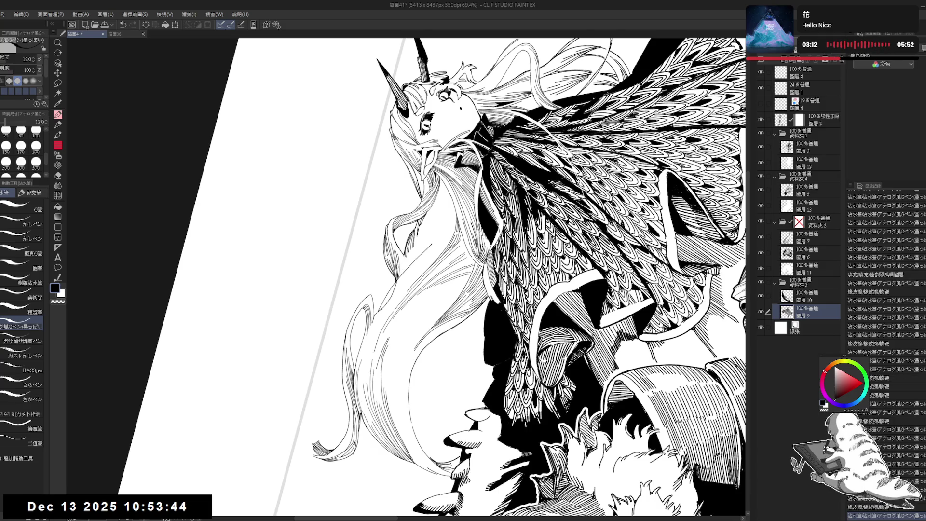
mouse_move(380, 306)
left_mouse_down()
mouse_move(385, 313)
mouse_move(418, 238)
left_mouse_up()
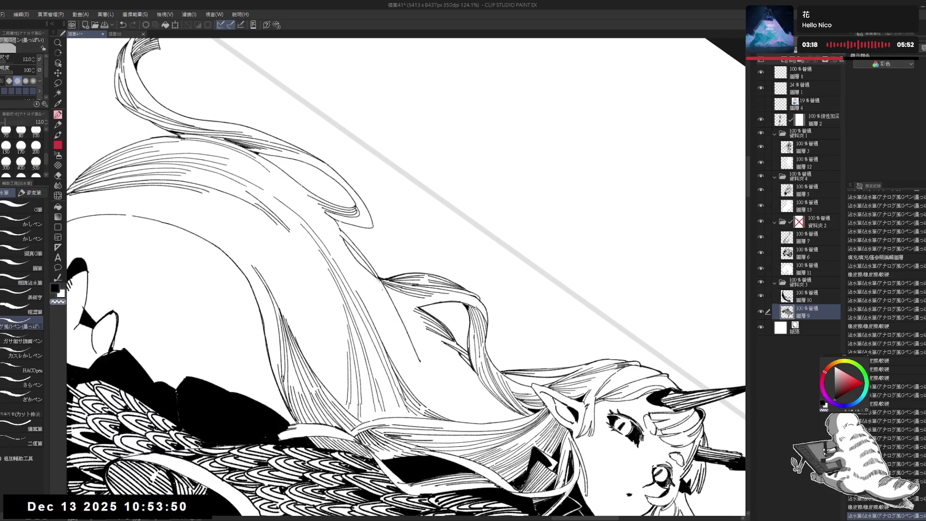
Ink a short line in the horned girl's hair from a steeper view angle
left_click_drag(386, 290, 396, 333)
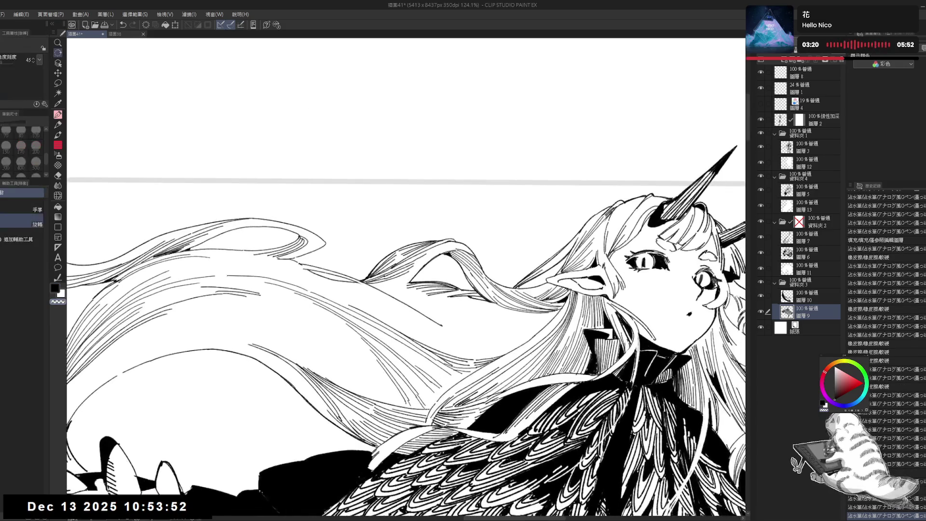
key("e")
key("p")
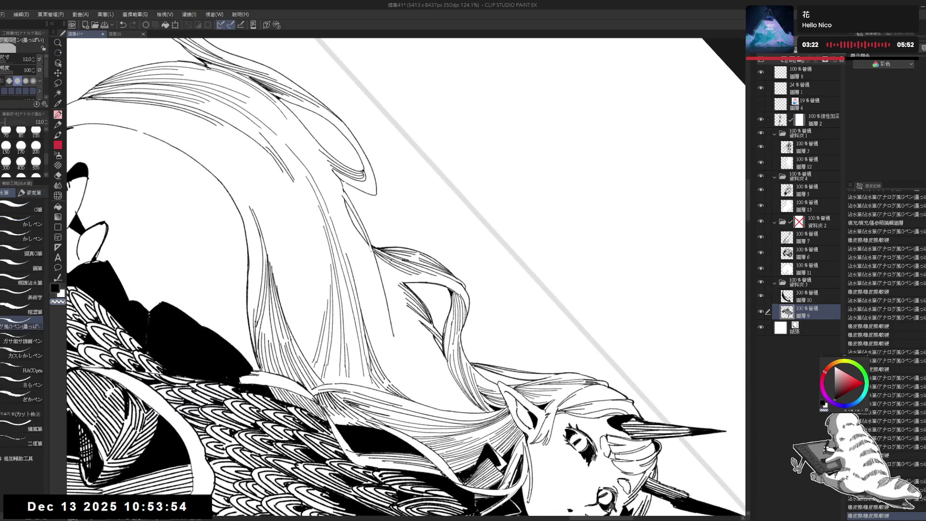
mouse_move(379, 269)
left_mouse_down()
mouse_move(400, 338)
mouse_move(446, 381)
left_mouse_up()
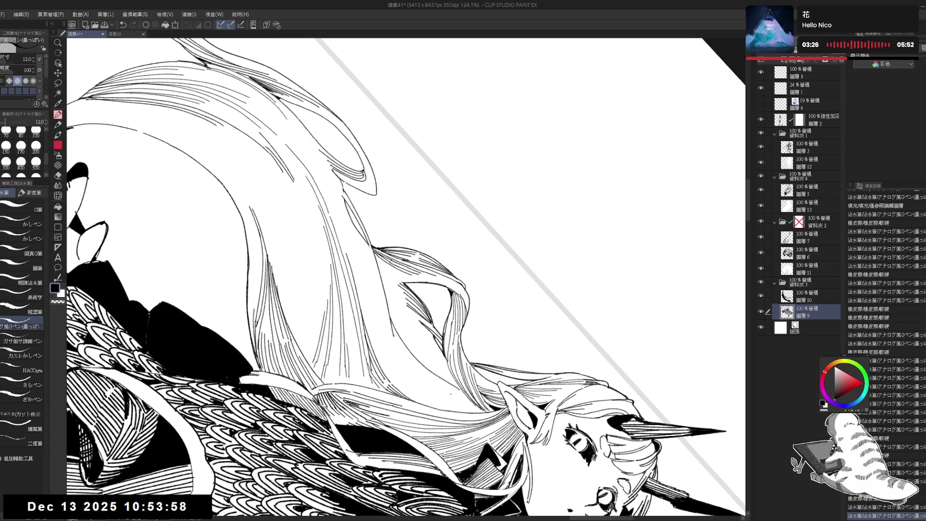
With the face upright, draw four hair strands flowing upward, three long and one short
left_click_drag(405, 289, 406, 193)
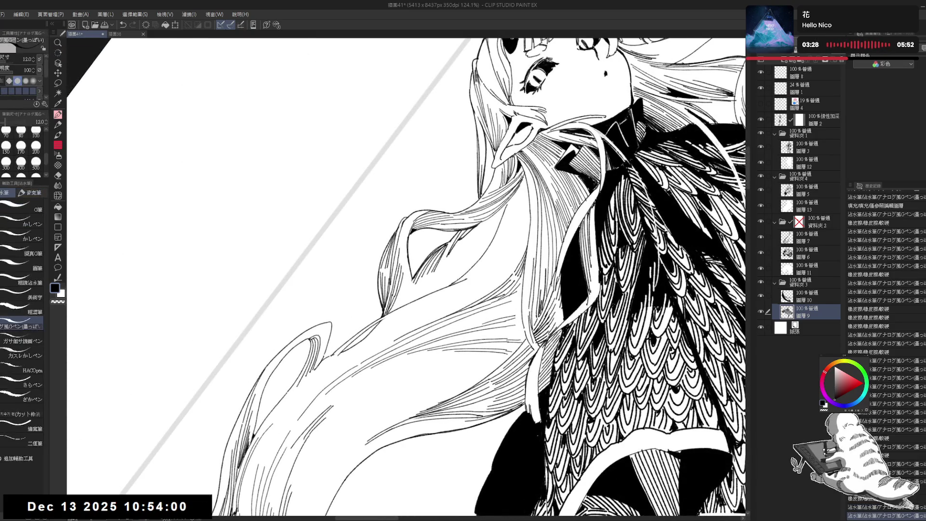
left_click_drag(456, 281, 523, 182)
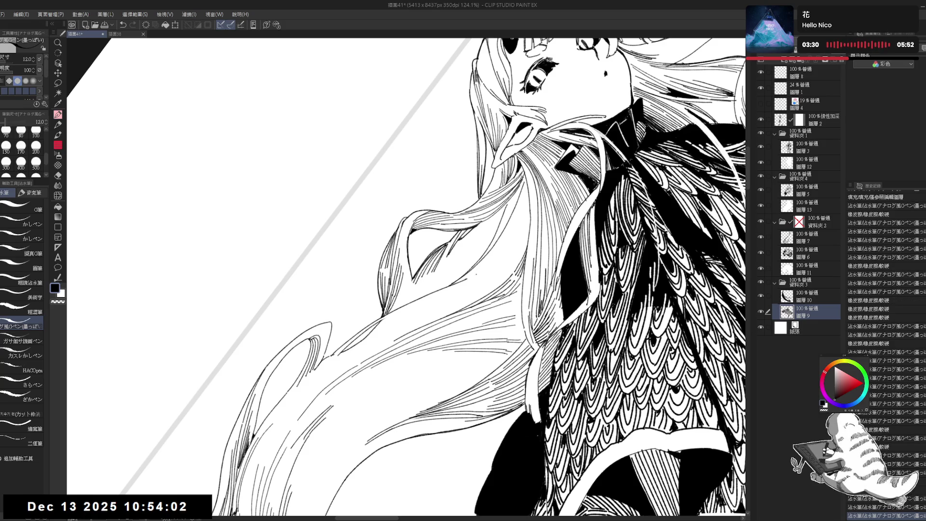
left_click_drag(458, 282, 504, 229)
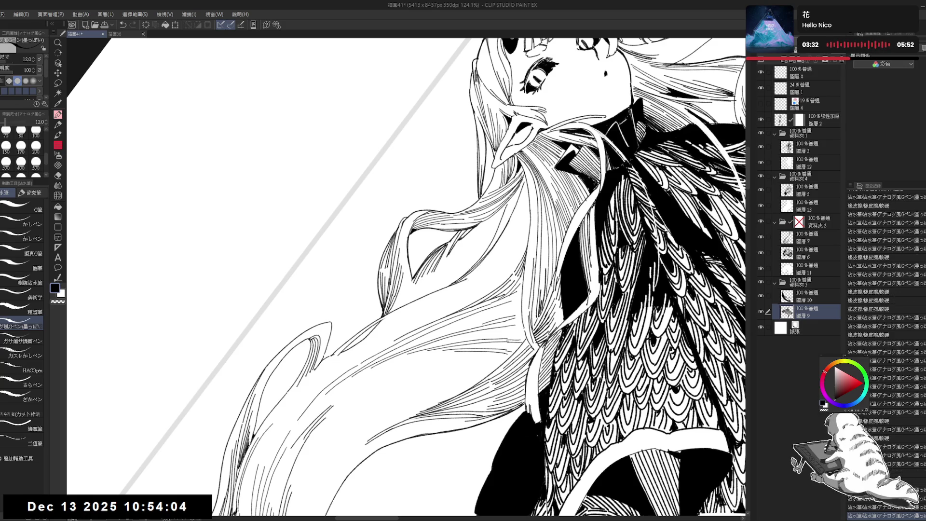
left_click_drag(459, 281, 518, 199)
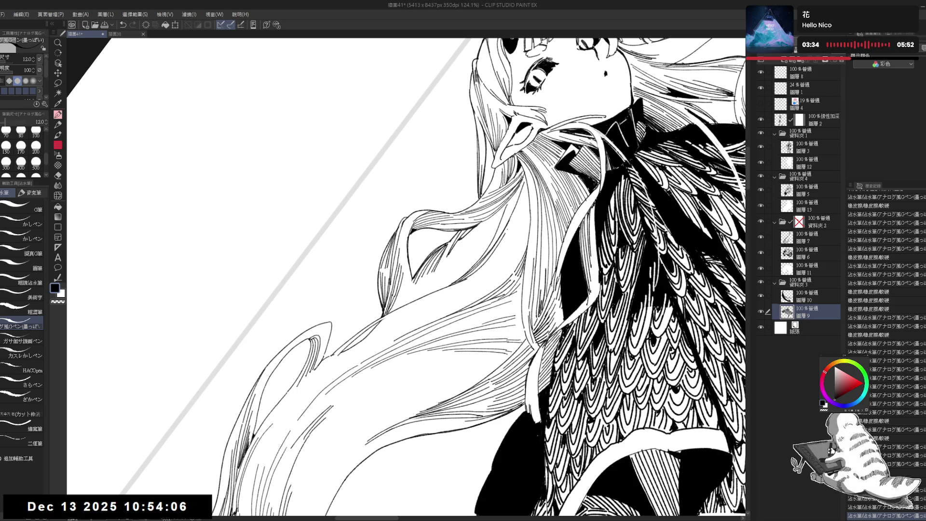
left_click_drag(465, 279, 494, 251)
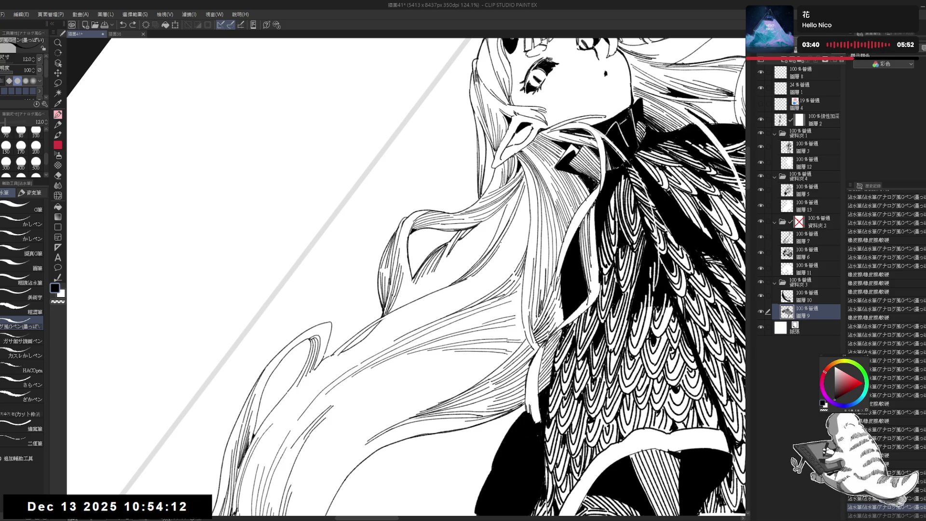
Reset the view and undo three unwanted pen strokes near the face and in the hair
key("ctrl+alt+0")
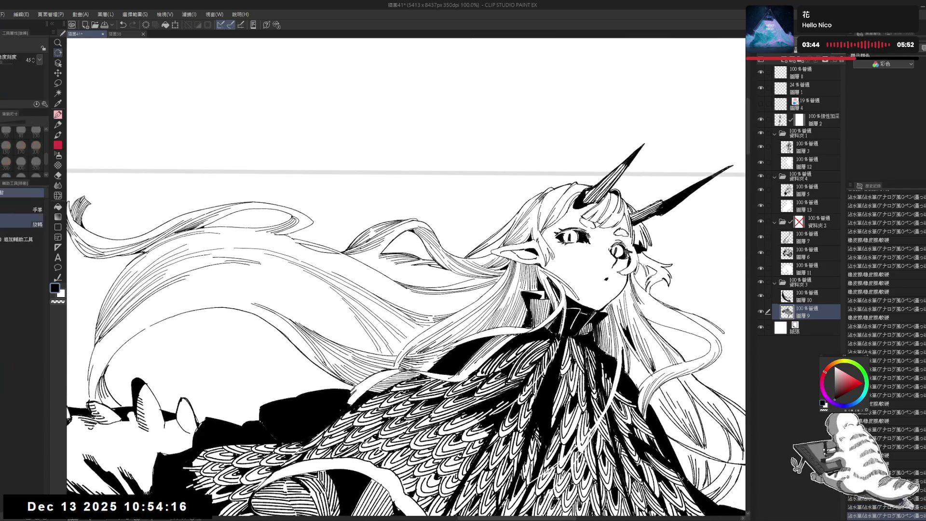
left_click_drag(534, 131, 358, 87)
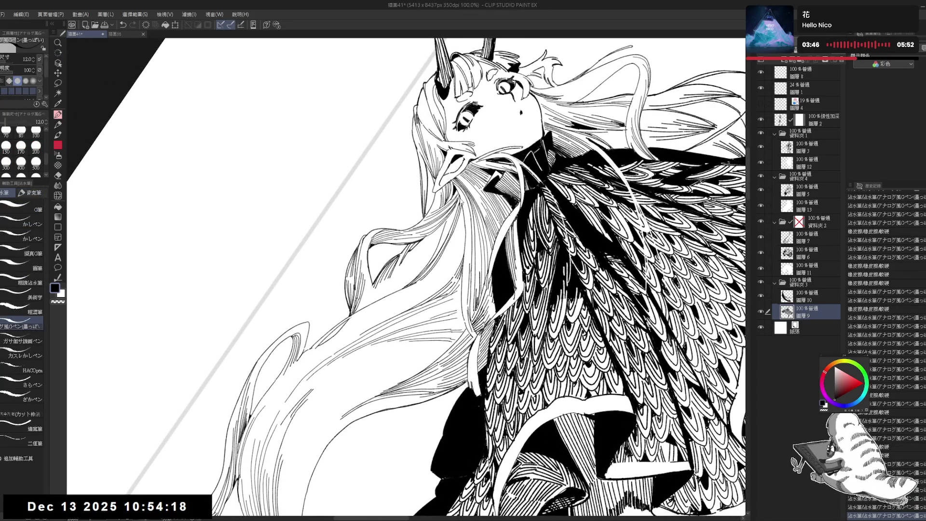
key("g")
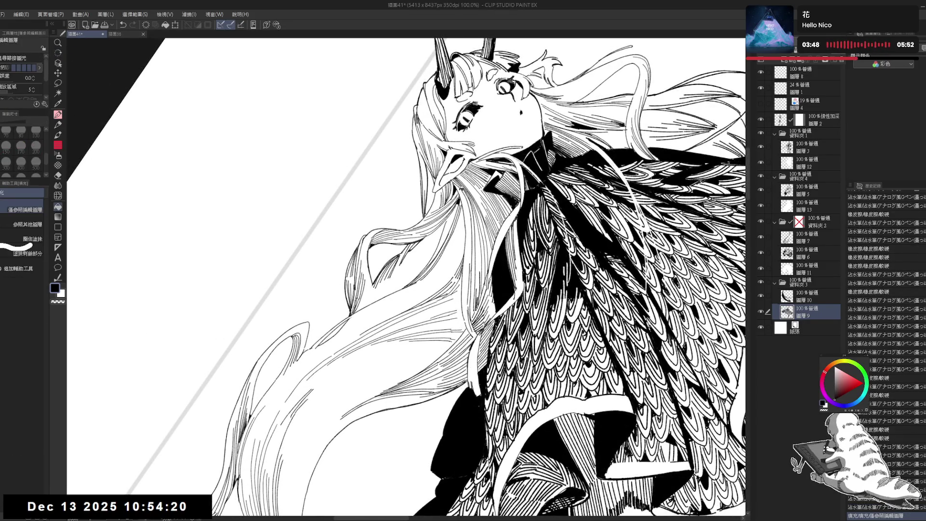
key("p")
key("ctrl+z")
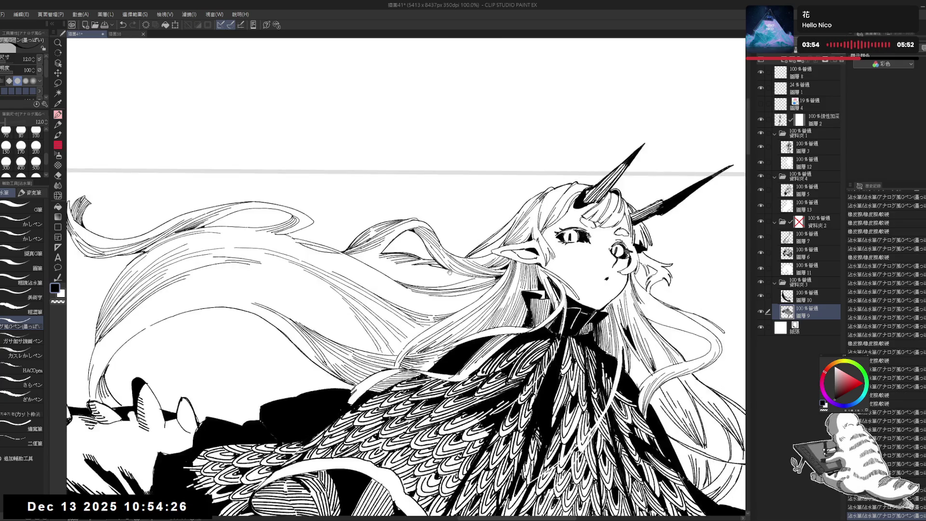
key("ctrl+z")
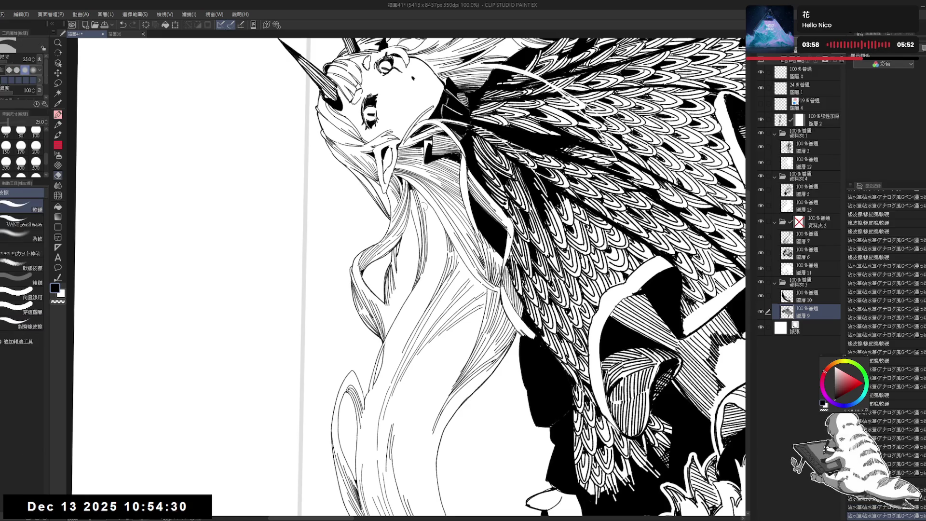
key("r")
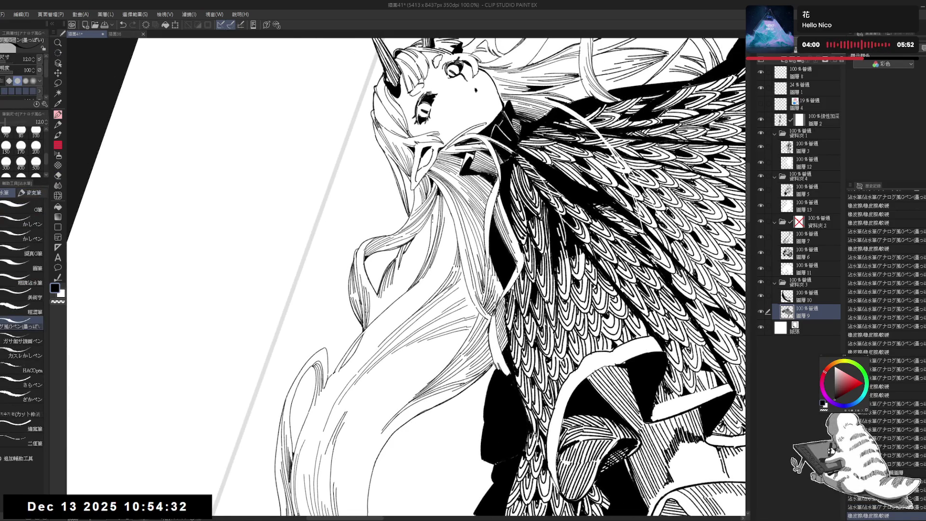
key("ctrl+z")
key("r")
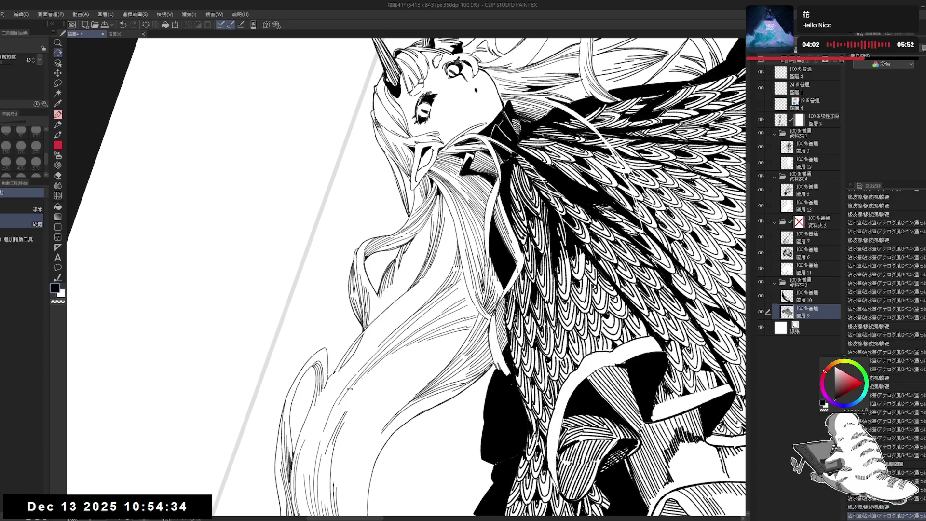
Ink a short hair strand, undoing and redrawing it until it sits right
left_click_drag(398, 275, 398, 303)
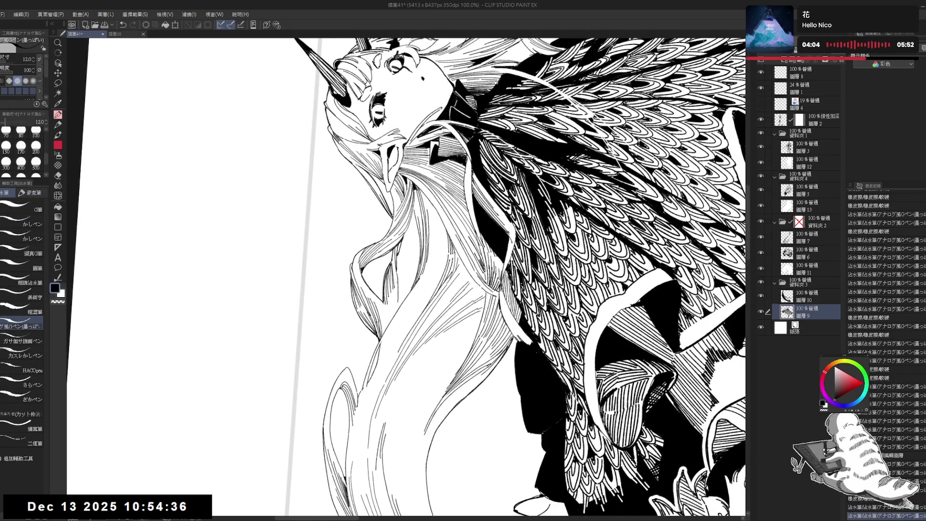
key("ctrl+z")
left_click_drag(397, 265, 400, 295)
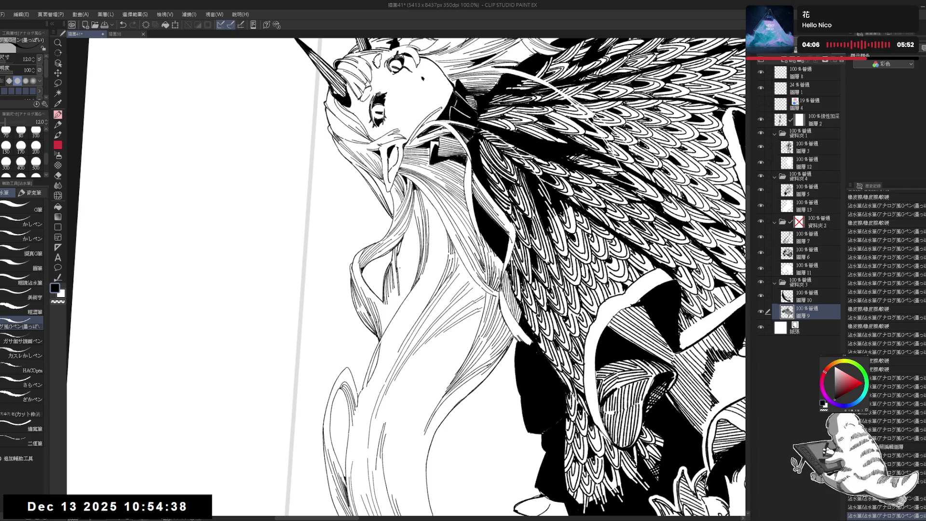
key("ctrl+z")
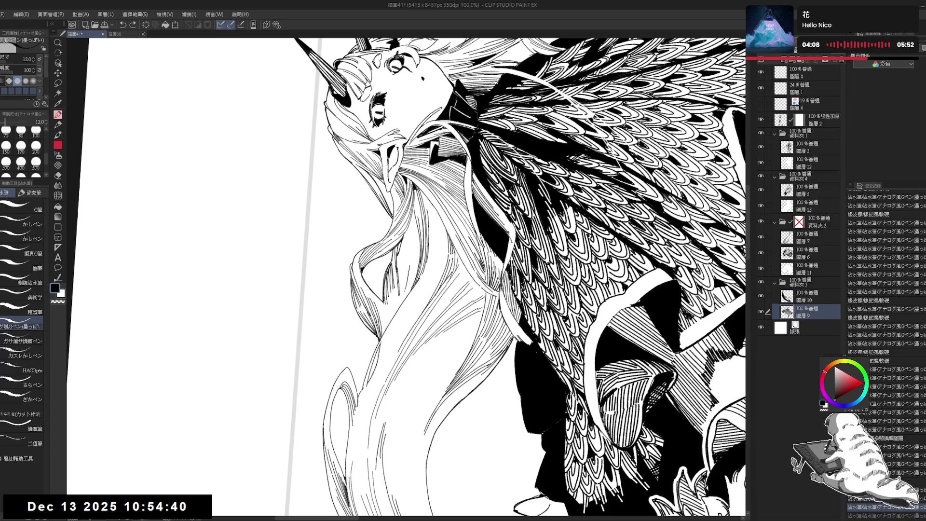
left_click_drag(401, 299, 386, 328)
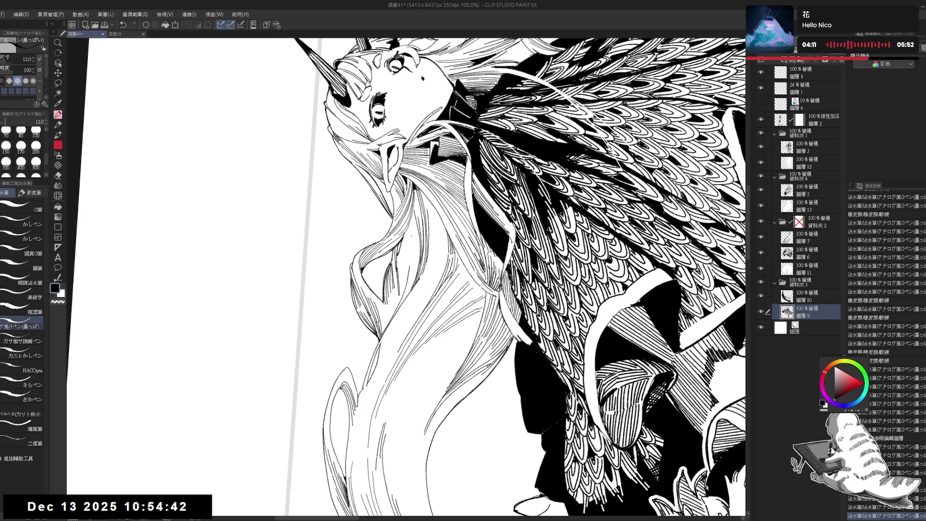
key("ctrl+z")
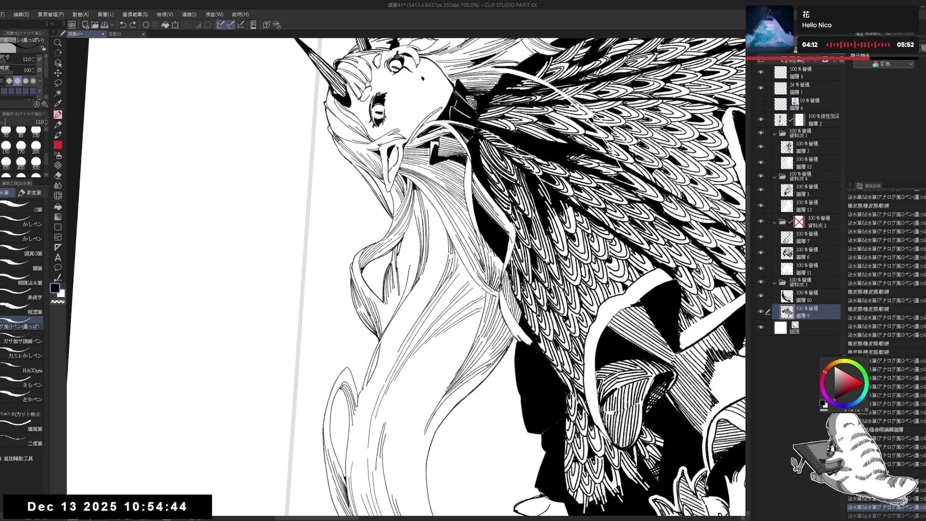
left_click_drag(399, 297, 399, 312)
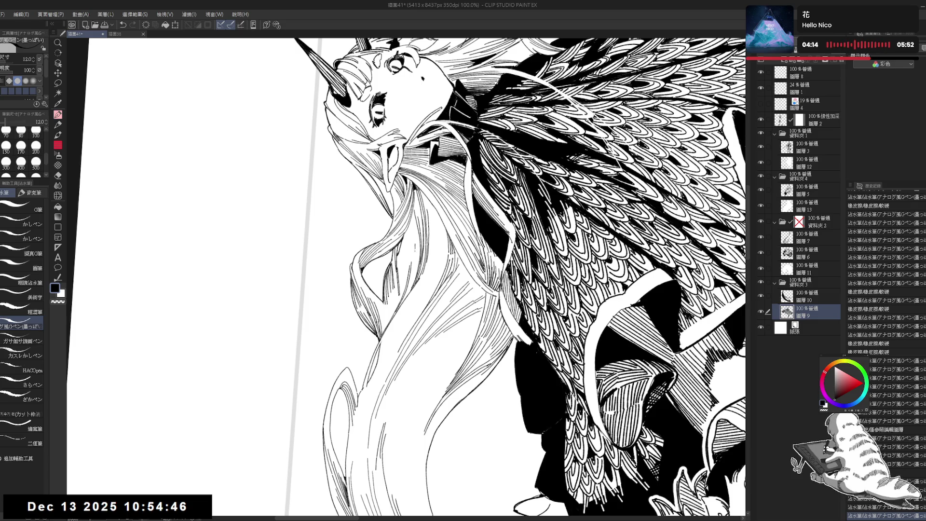
key("ctrl+0")
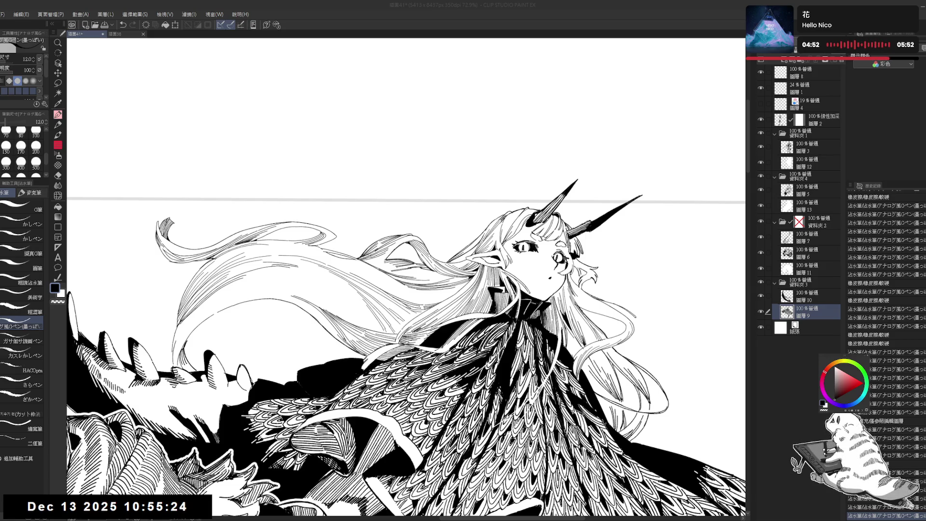
Undo the last small stroke and add a fine mark to the hair, zoomed and tilted
left_click_drag(406, 290, 338, 362)
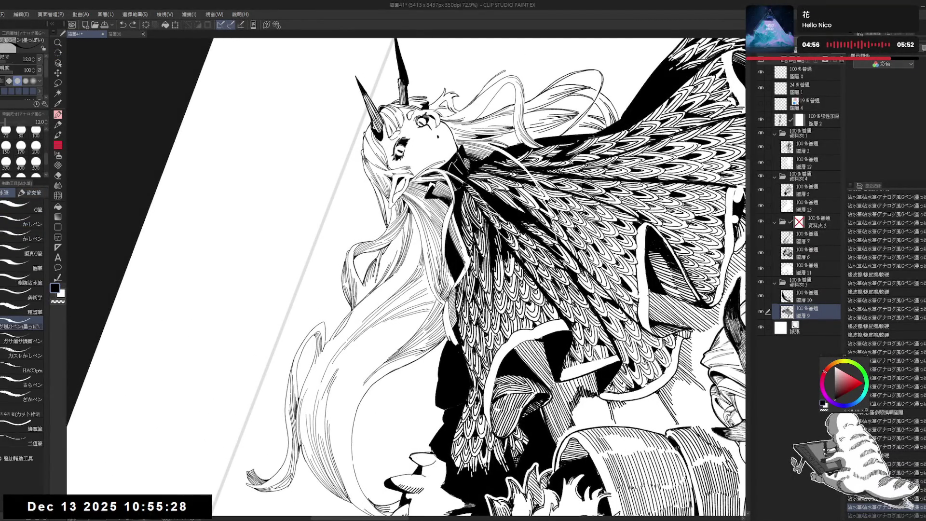
key("ctrl+z")
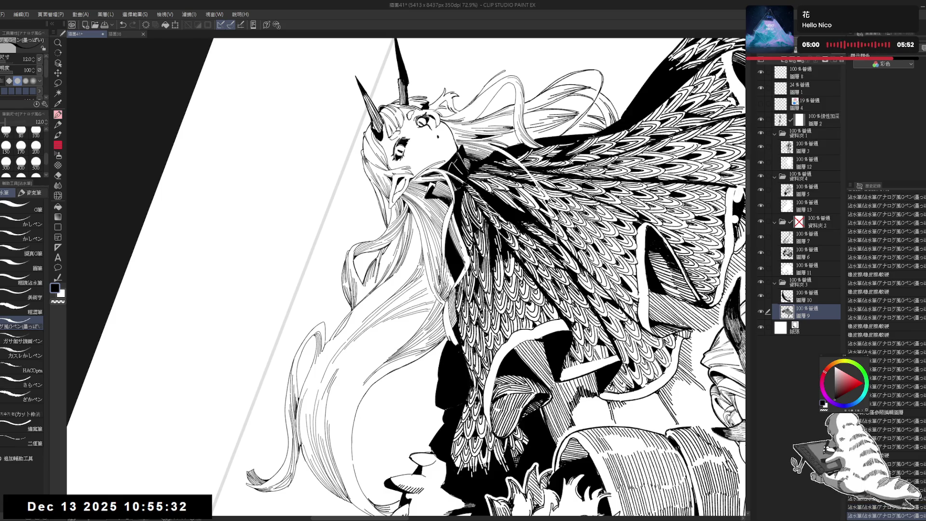
scroll(386, 275, "down", 5)
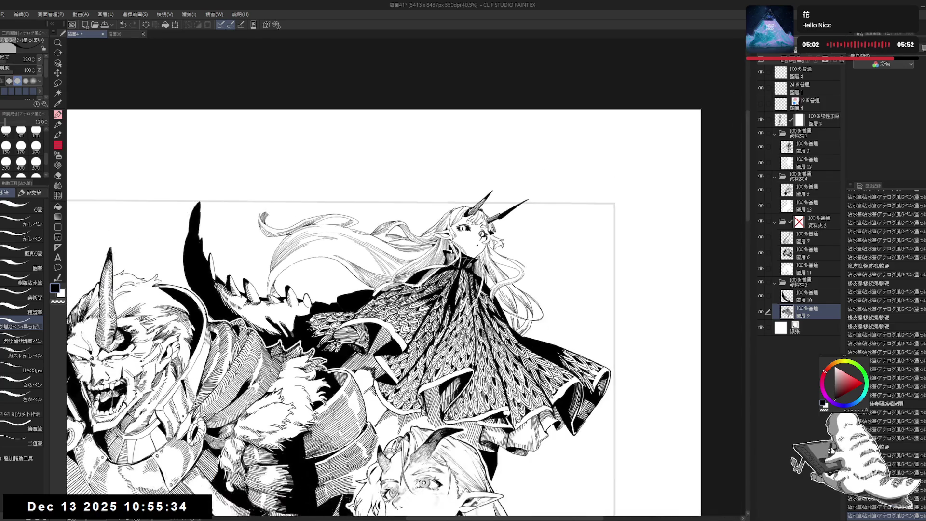
scroll(386, 289, "up", 3)
left_click_drag(434, 193, 338, 145)
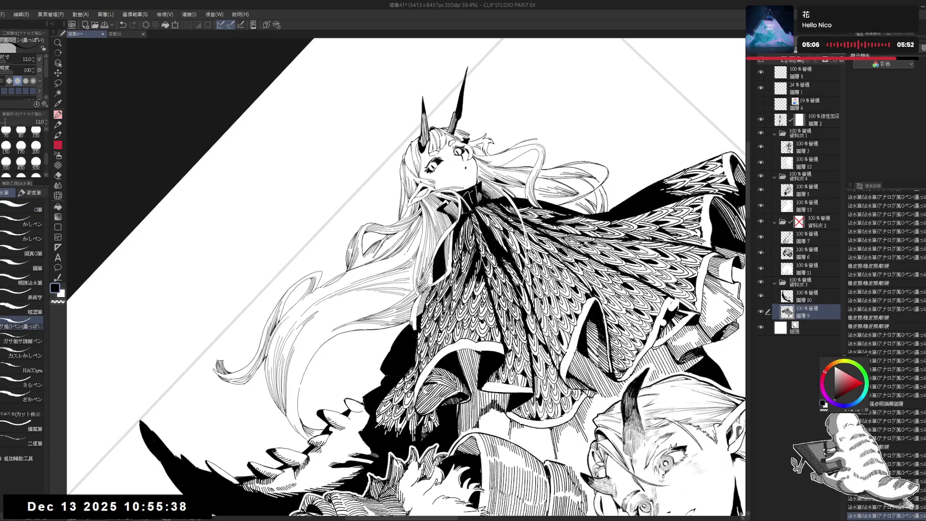
left_click_drag(406, 253, 399, 262)
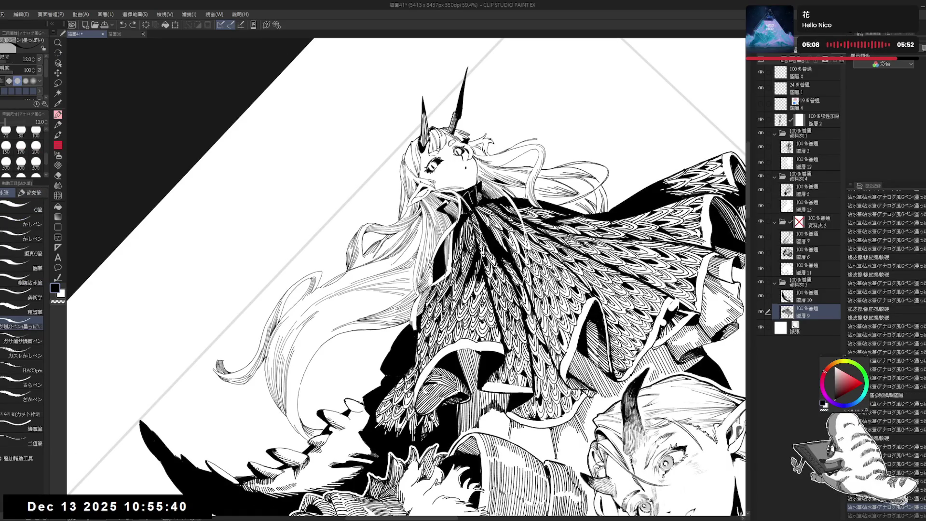
Try two small hair strokes, undo both, and straighten the view
left_click_drag(483, 218, 434, 193)
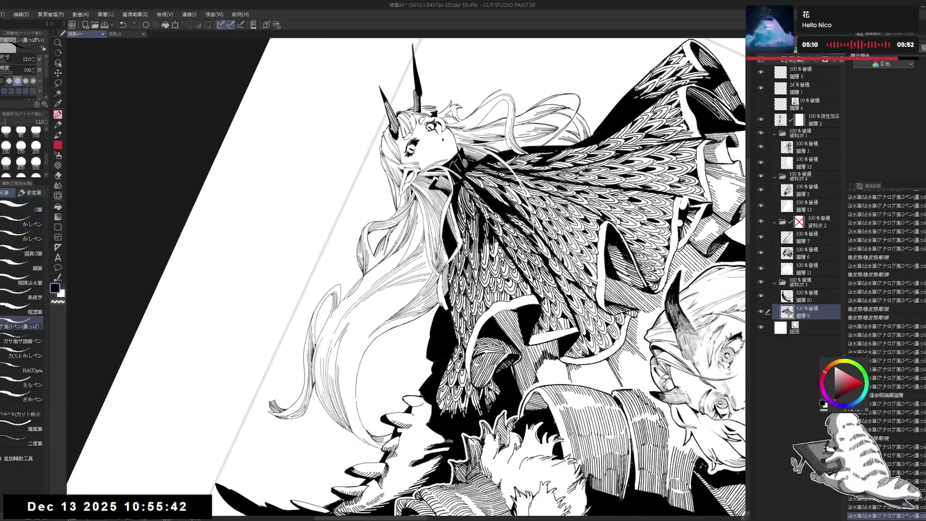
left_click_drag(402, 250, 408, 261)
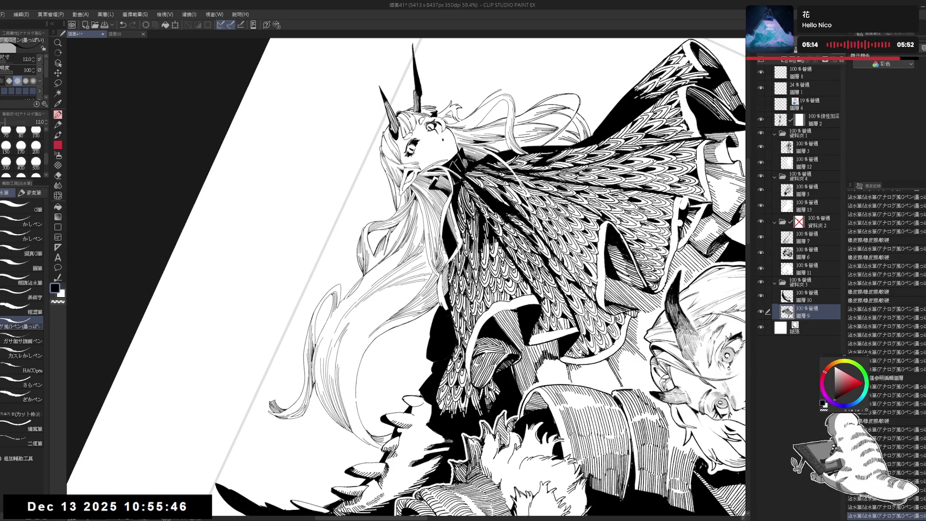
left_click_drag(412, 247, 417, 256)
key("ctrl+z")
key("ctrl+z")
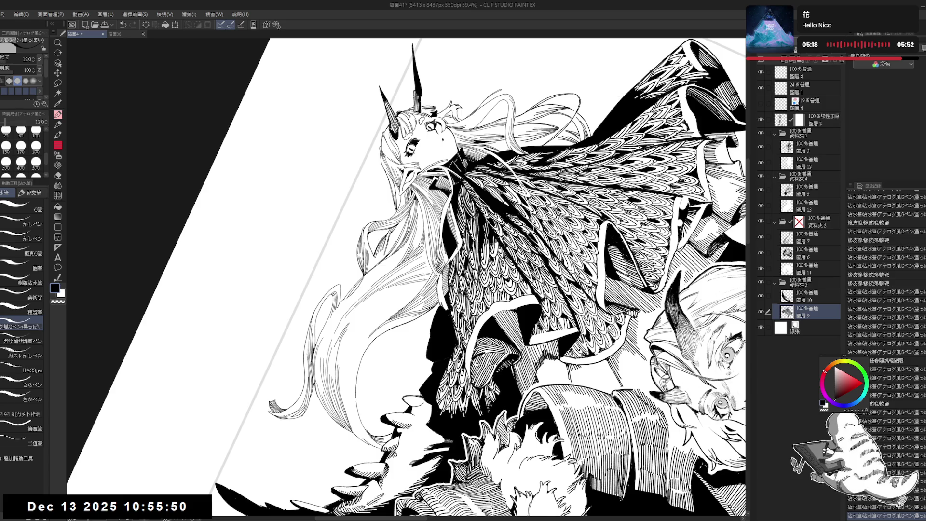
key("ctrl+@")
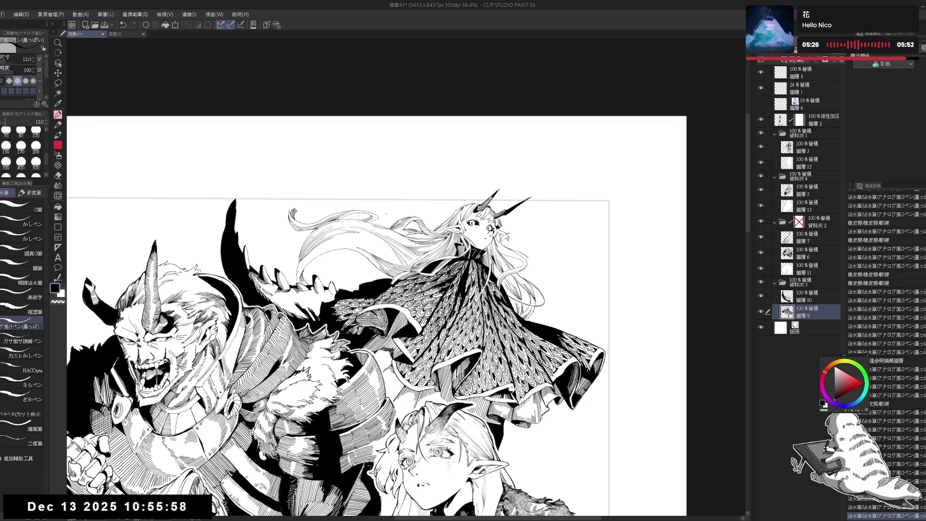
key("ctrl+minus")
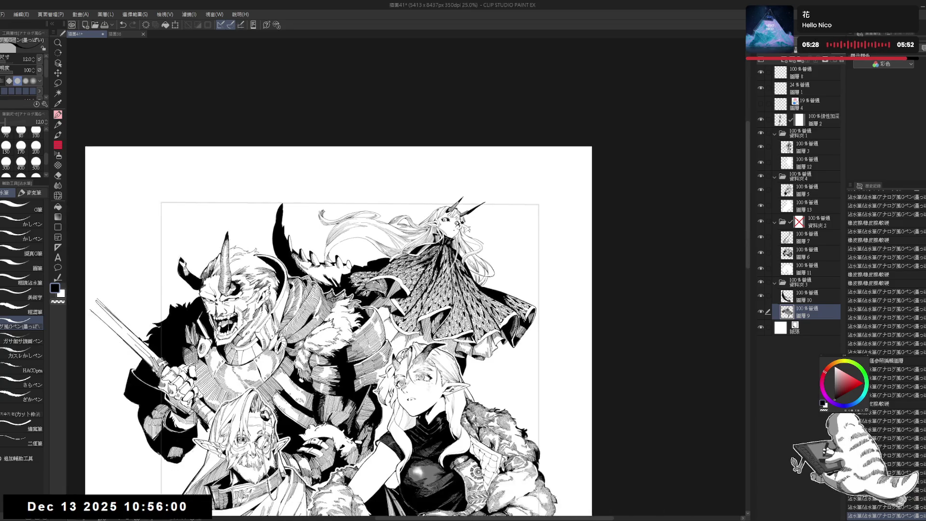
left_click_drag(338, 338, 357, 152)
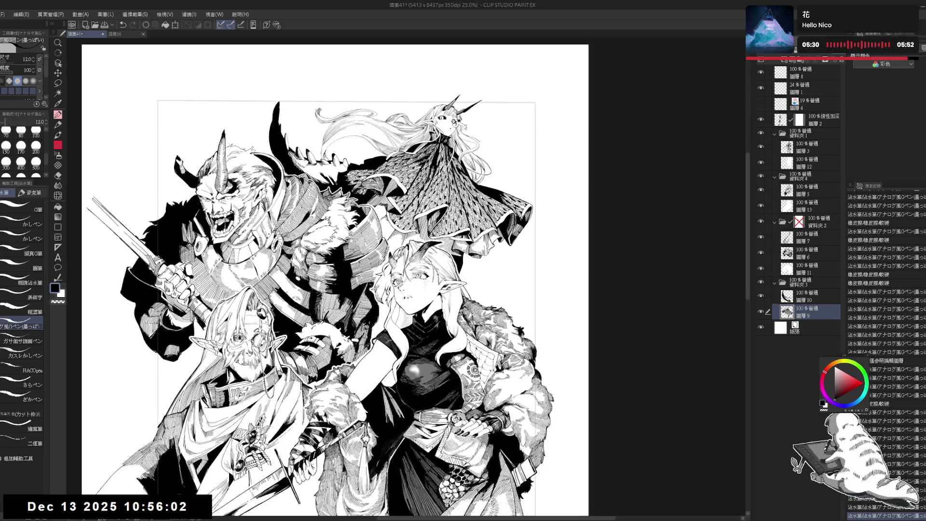
key("ctrl+minus")
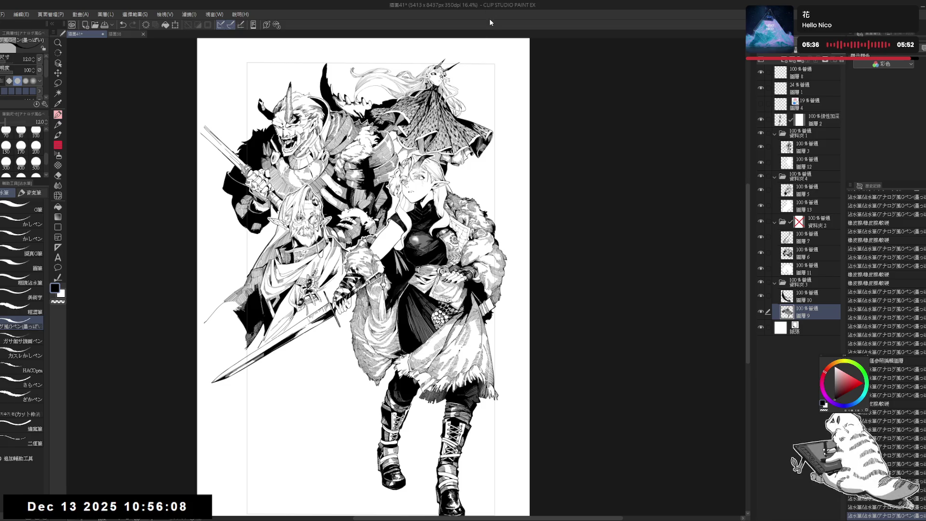
left_click_drag(367, 275, 371, 289)
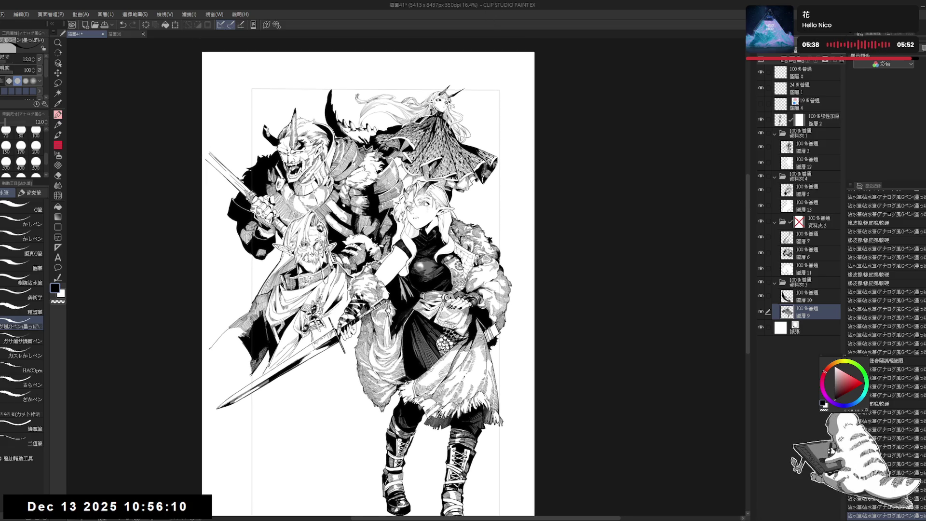
scroll(386, 231, "up", 3)
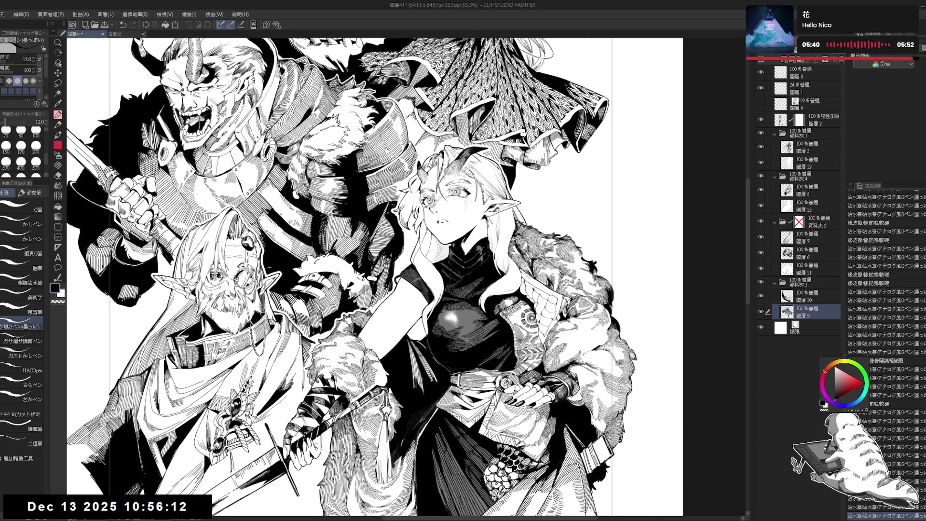
left_click_drag(386, 114, 381, 200)
Erase two small bits of the hair linework
scroll(393, 167, "up", 3)
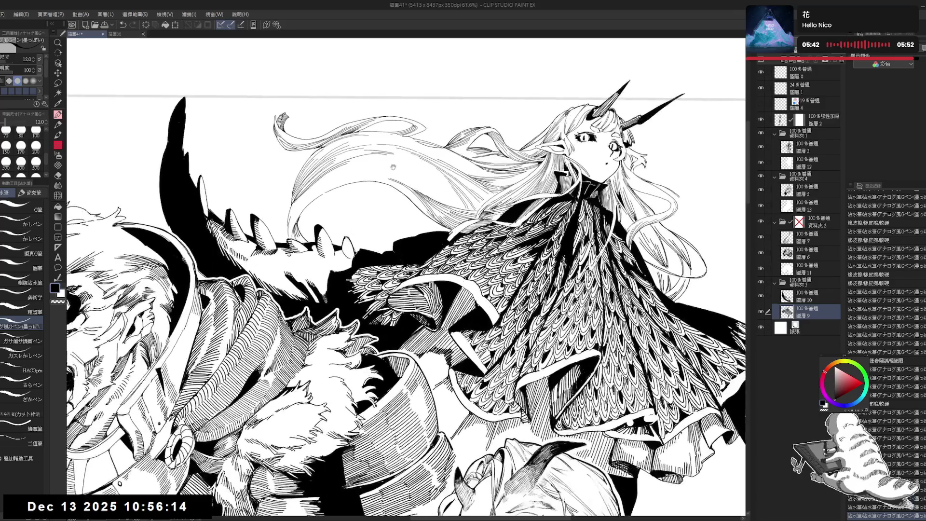
key("e")
key("asciicircum")
key("asciicircum")
key("asciicircum")
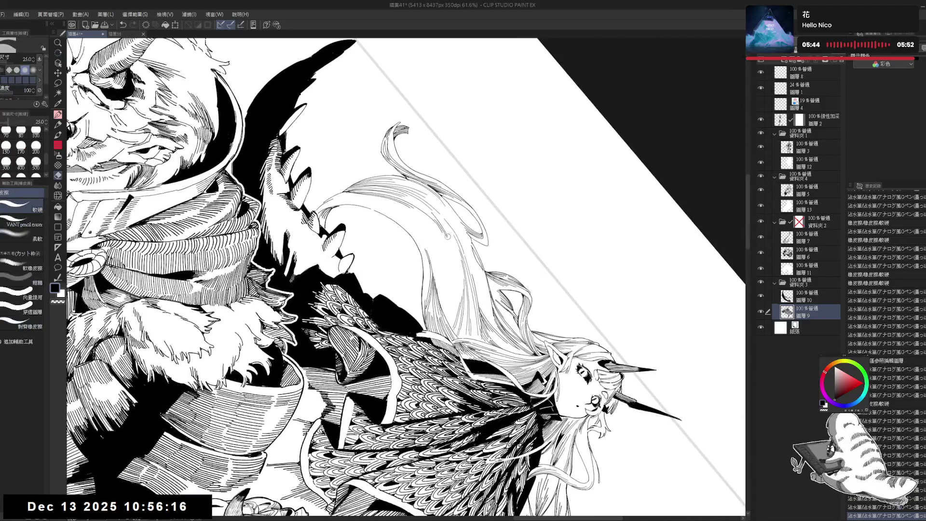
left_click(447, 236)
left_click(447, 240)
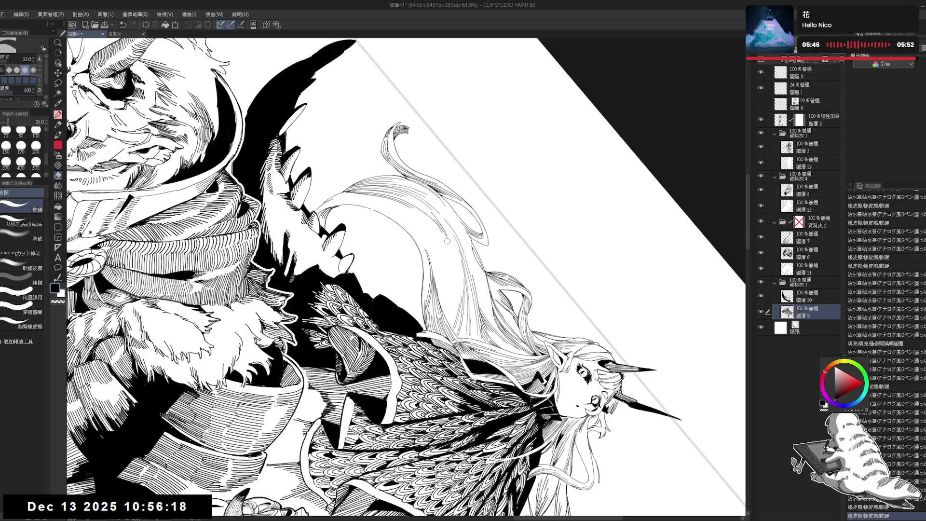
key("p")
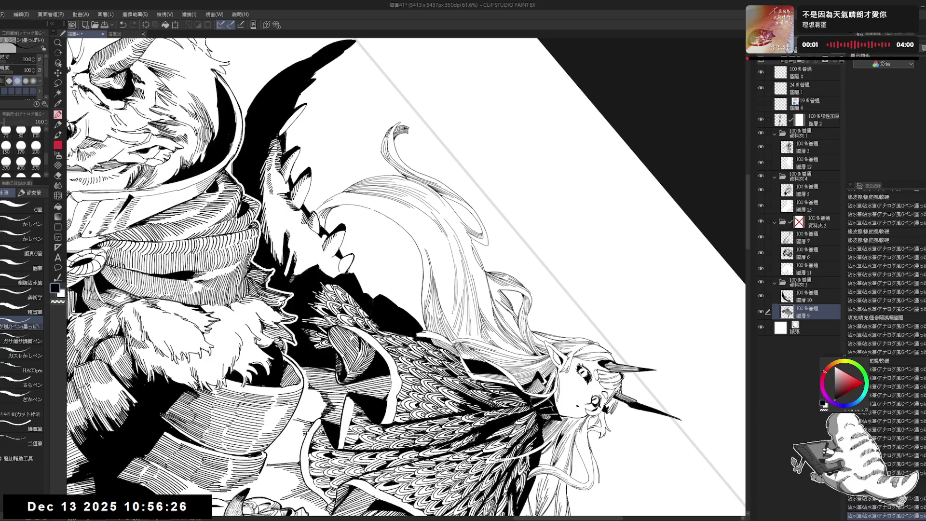
Ink short strands into the girl's hair from a rotated view
key("r")
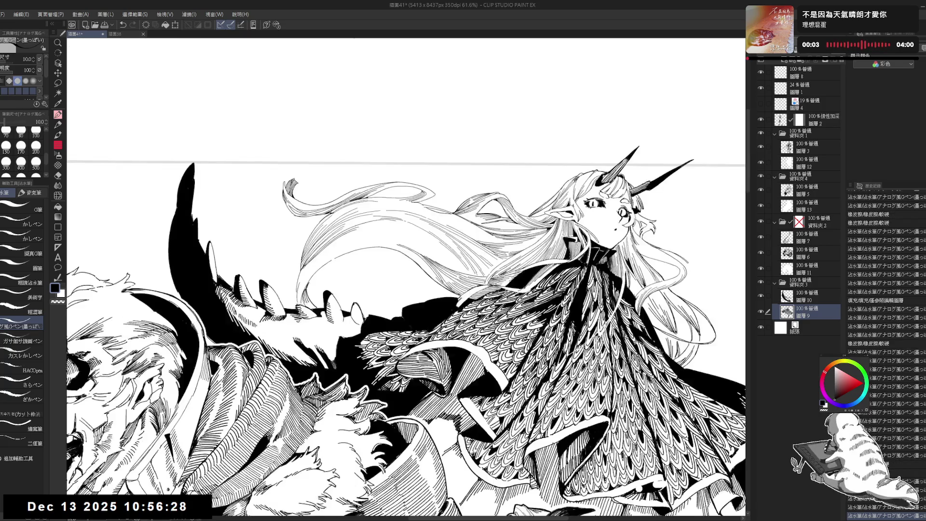
left_click_drag(405, 279, 434, 337)
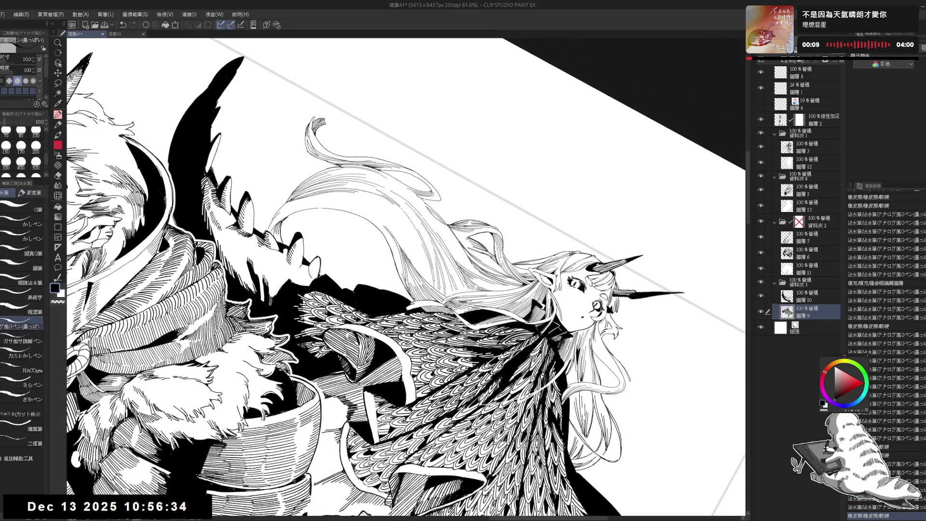
mouse_move(435, 281)
left_mouse_down()
mouse_move(422, 250)
mouse_move(424, 306)
left_mouse_up()
left_click_drag(171, 501, 185, 511)
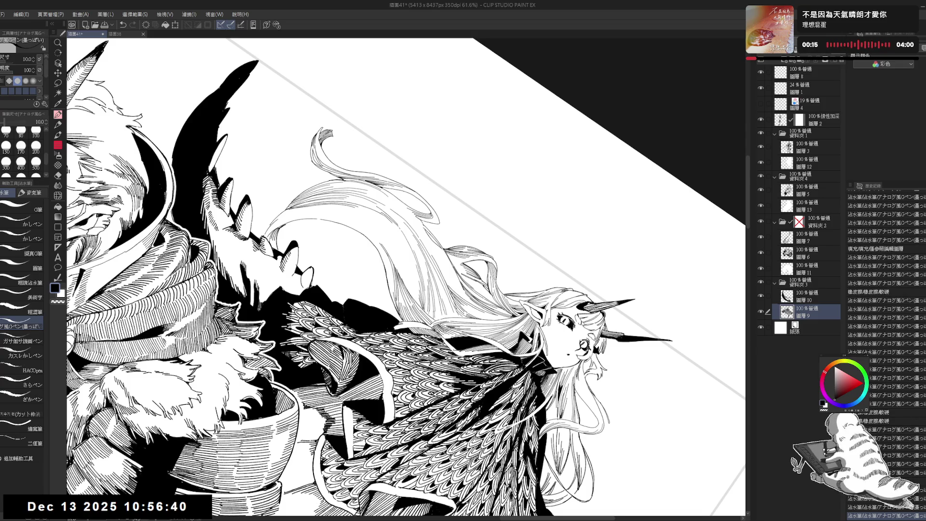
key("ctrl+@")
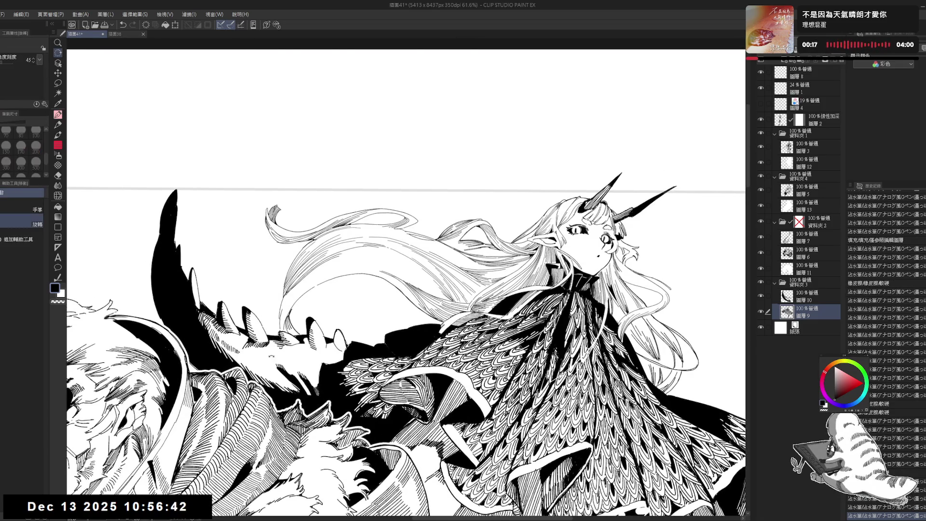
Erase a small spot of hair linework and add fine ink lines in its place
left_click_drag(405, 290, 366, 203)
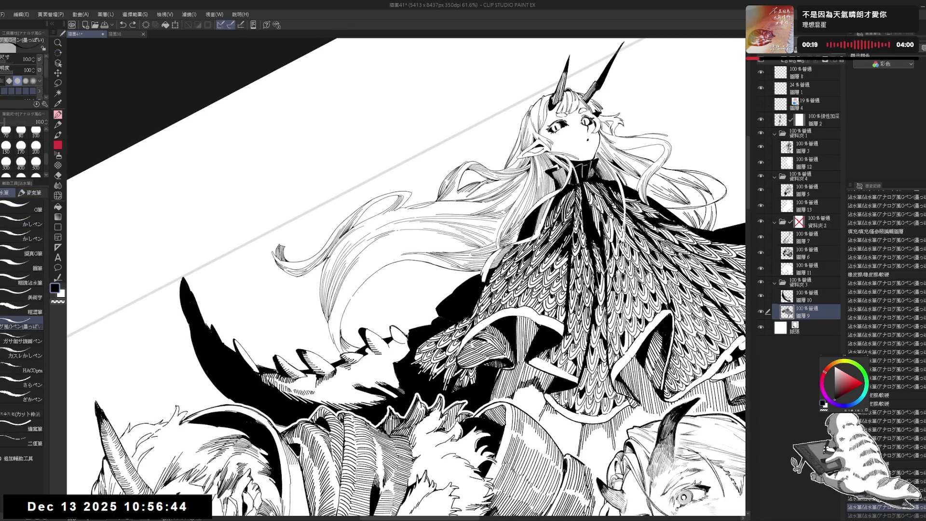
left_click_drag(328, 319, 334, 325)
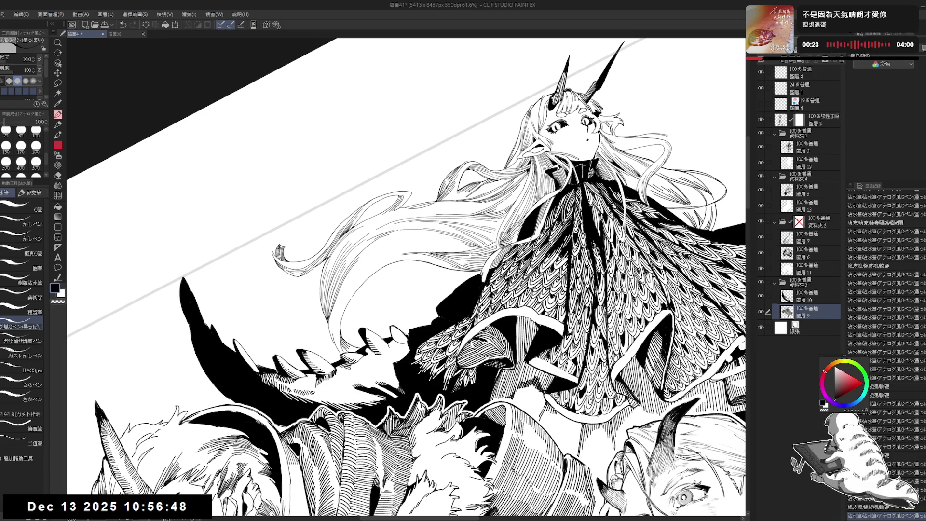
left_click_drag(331, 322, 332, 340)
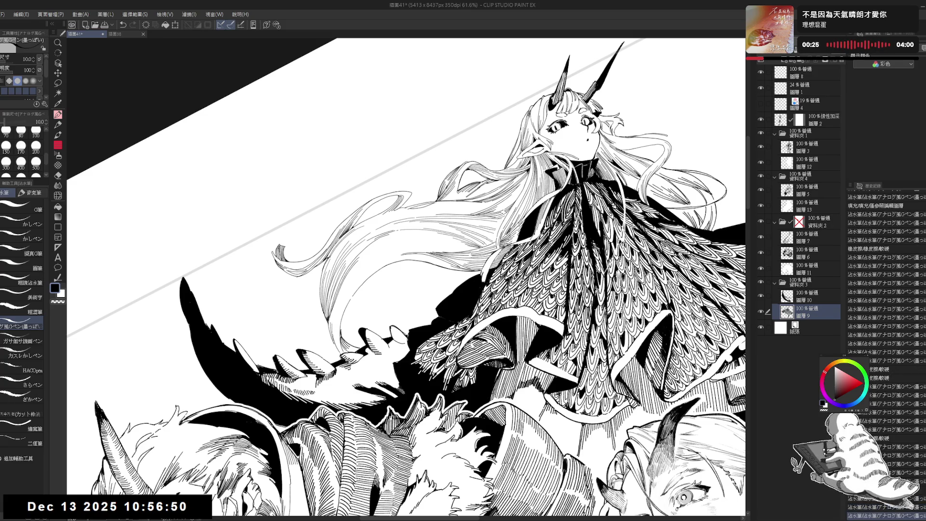
key("ctrl+@")
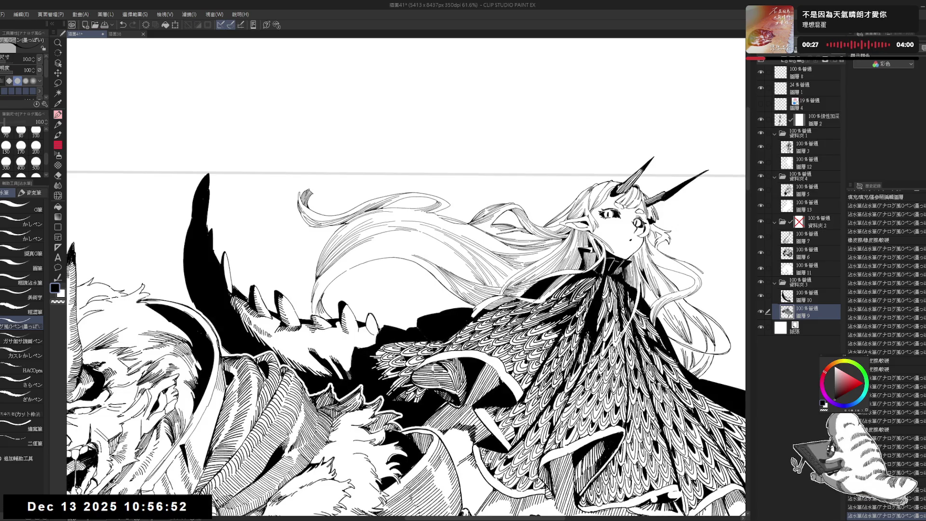
key("minus")
key("minus")
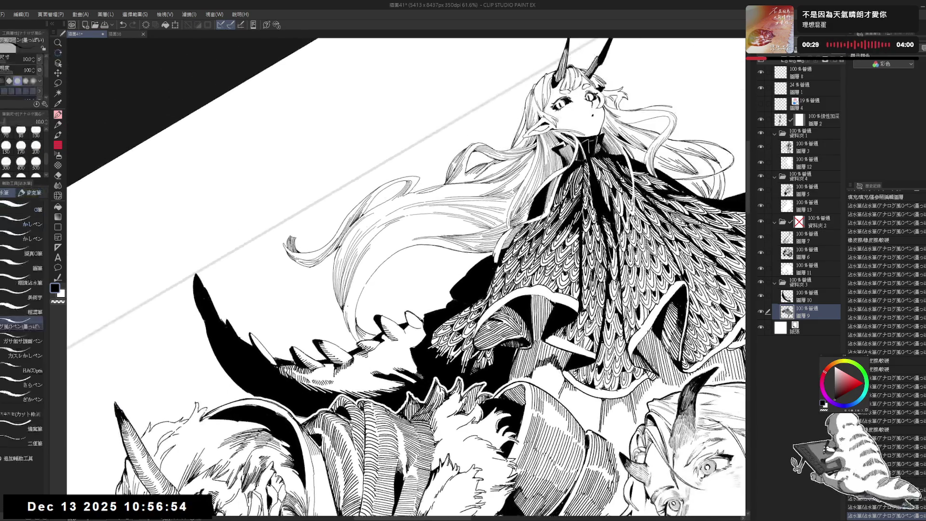
left_click_drag(349, 305, 351, 318)
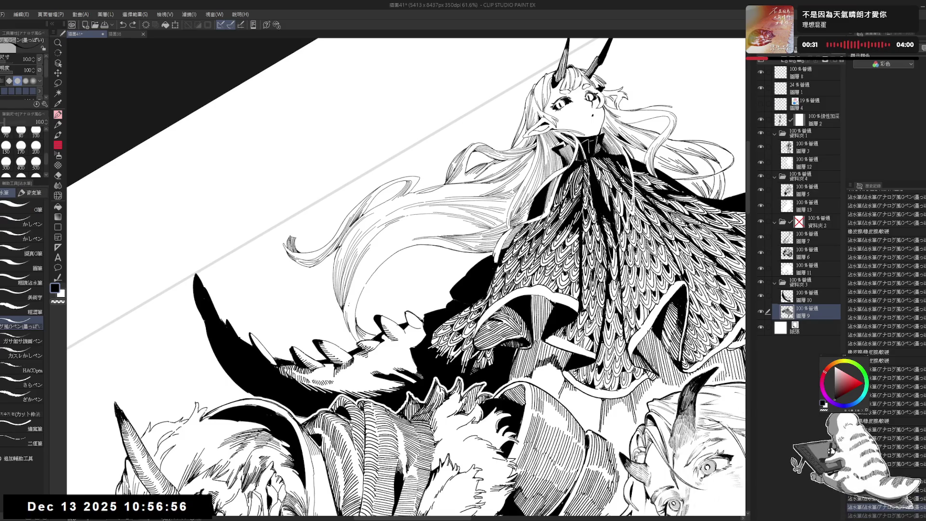
Undo the last hair stroke and redraw it as a short strand line
mouse_move(406, 270)
left_mouse_down()
mouse_move(435, 242)
mouse_move(376, 227)
left_mouse_up()
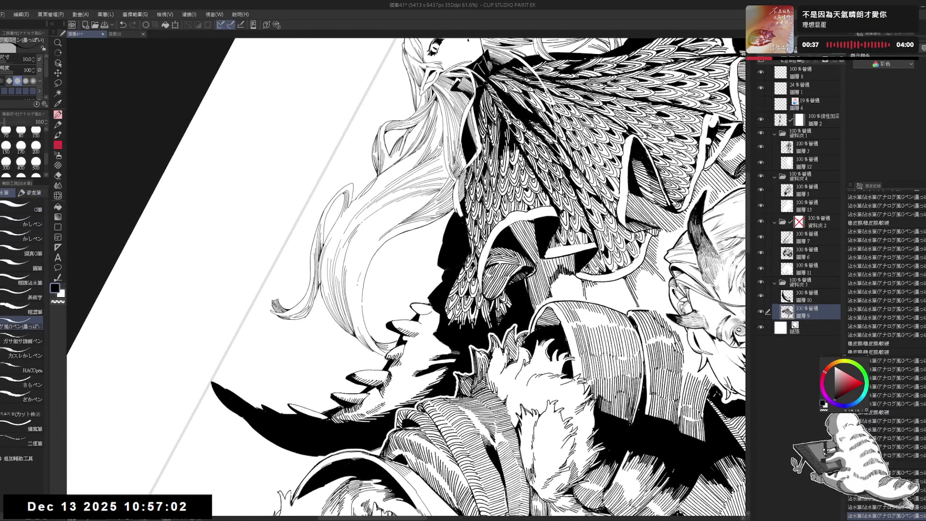
key("ctrl+z")
left_click_drag(361, 273, 354, 303)
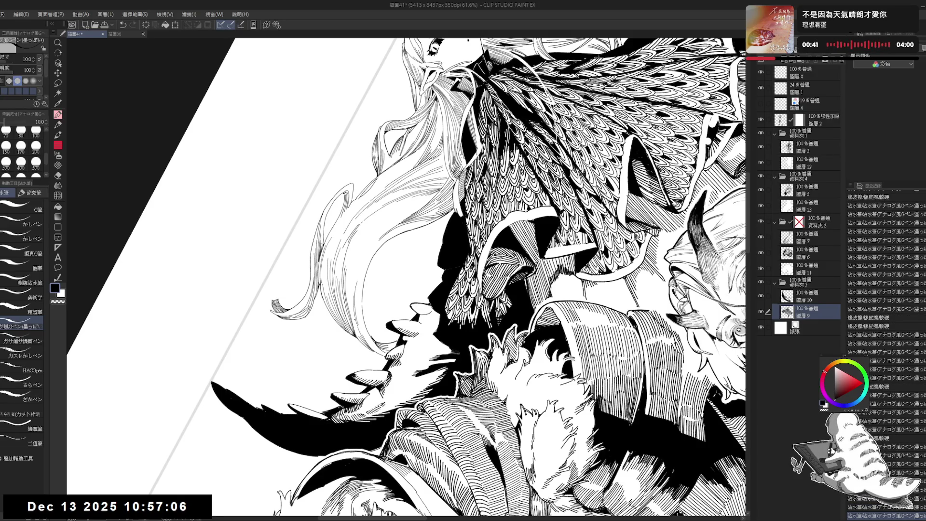
key("ctrl+at")
scroll(362, 261, "down", 2)
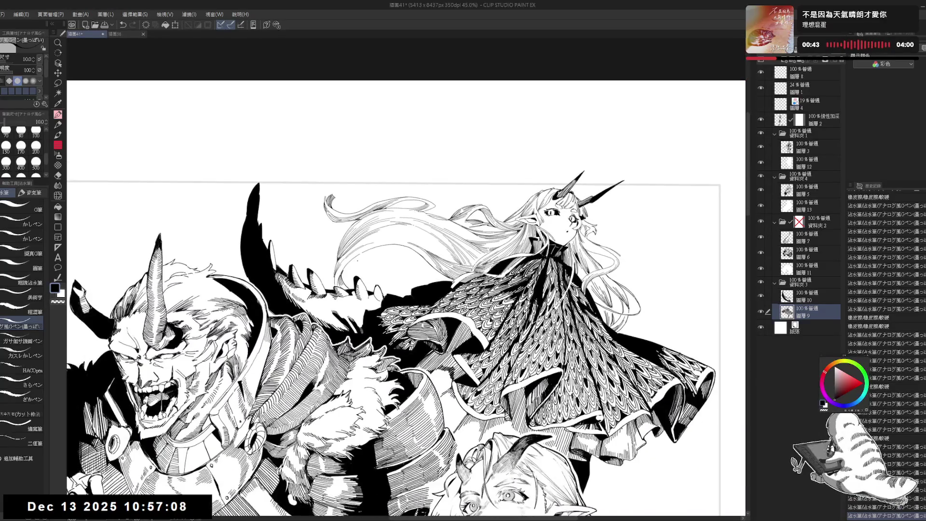
scroll(342, 251, "up", 1)
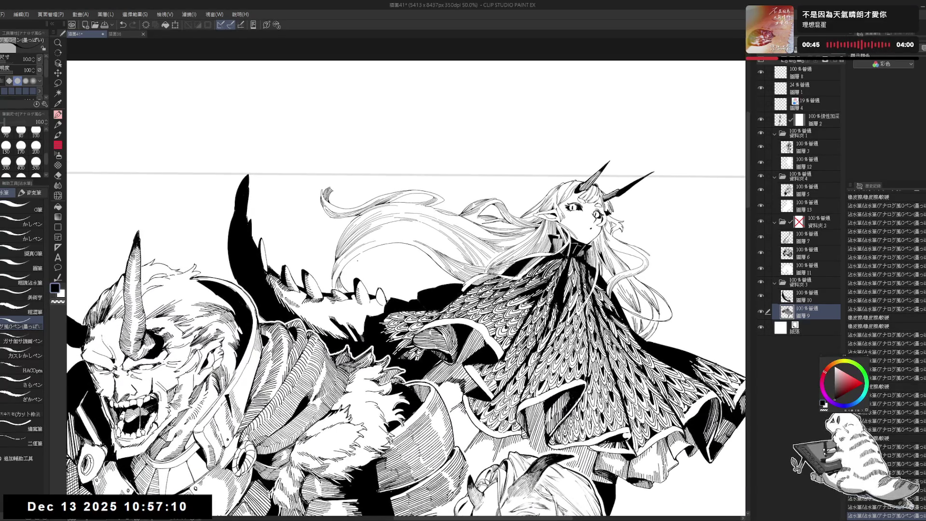
Draw a long strand line down the hair, redoing it twice
key("r")
left_click_drag(357, 261, 371, 257)
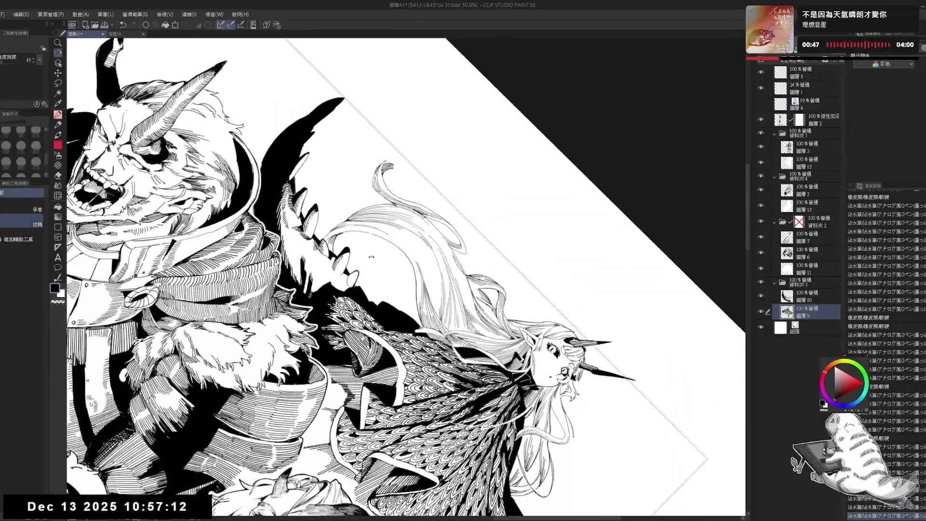
scroll(371, 257, "up", 2)
scroll(372, 259, "up", 1)
scroll(374, 262, "up", 1)
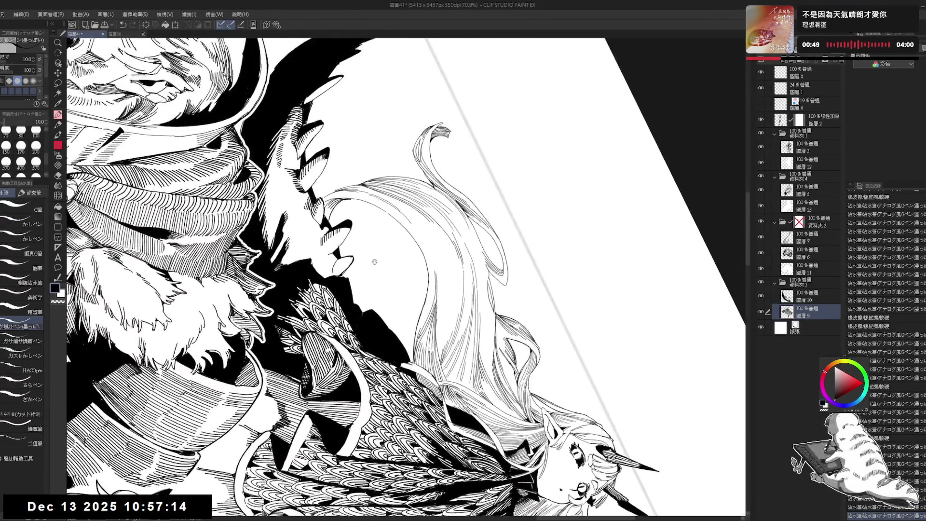
mouse_move(374, 261)
left_mouse_down()
mouse_move(377, 271)
mouse_move(359, 260)
mouse_move(386, 247)
mouse_move(420, 275)
mouse_move(433, 313)
left_mouse_up()
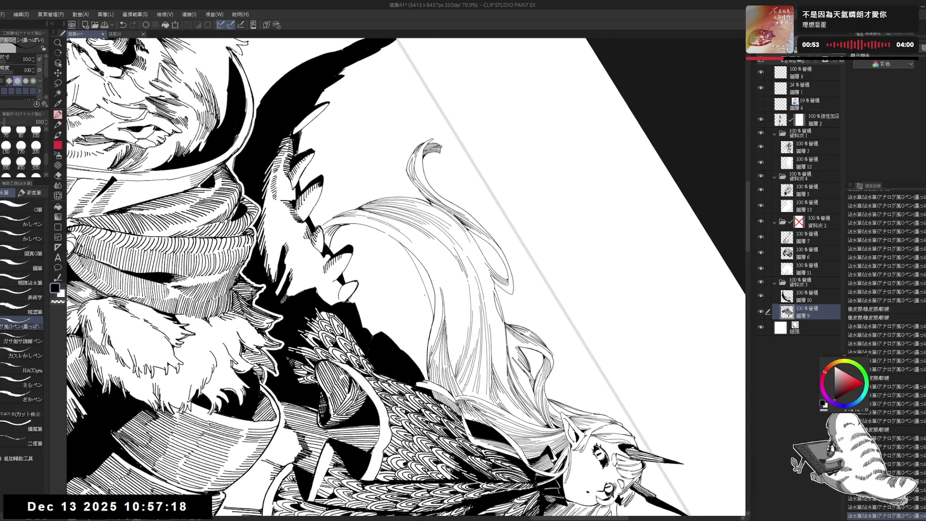
key("ctrl+z")
key("ctrl+z")
left_click_drag(406, 249, 427, 323)
key("ctrl+z")
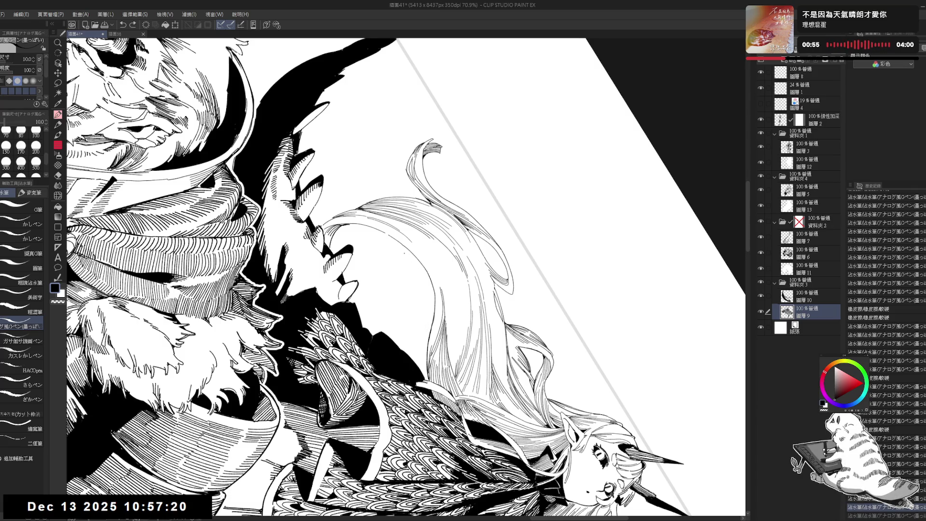
left_click_drag(406, 248, 427, 316)
key("@")
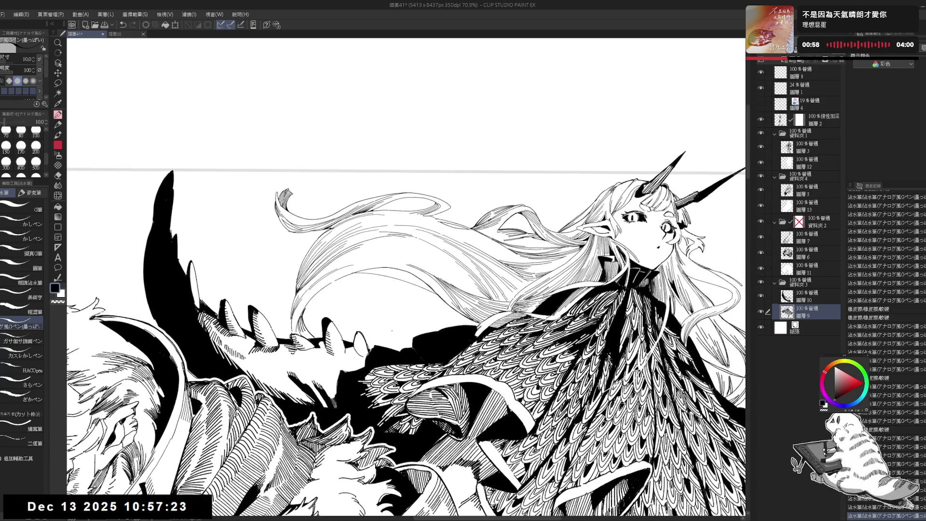
Replace the last hair stroke with a new strand line, redrawn once
mouse_move(420, 268)
left_mouse_down()
mouse_move(396, 250)
mouse_move(401, 279)
left_mouse_up()
key("ctrl+z")
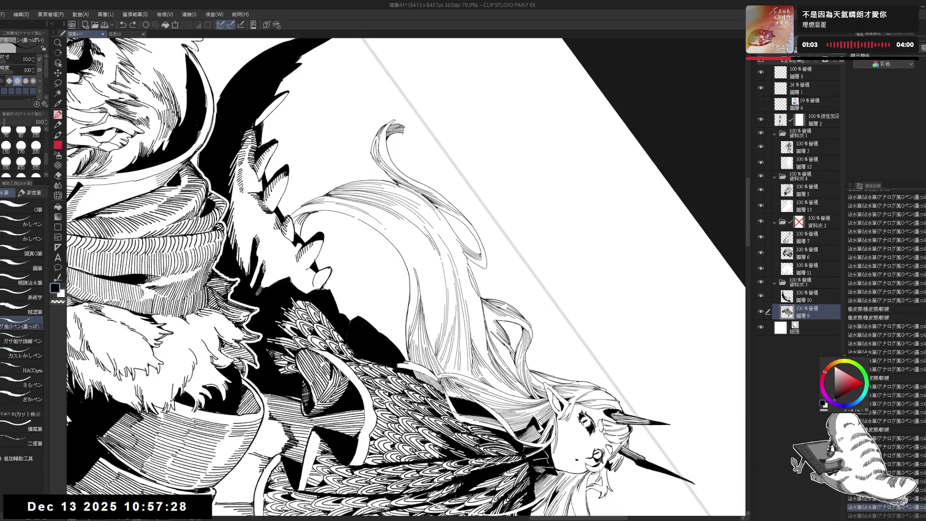
left_click_drag(383, 226, 404, 294)
key("ctrl+z")
left_click_drag(382, 223, 406, 295)
Erase stray and excess ink in the hair, then check it in a mirrored view
key("e")
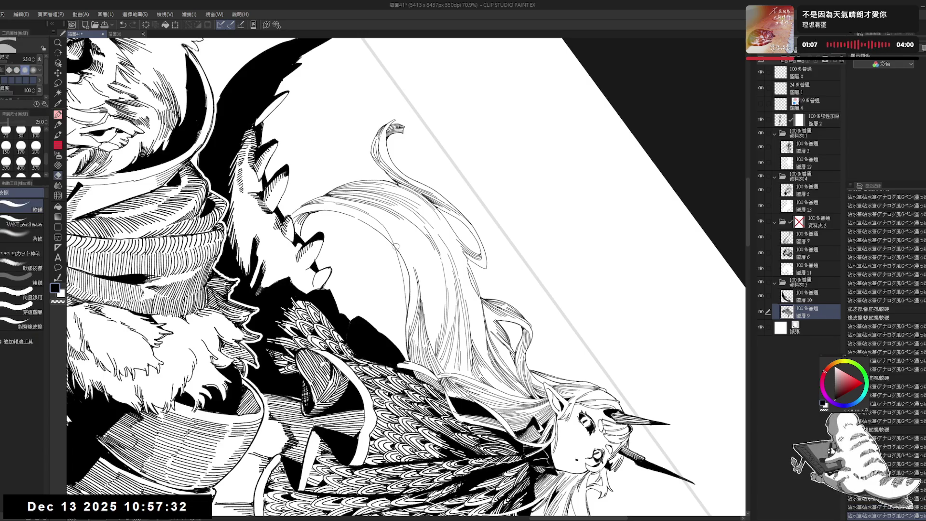
left_click_drag(397, 247, 405, 285)
key("p")
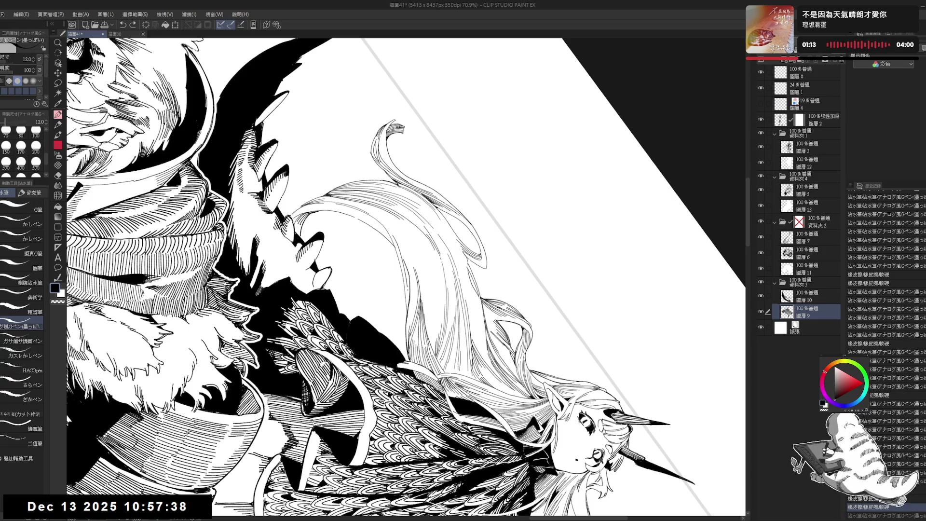
key("e")
left_click_drag(409, 311, 410, 315)
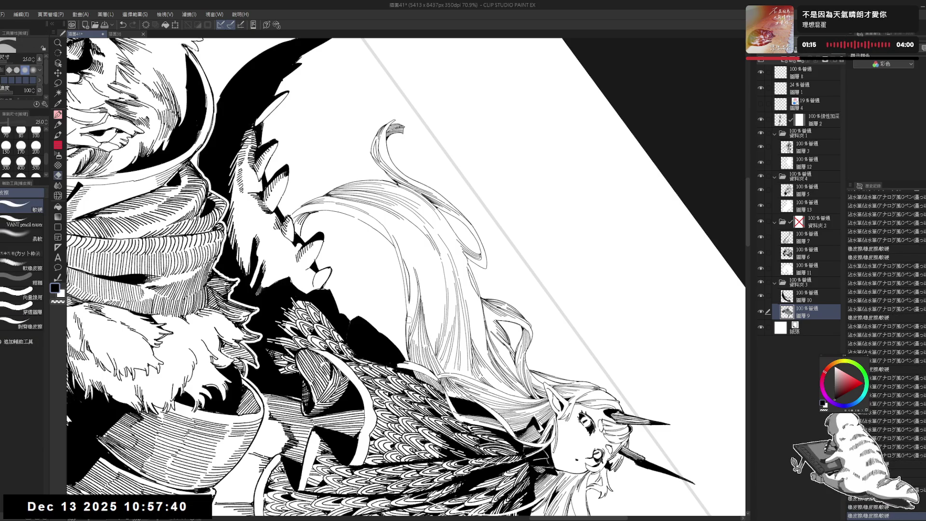
key("p")
key("h")
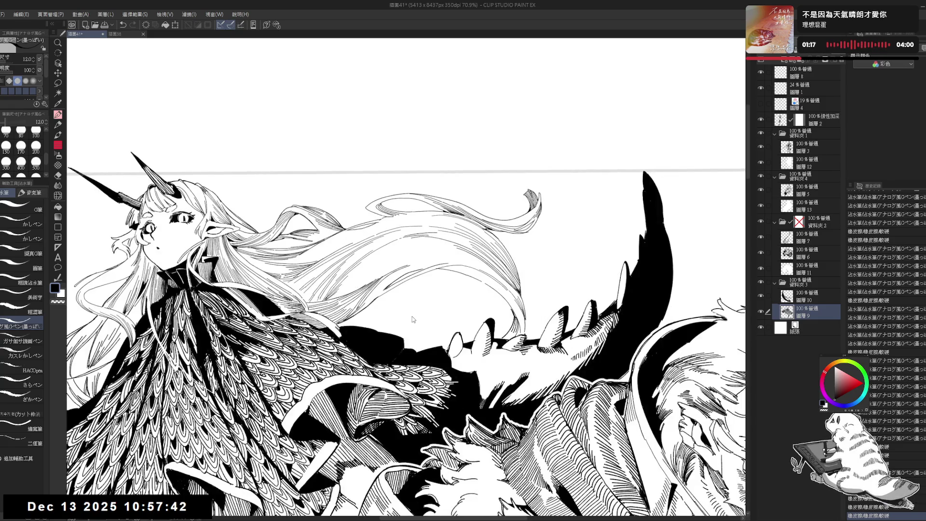
key("h")
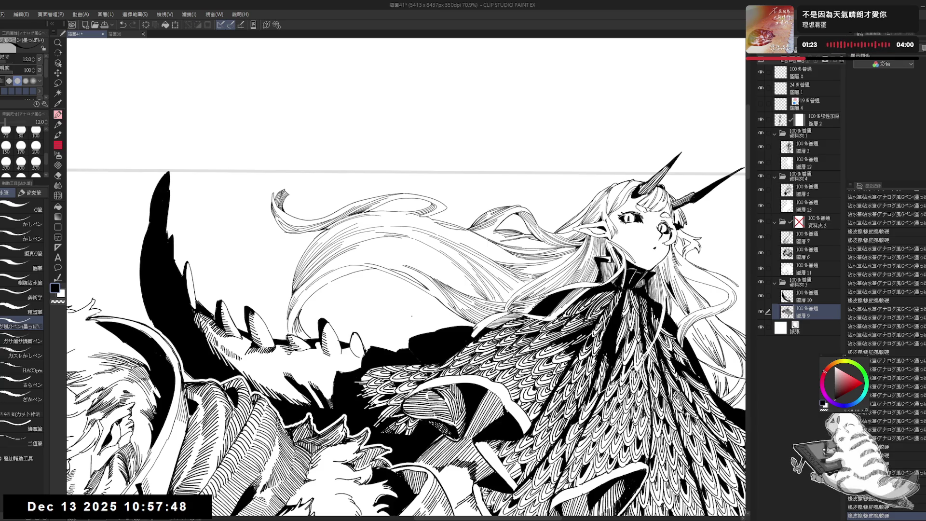
Clean up small dark marks in the hair and undo a short pen stroke
left_click_drag(397, 294, 482, 338)
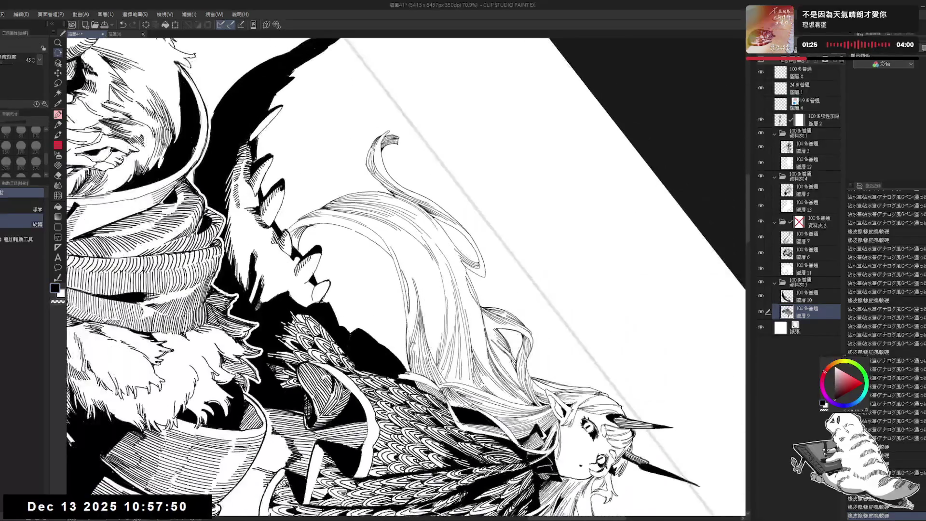
key("e")
left_click_drag(407, 314, 407, 329)
key("p")
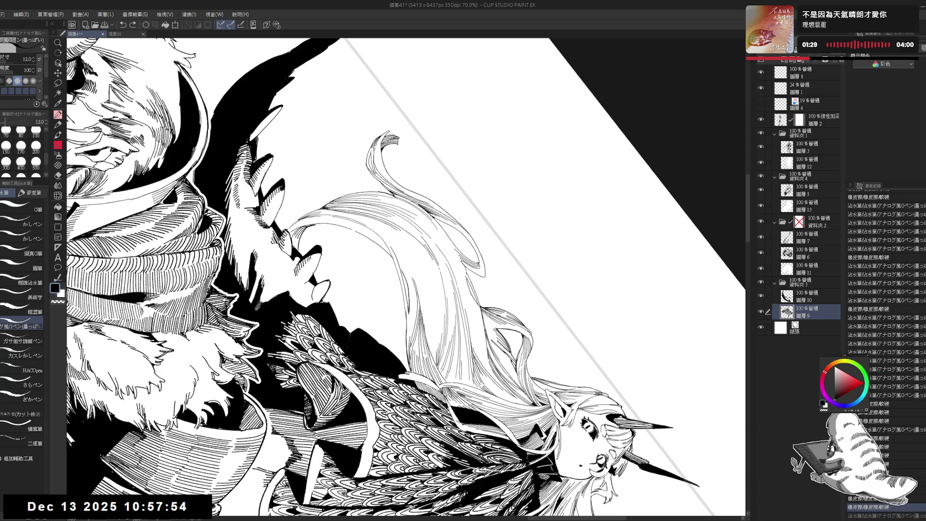
key("ctrl+z")
key("e")
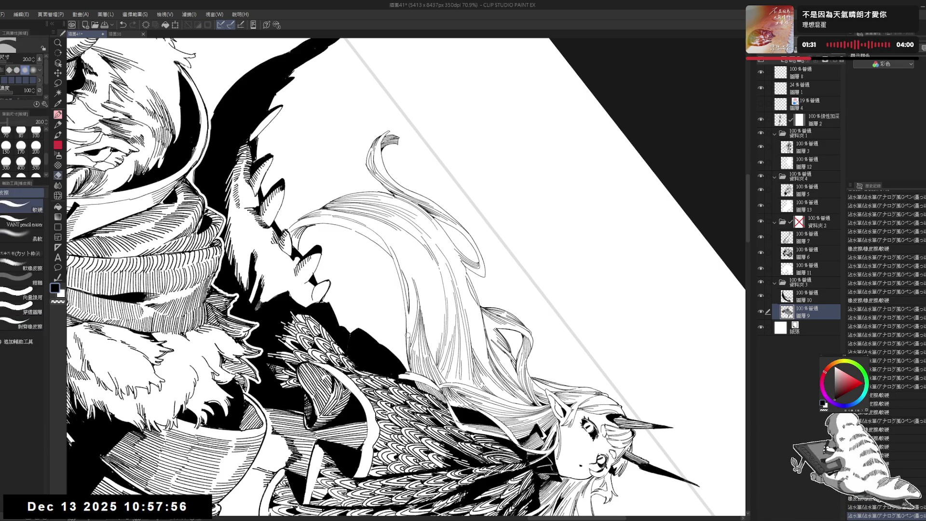
key("p")
left_click_drag(407, 314, 409, 329)
key("ctrl+z")
key("ctrl+z")
key("ctrl+z")
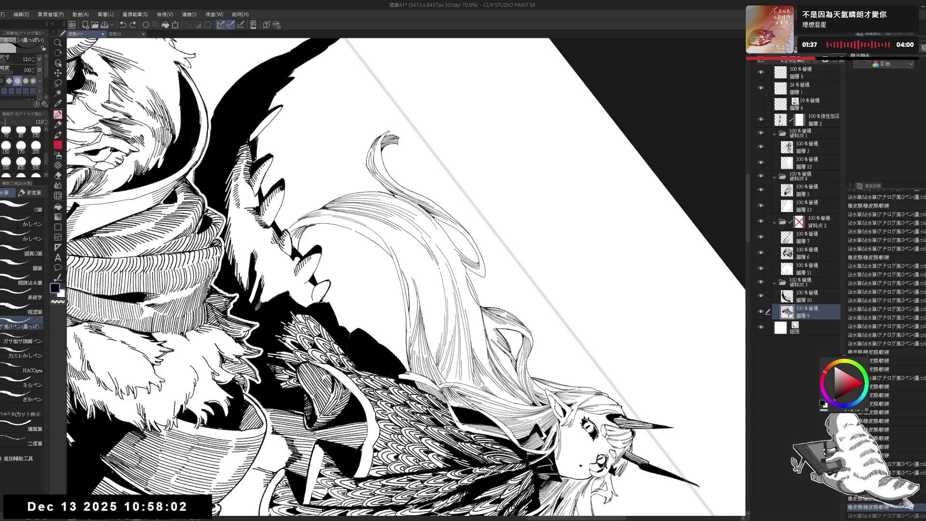
key("ctrl+at")
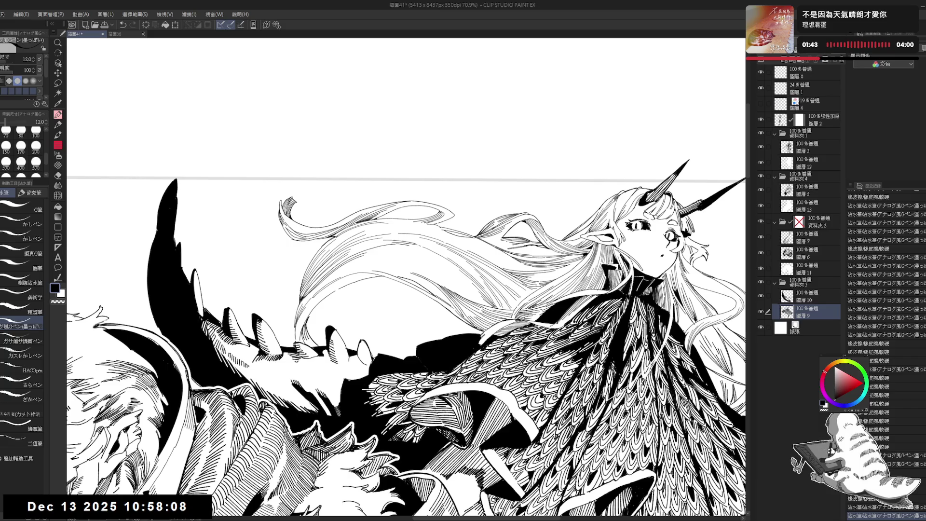
Bucket-fill an enclosed area near the lower edge of the cloak
key("e")
left_click_drag(446, 258, 400, 287)
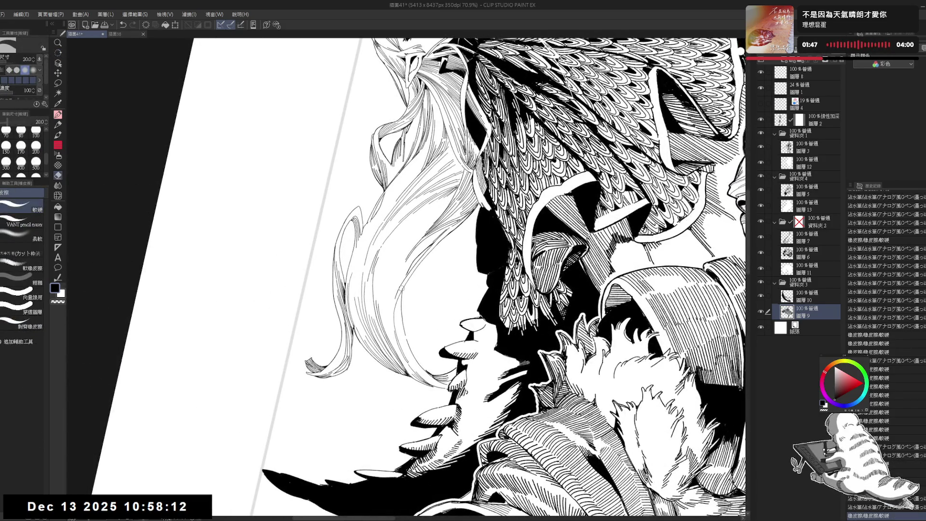
key("r")
left_click_drag(402, 288, 425, 313)
key("p")
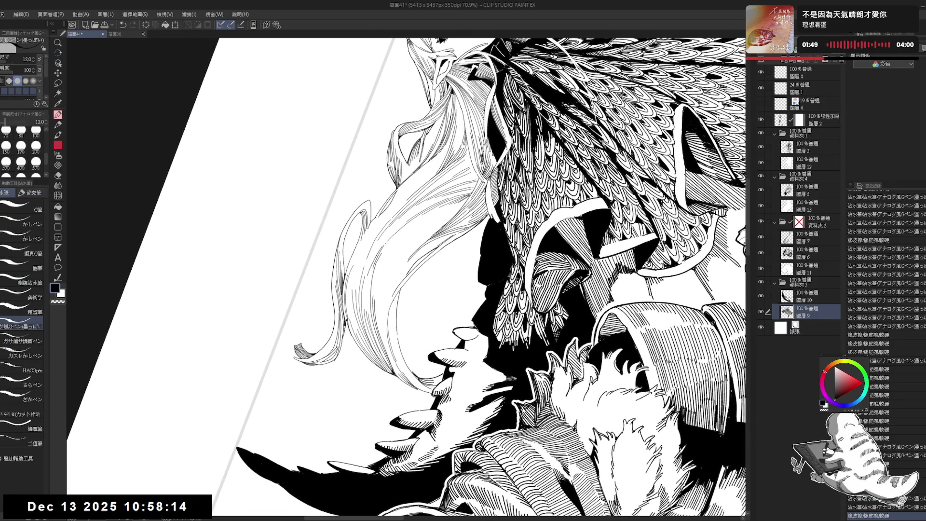
key("g")
left_click(372, 282)
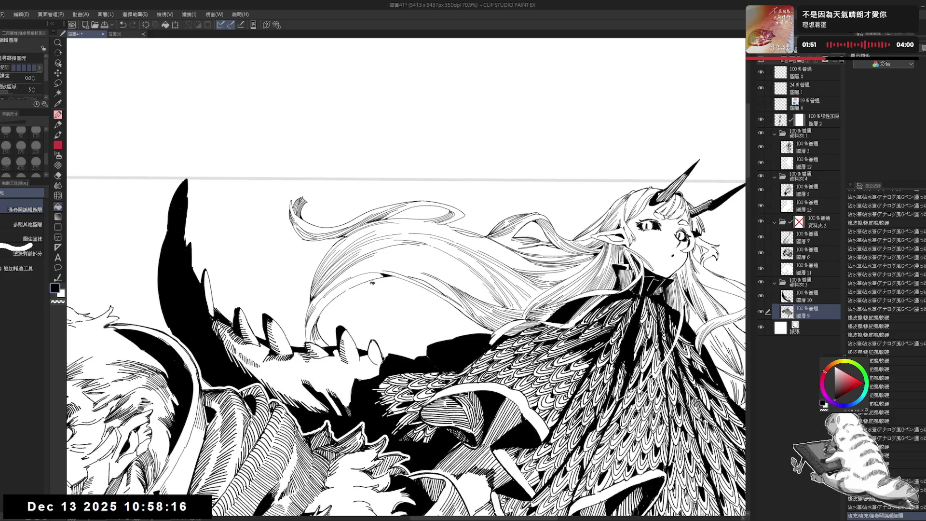
Add a small ink mark near the tail, checking it in a mirrored view
key("h")
mouse_move(372, 282)
left_mouse_down()
mouse_move(427, 369)
mouse_move(405, 371)
left_mouse_up()
key("p")
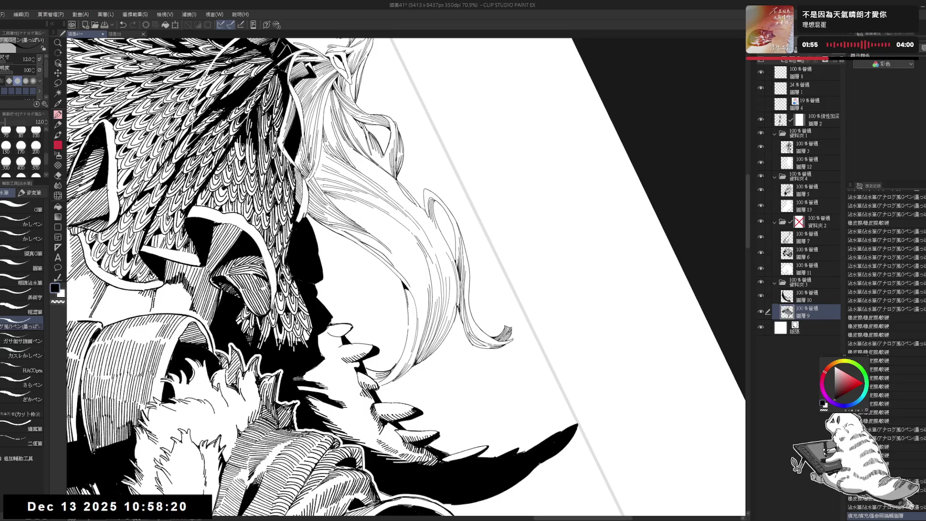
left_click_drag(181, 501, 185, 510)
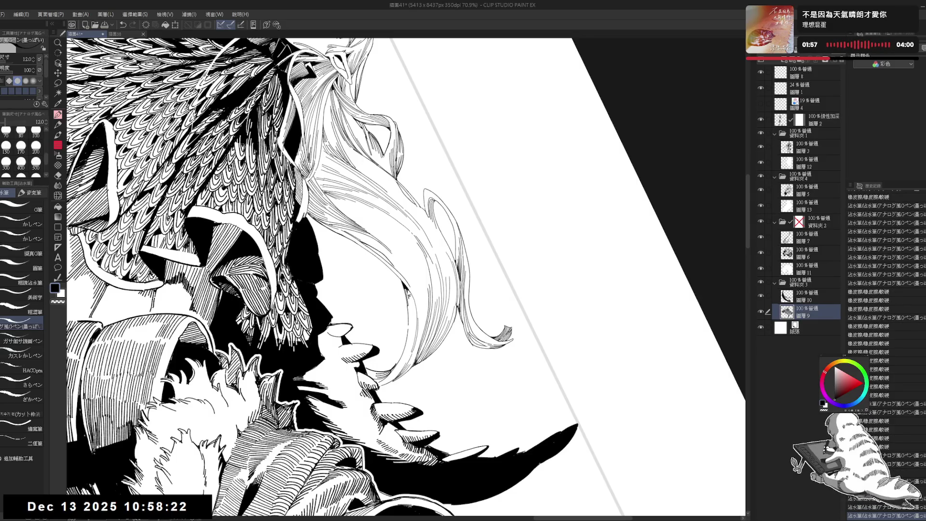
left_click_drag(405, 290, 413, 326)
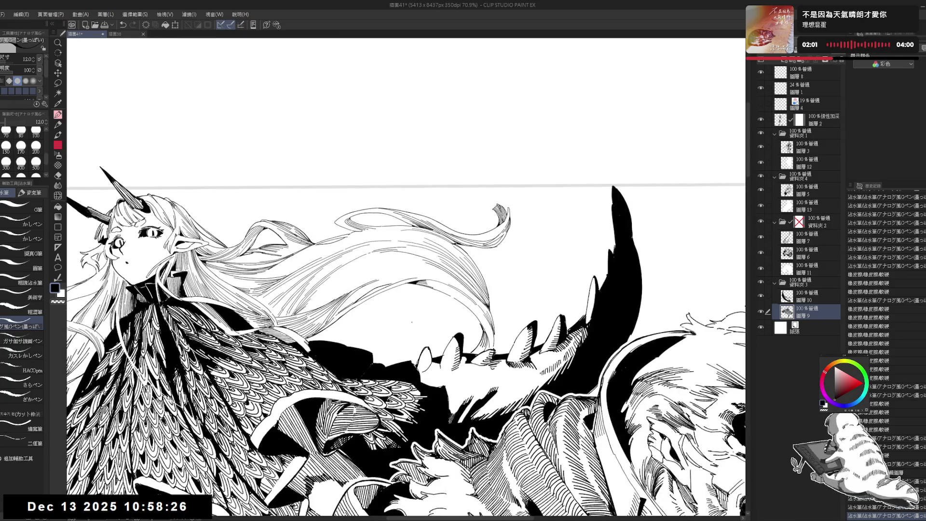
key("h")
mouse_move(427, 316)
left_mouse_down()
mouse_move(405, 358)
mouse_move(400, 288)
mouse_move(404, 294)
left_mouse_up()
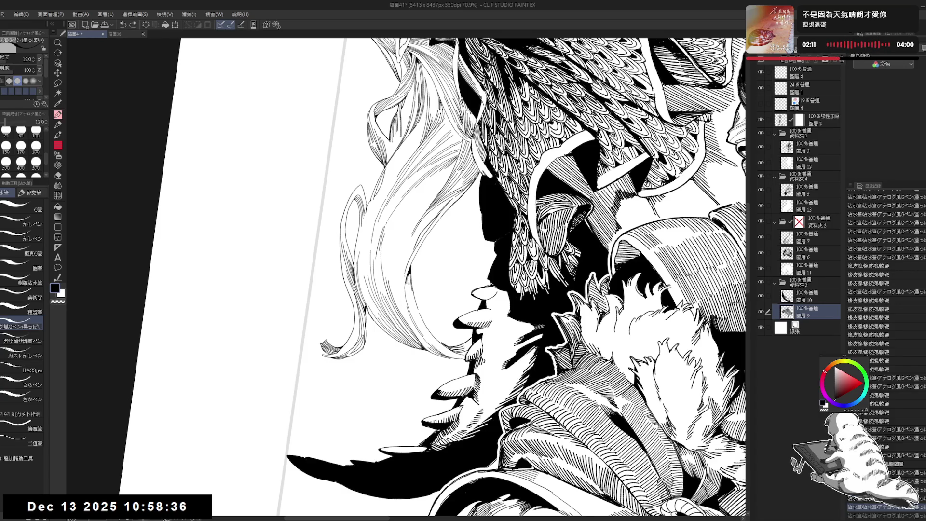
key("ctrl+0")
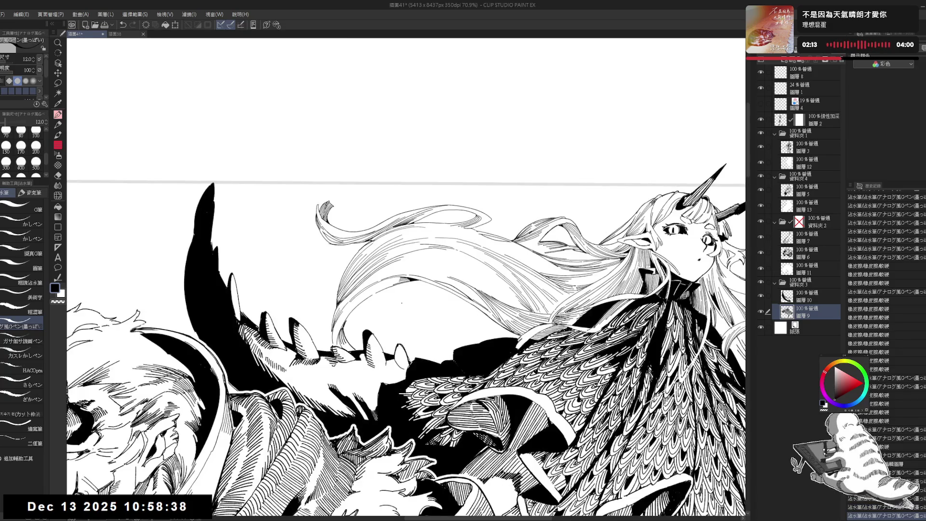
key("ctrl+s")
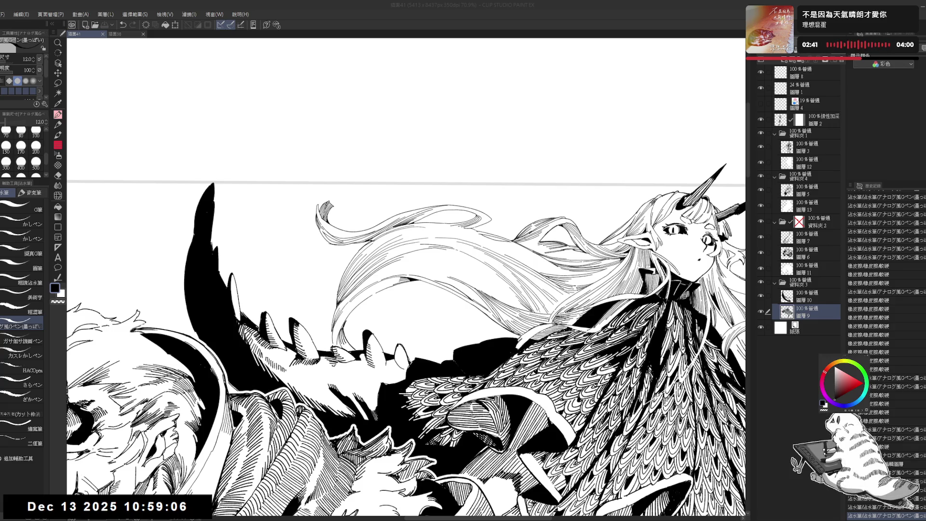
key("minus")
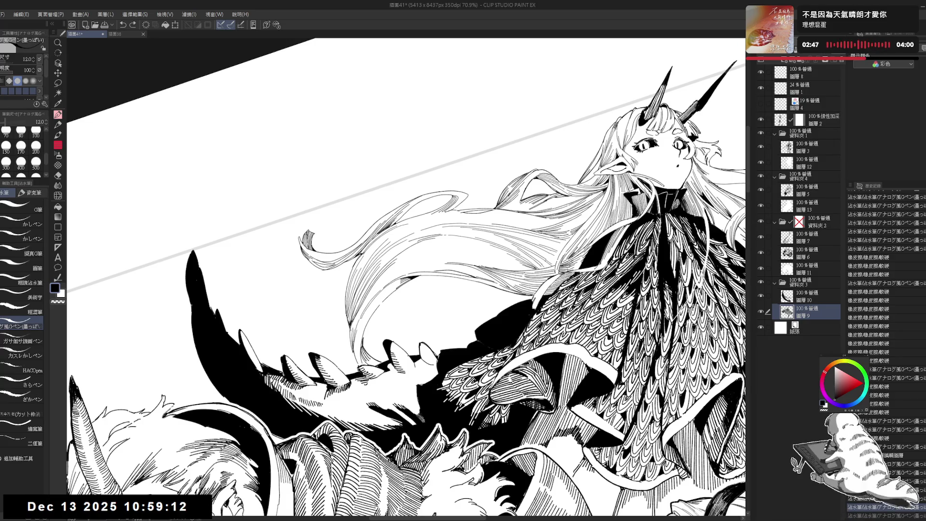
key("ctrl+y")
key("asciicircum")
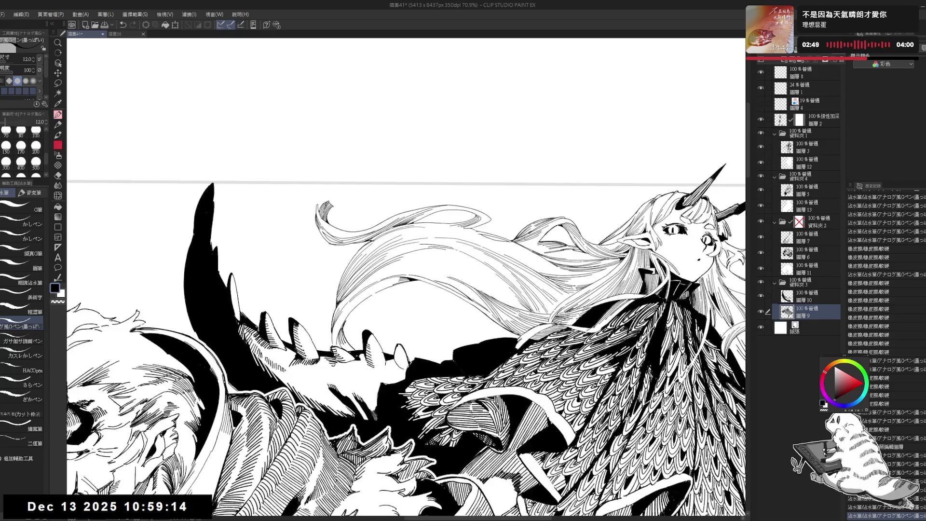
left_click_drag(442, 310, 432, 297)
scroll(431, 297, "down", 3)
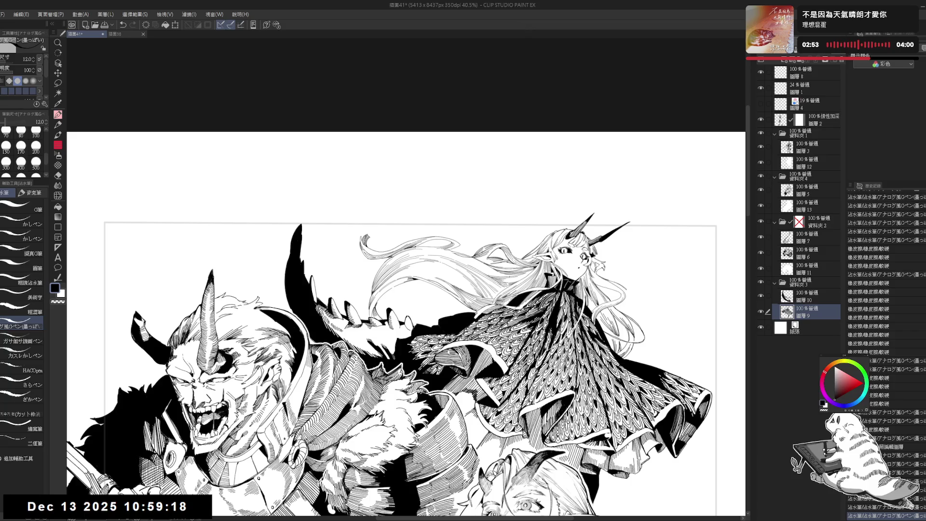
left_click_drag(444, 266, 409, 219)
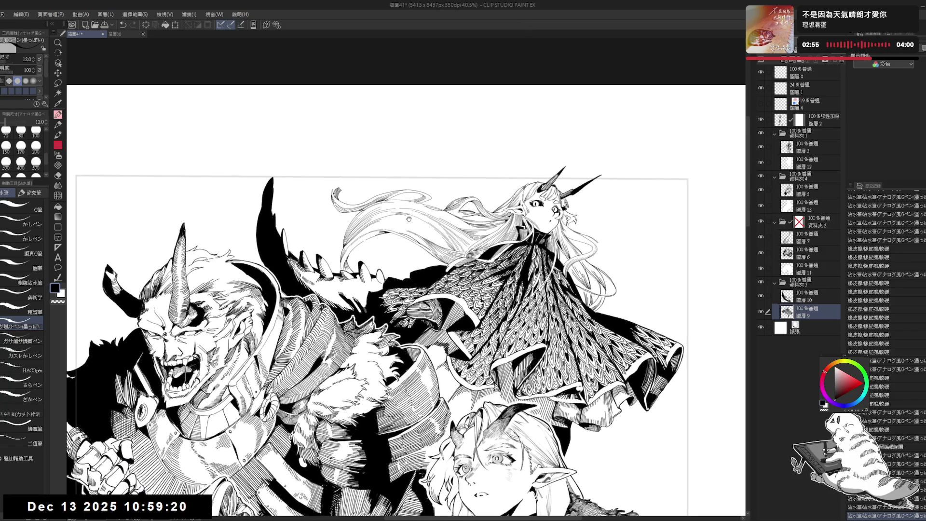
scroll(405, 289, "down", 3)
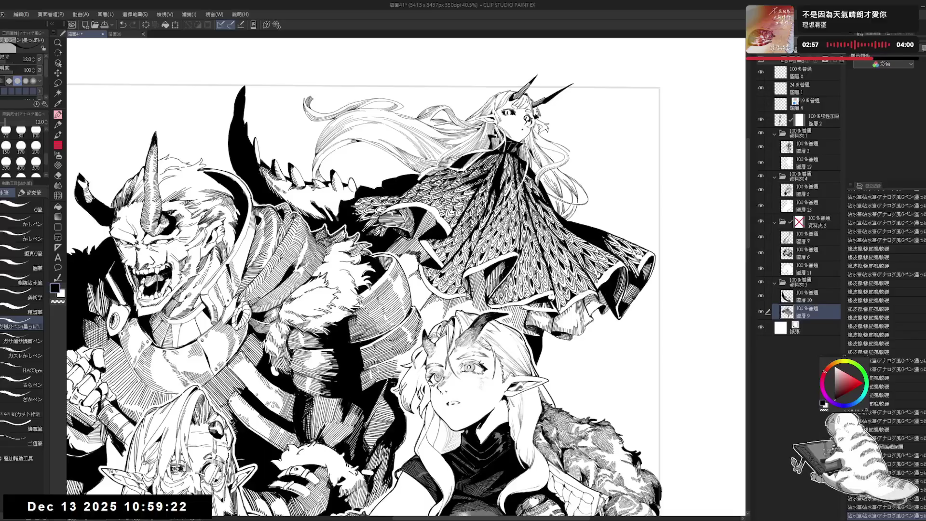
scroll(406, 290, "down", 2)
scroll(405, 289, "down", 2)
scroll(424, 241, "up", 1)
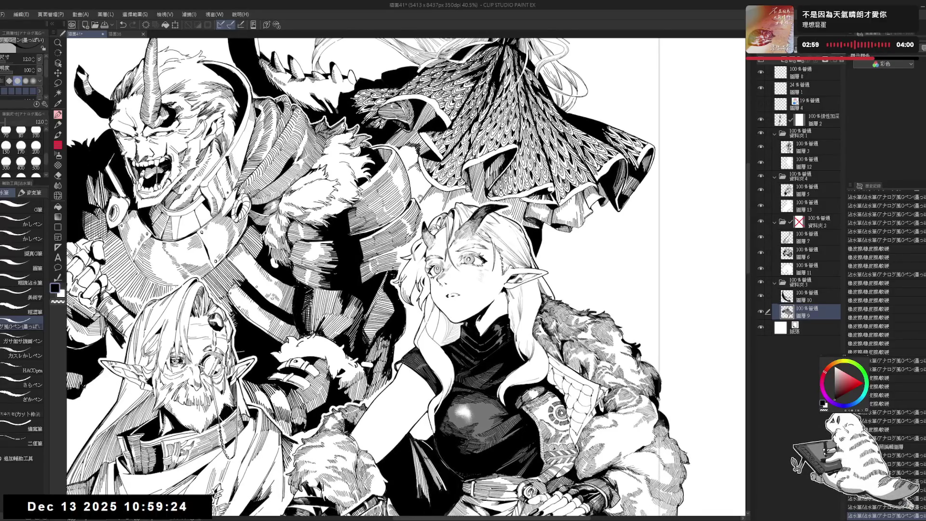
scroll(425, 241, "up", 1)
scroll(424, 241, "down", 1)
scroll(367, 275, "down", 2)
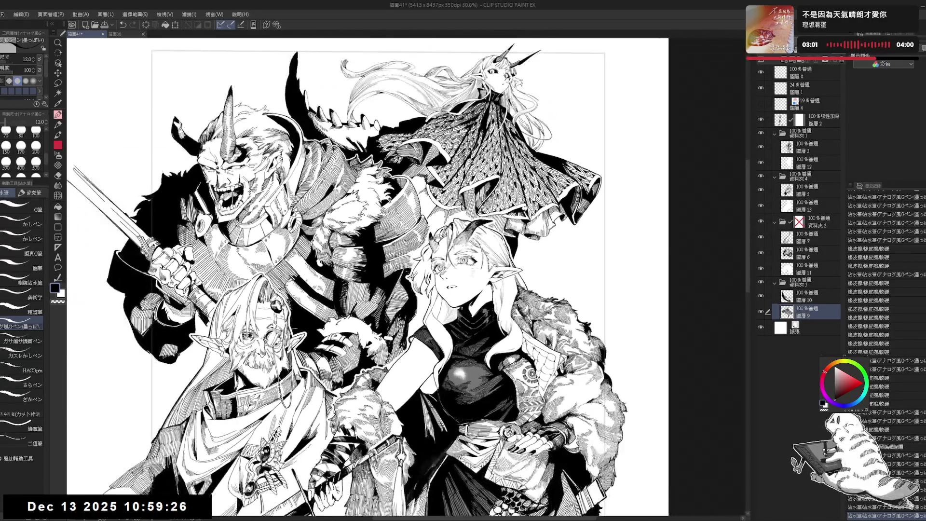
scroll(404, 289, "up", 1)
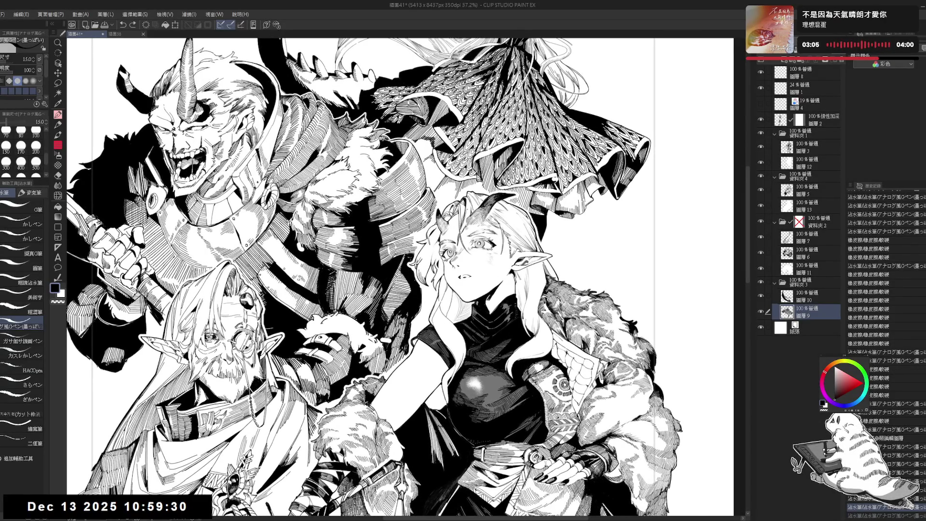
scroll(400, 280, "up", 2)
scroll(401, 280, "up", 1)
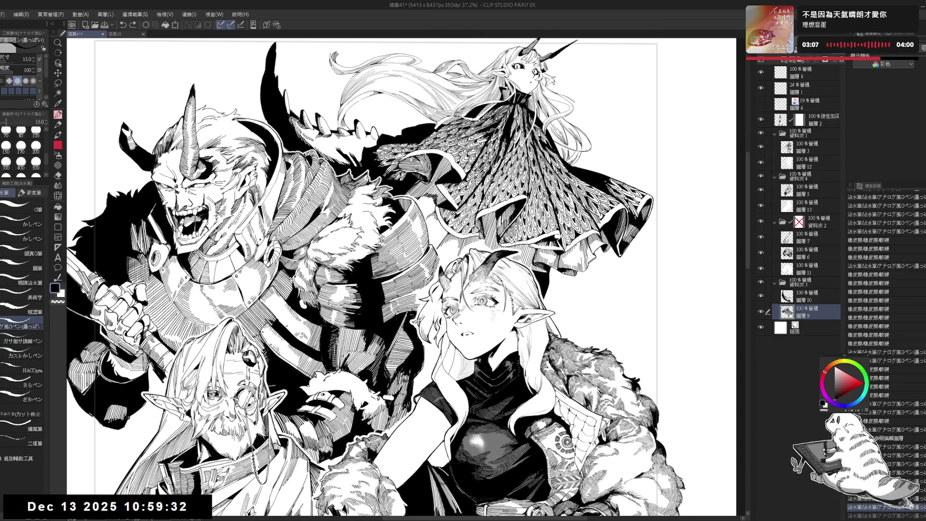
scroll(400, 280, "up", 1)
scroll(400, 279, "up", 1)
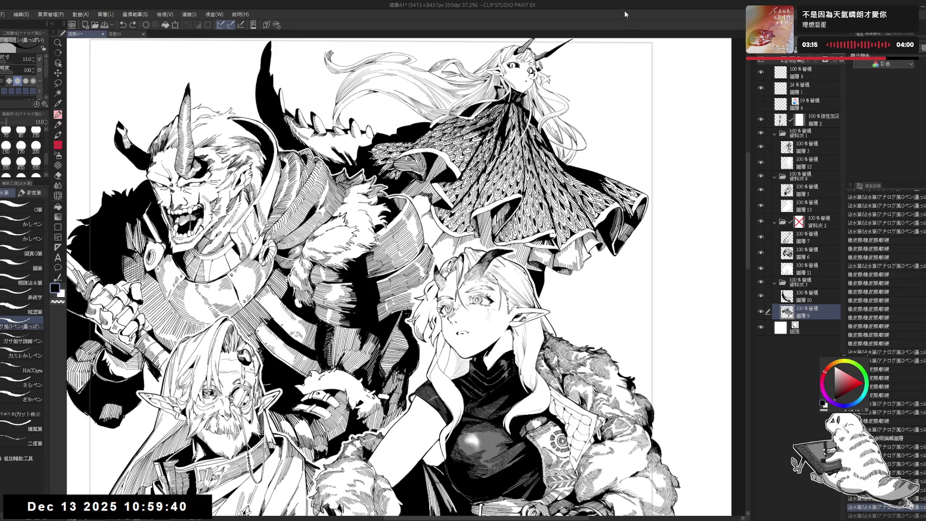
scroll(399, 277, "up", 3)
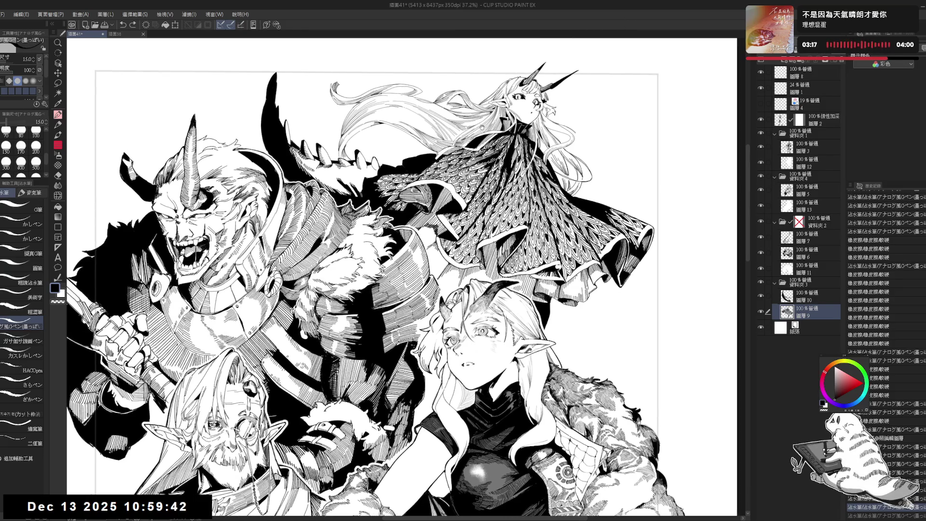
scroll(453, 183, "down", 2)
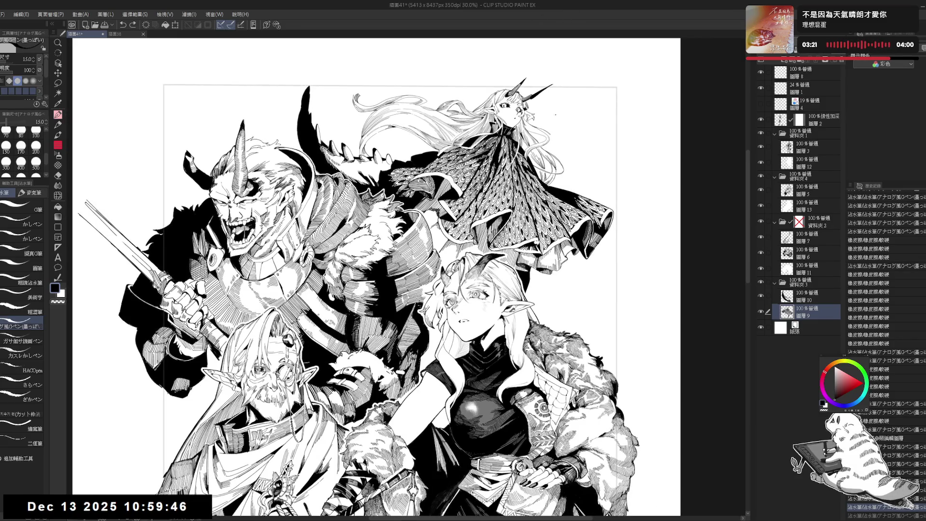
scroll(399, 277, "down", 5)
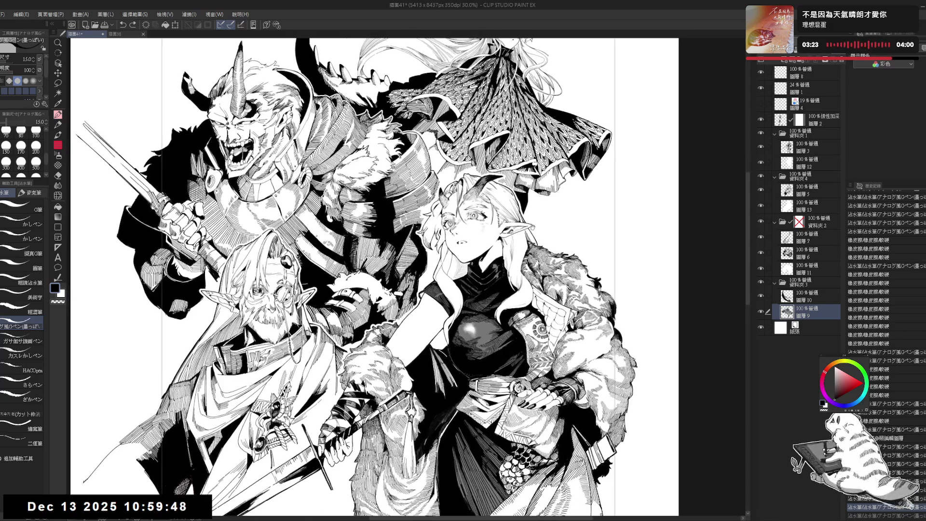
left_click_drag(523, 259, 509, 212)
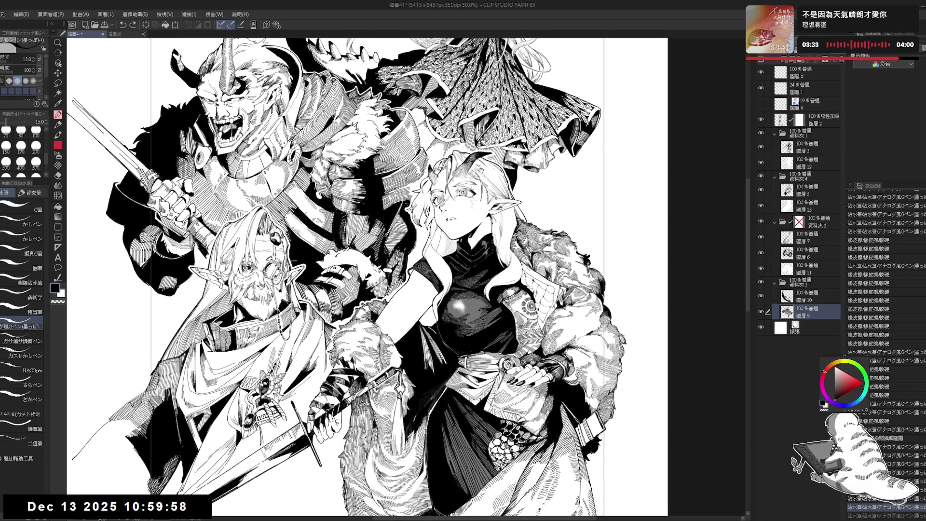
scroll(372, 277, "up", 2)
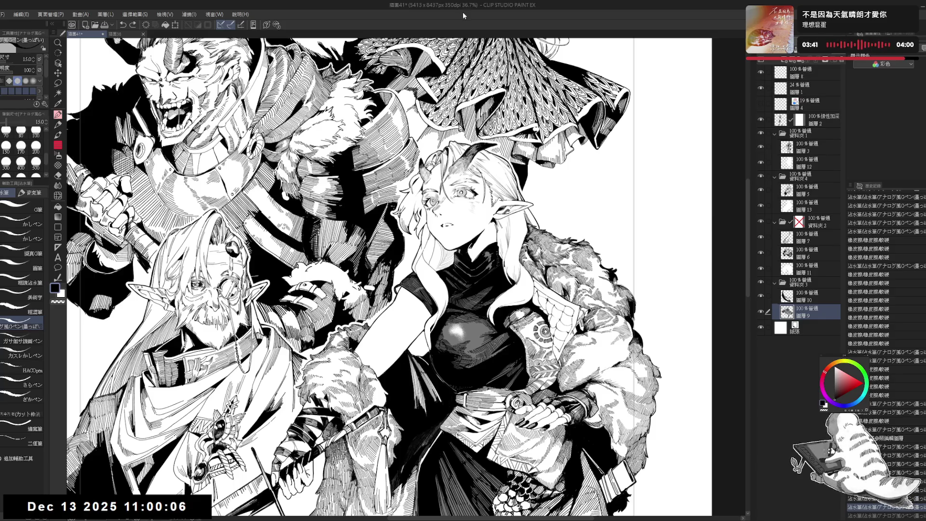
left_click_drag(366, 280, 434, 400)
scroll(400, 278, "down", 2)
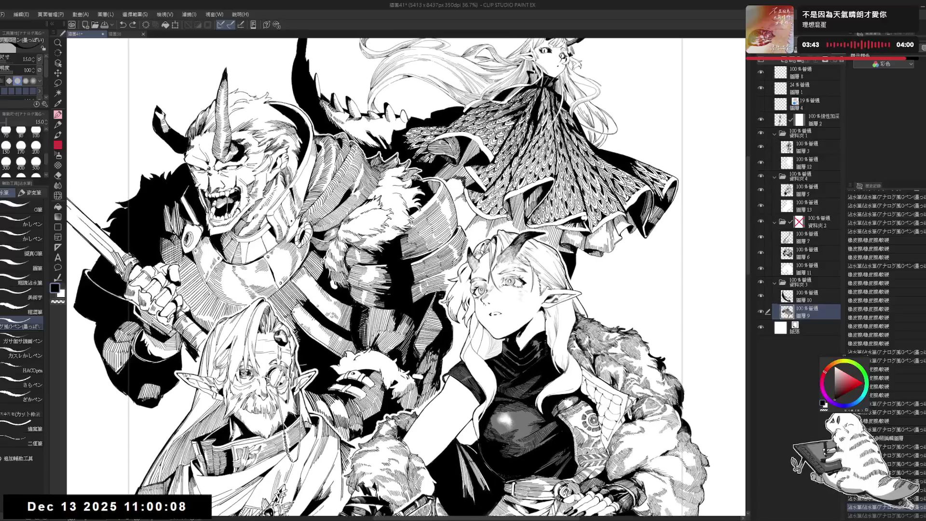
scroll(400, 277, "down", 2)
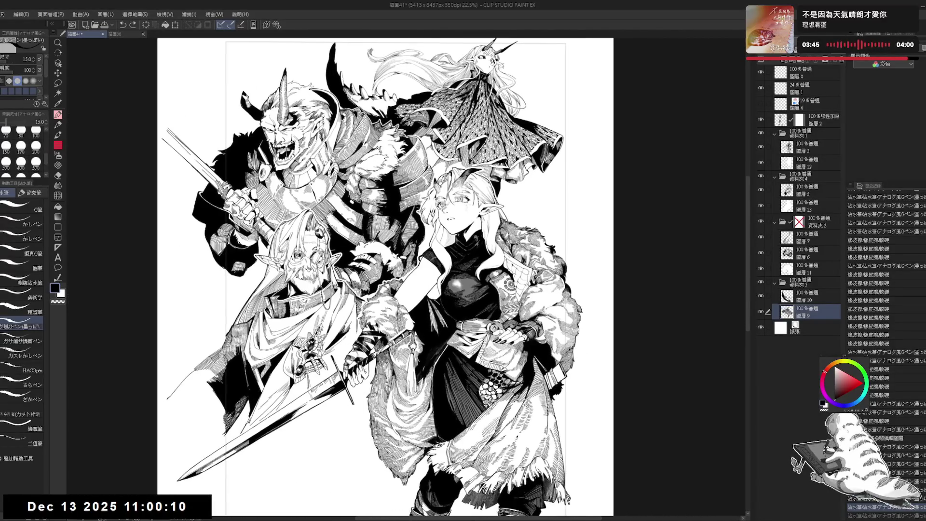
mouse_move(400, 277)
left_mouse_down()
mouse_move(431, 263)
mouse_move(432, 288)
left_mouse_up()
scroll(439, 45, "up", 2)
key("h")
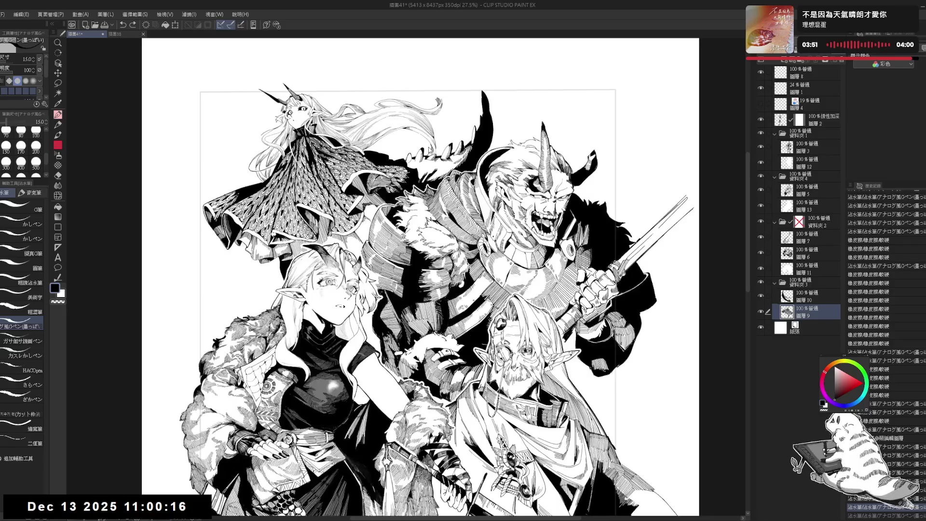
key("h")
left_click_drag(427, 147, 386, 161)
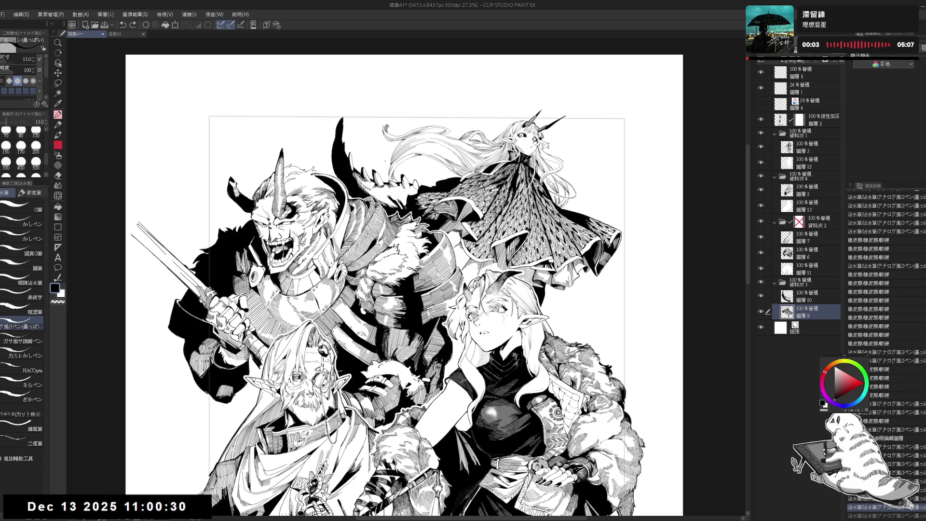
Briefly mirror the view to check balance, then touch up a tiny spot in the girl's hair
key("ctrl+plus")
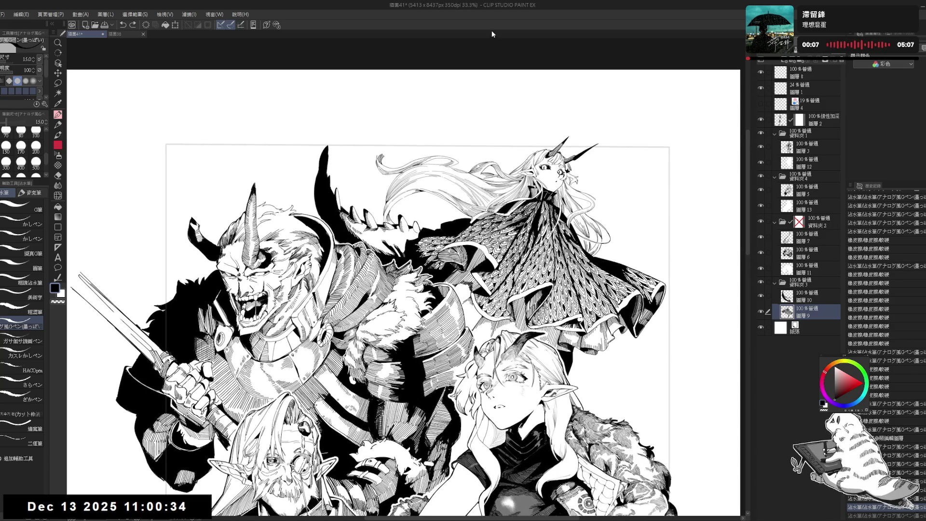
key("h")
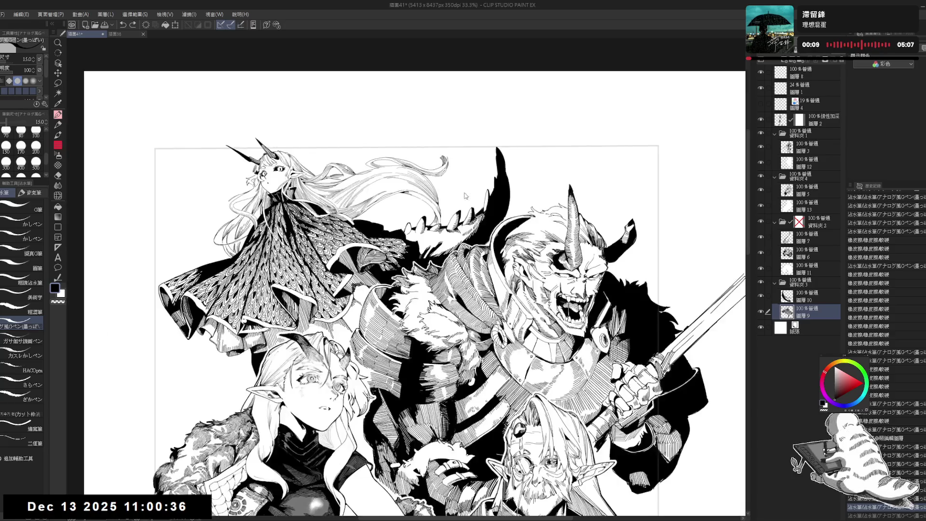
key("h")
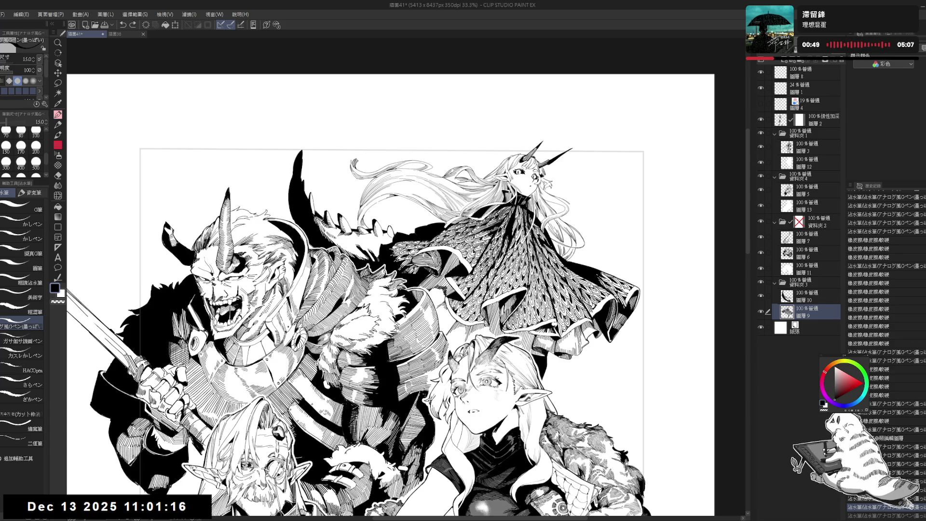
scroll(377, 73, "up", 2)
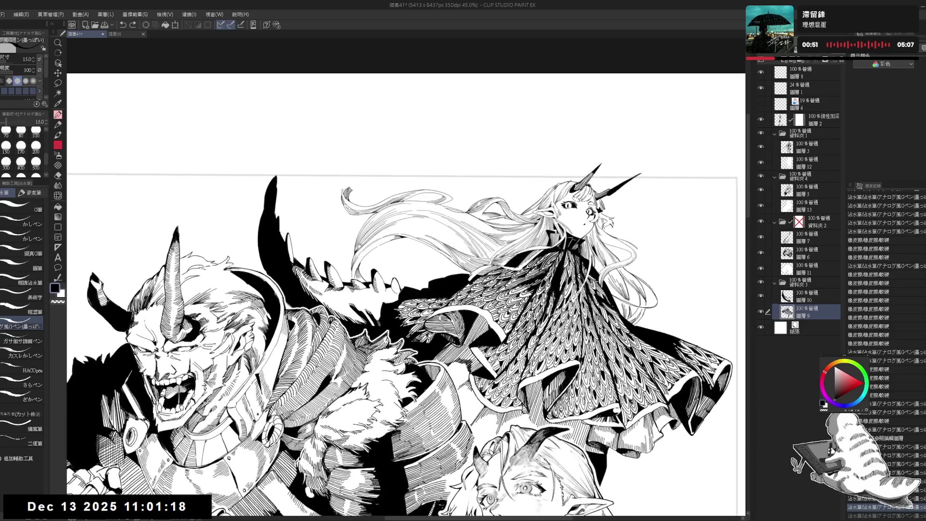
left_click_drag(405, 290, 338, 366)
scroll(405, 278, "up", 2)
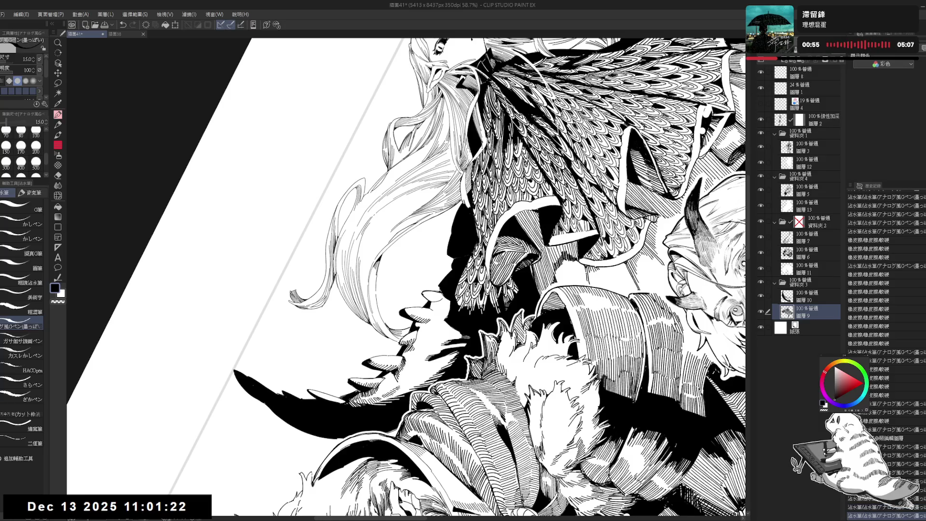
left_click_drag(329, 294, 334, 299)
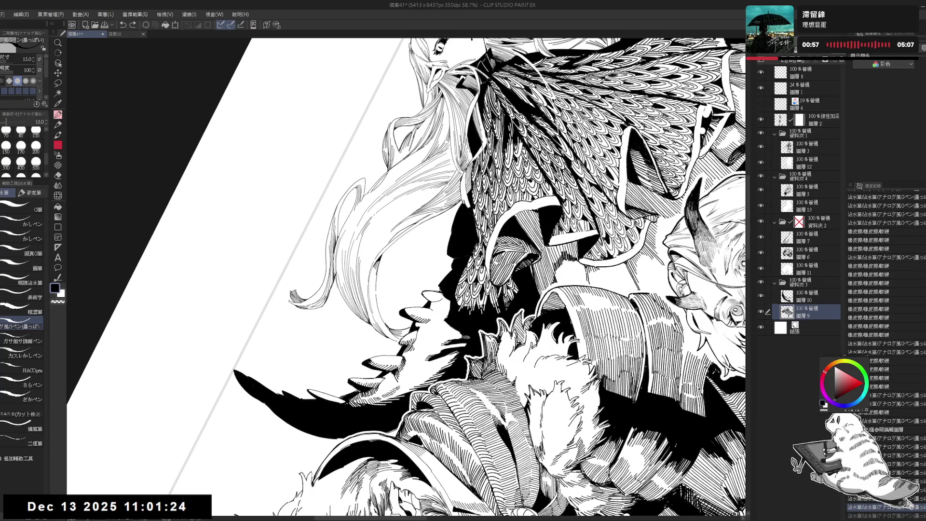
key("e")
key("p")
key("ctrl+at")
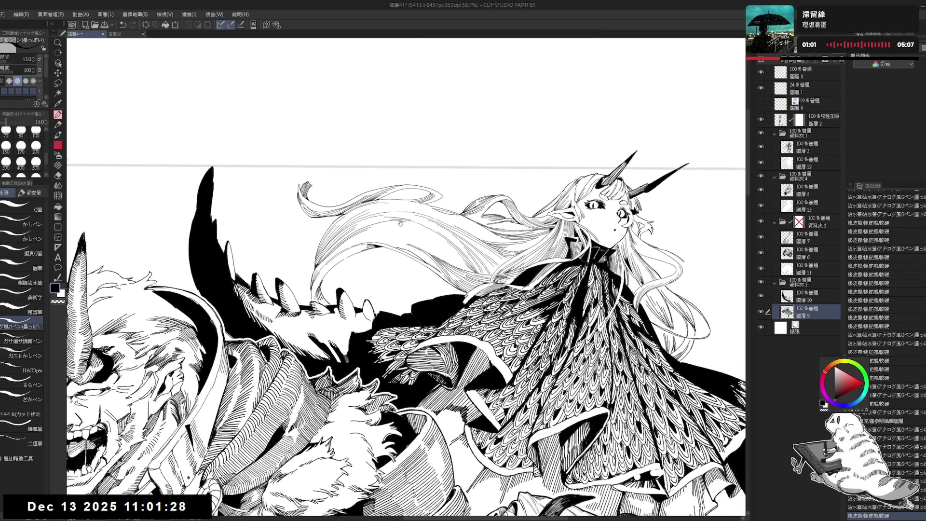
Ink over the dark area beside the cloak
left_click_drag(389, 235, 337, 314)
left_click_drag(193, 145, 203, 135)
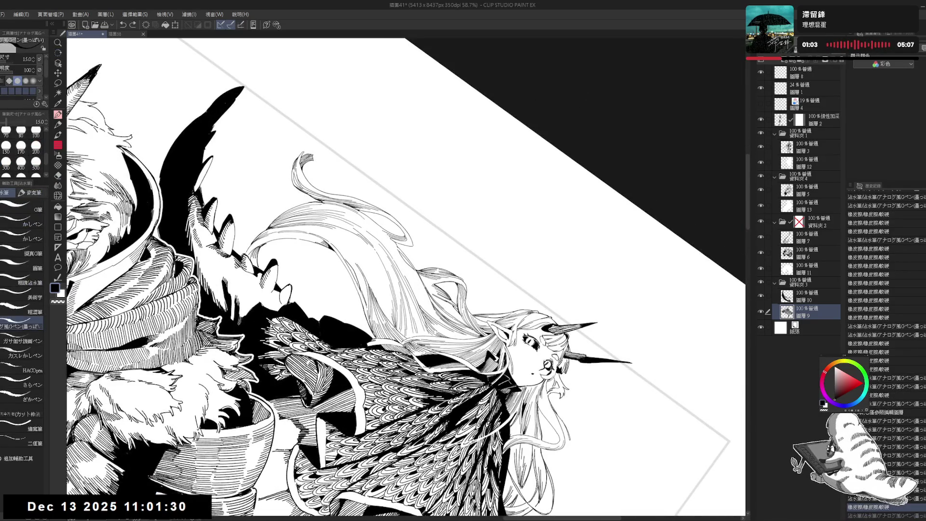
key("ctrl+at")
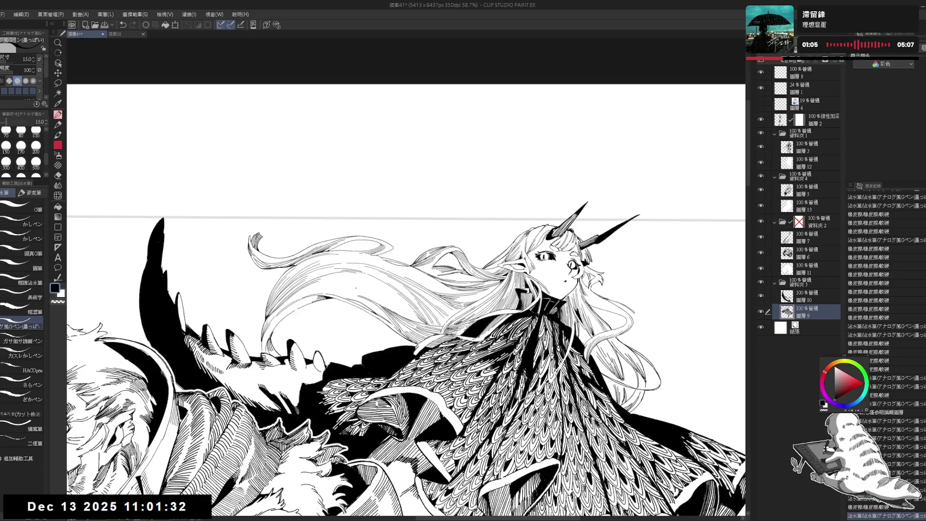
scroll(408, 279, "down", 1)
key("r")
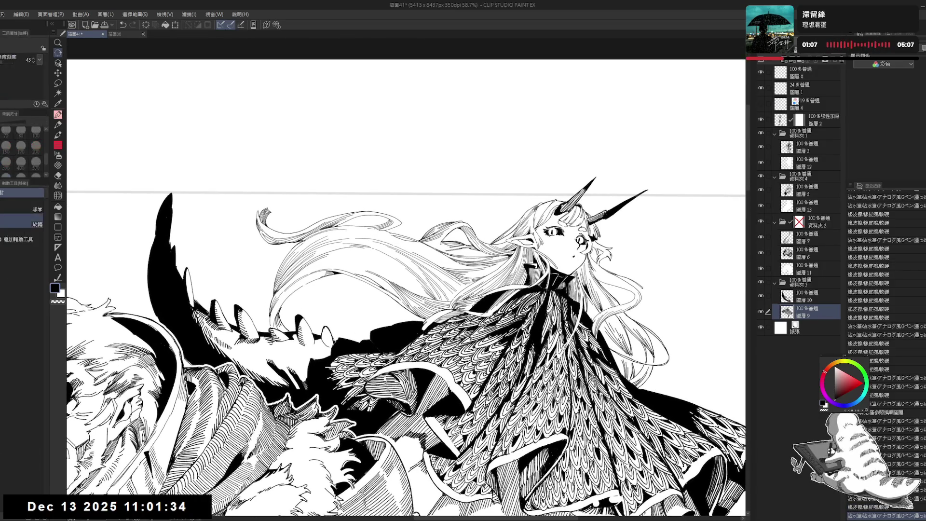
left_click_drag(371, 285, 365, 252)
key("p")
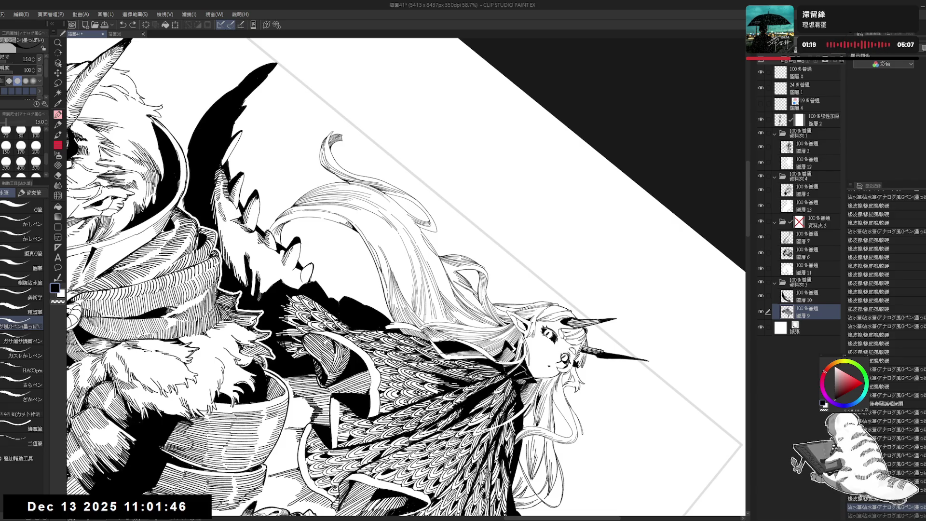
Zoom out and view the whole group illustration flipped horizontally
key("ctrl+minus")
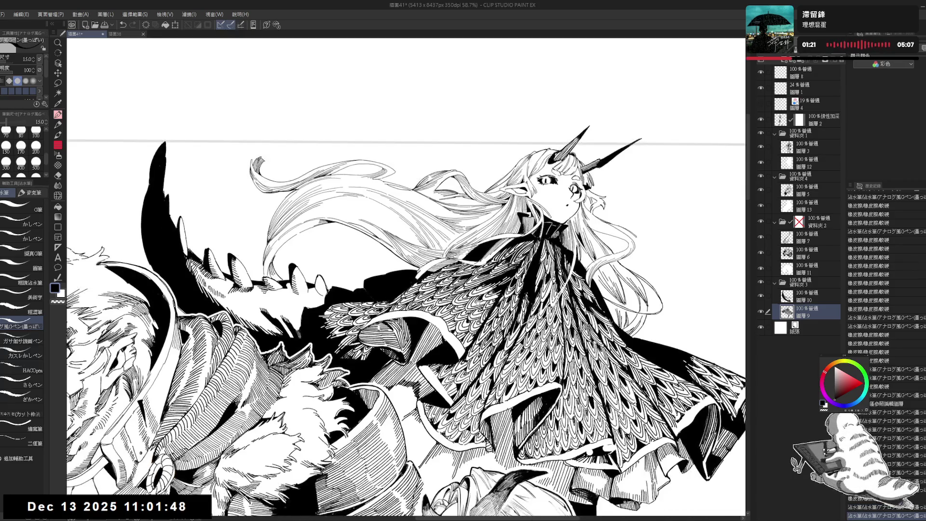
key("h")
key("ctrl+minus")
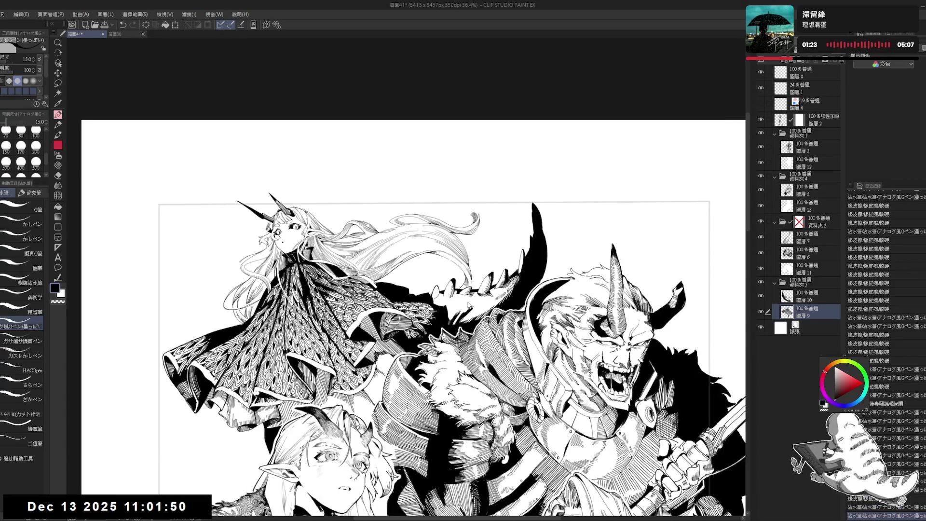
Unflip the view, fit the page to the window, then zoom back in on the four figures
key("h")
key("ctrl+plus")
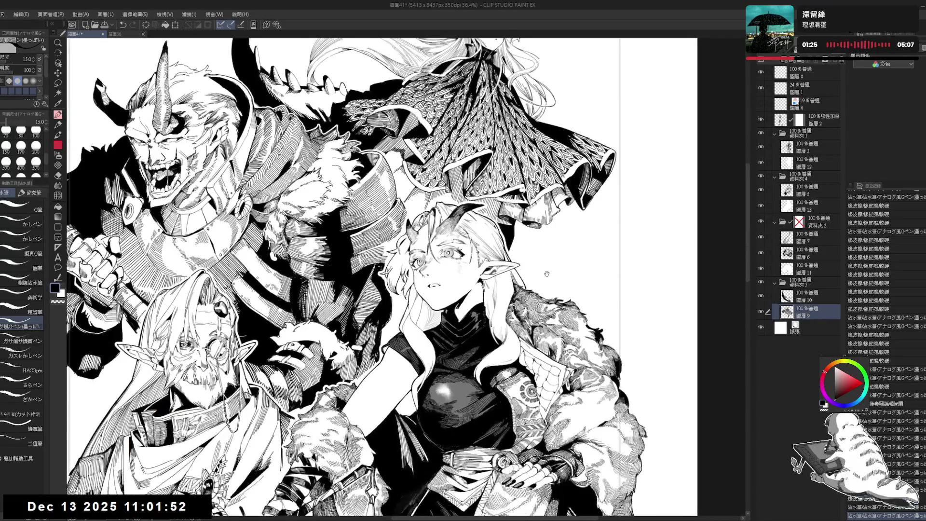
key("ctrl+0")
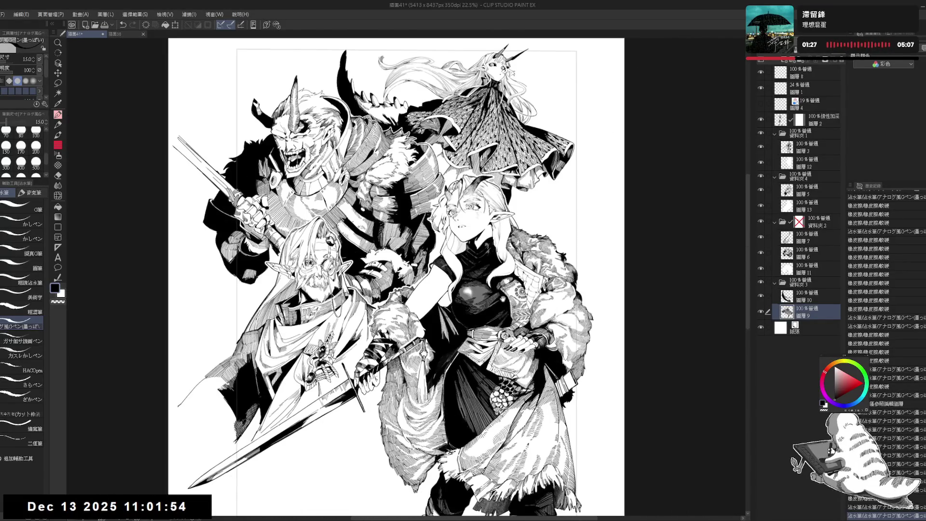
scroll(534, 119, "down", 3)
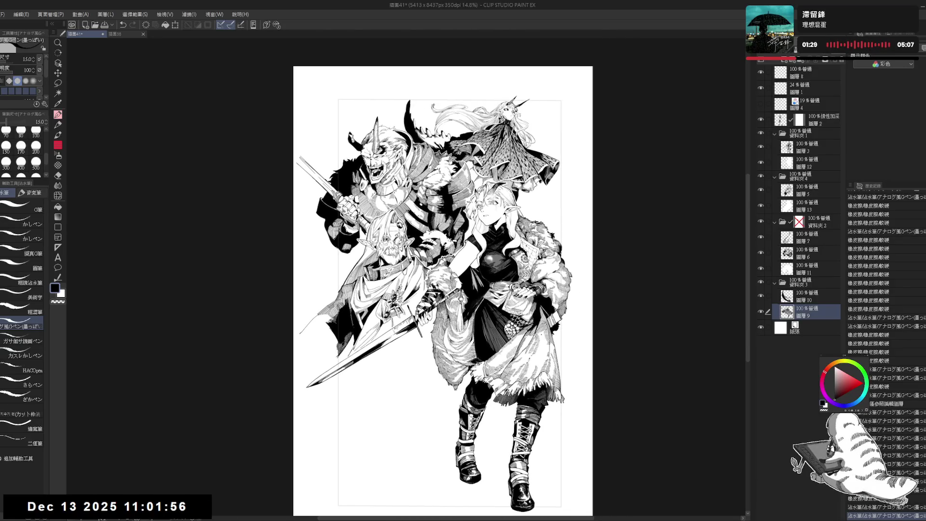
scroll(524, 145, "up", 1)
scroll(523, 144, "up", 1)
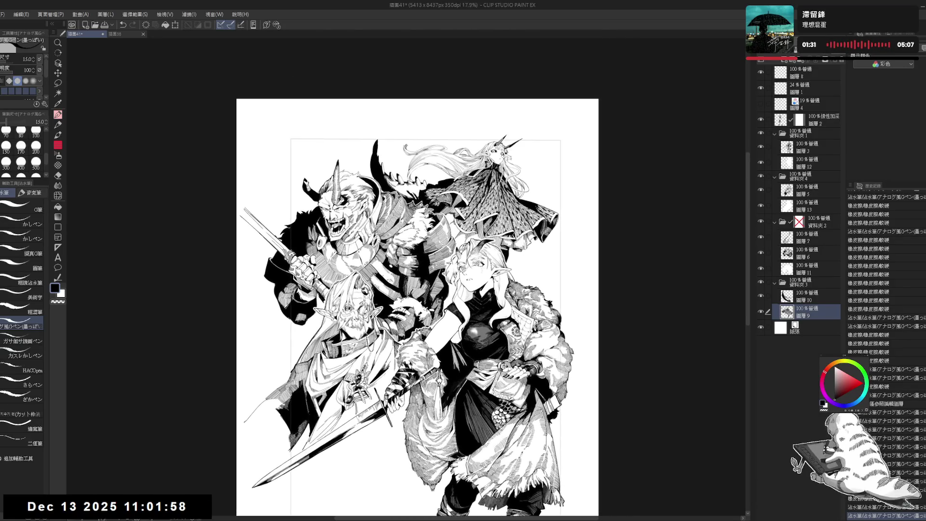
scroll(524, 144, "up", 2)
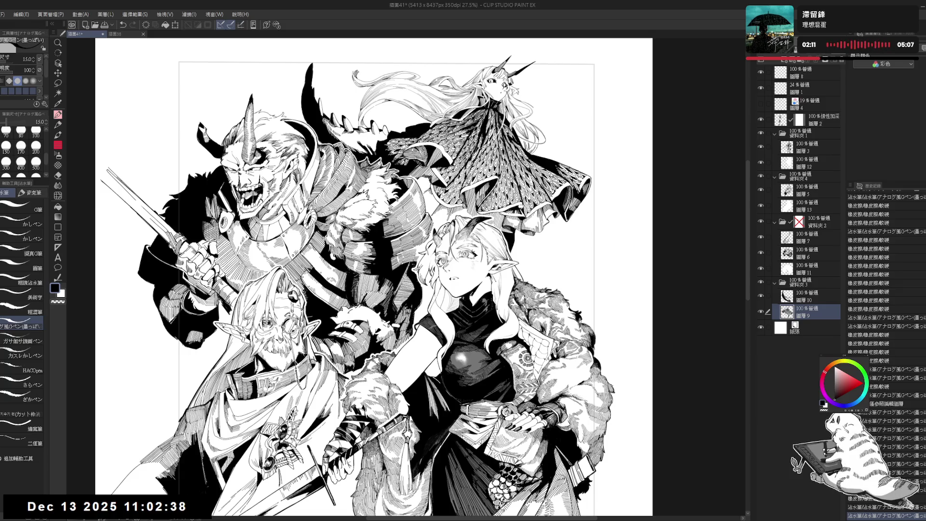
left_click(116, 33)
left_click_drag(448, 518, 532, 519)
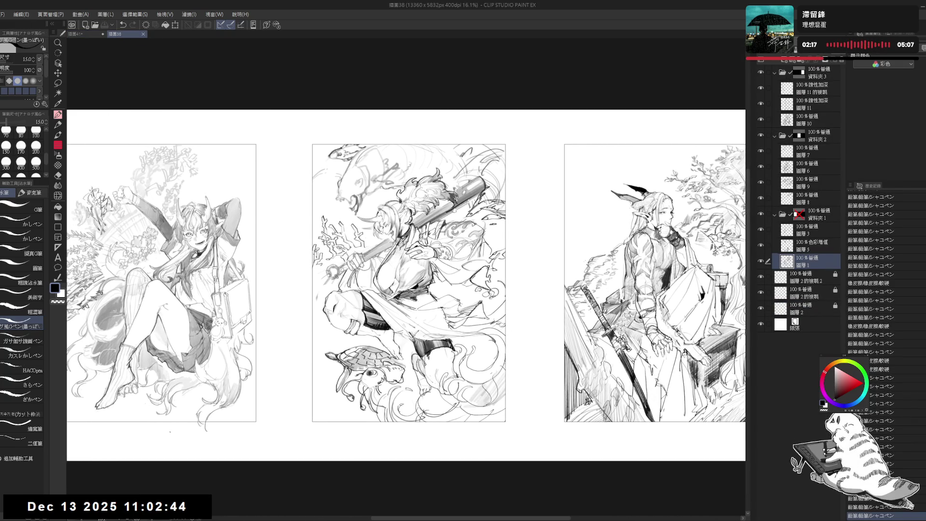
scroll(164, 289, "up", 3)
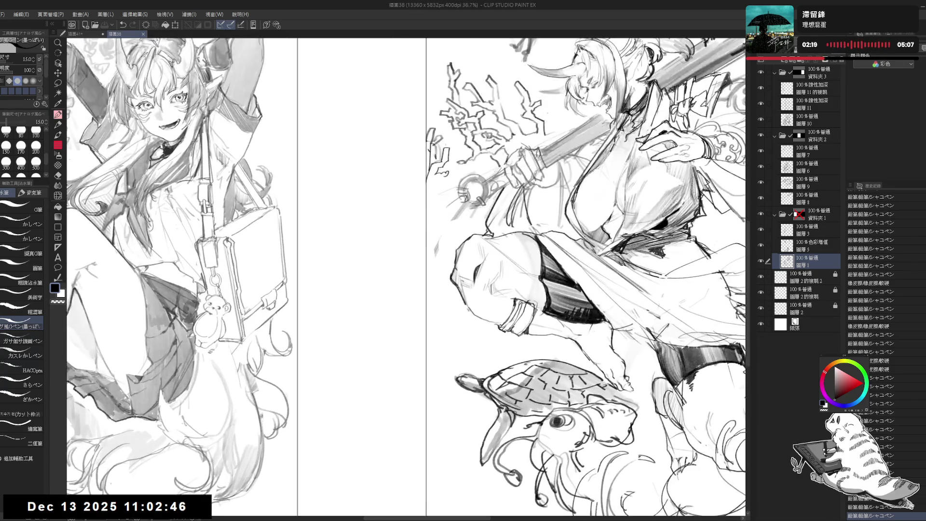
scroll(338, 290, "up", 3)
scroll(516, 358, "down", 2)
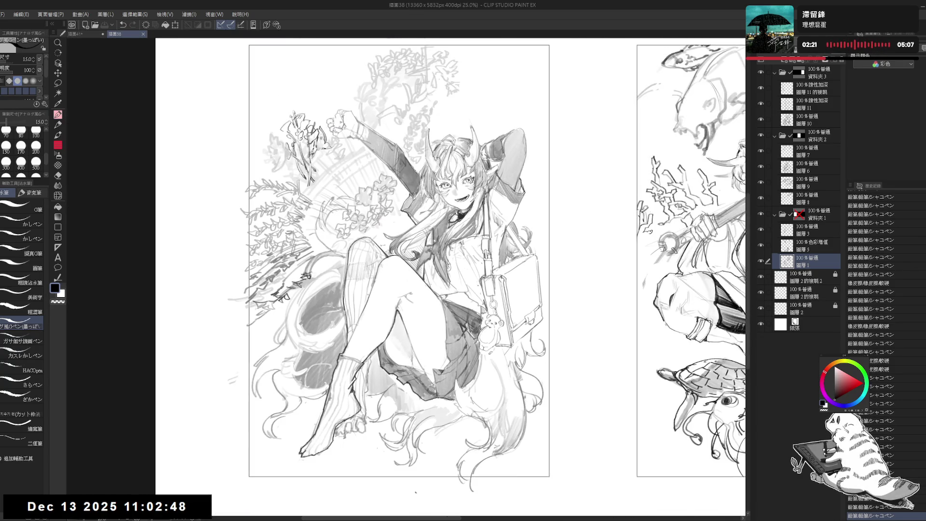
left_click_drag(436, 518, 523, 519)
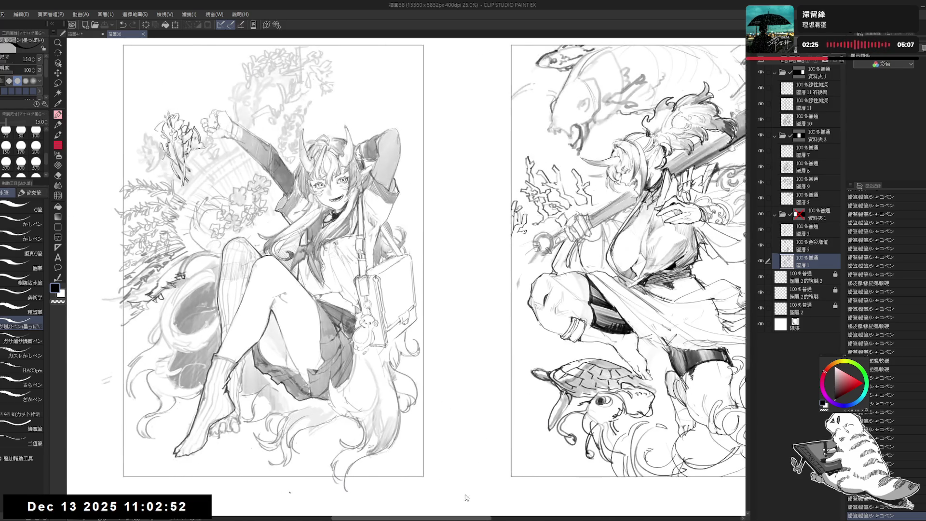
left_click_drag(524, 518, 451, 497)
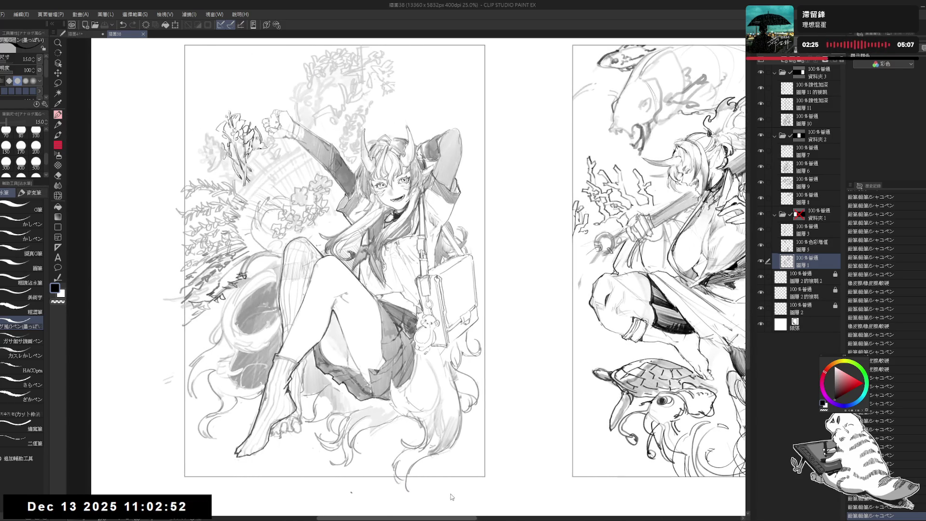
scroll(485, 338, "down", 3)
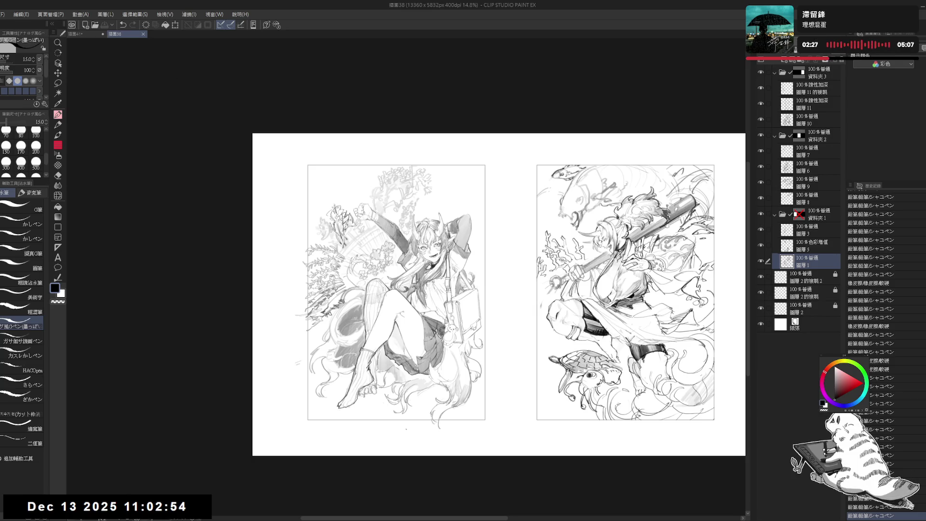
left_click_drag(405, 518, 466, 518)
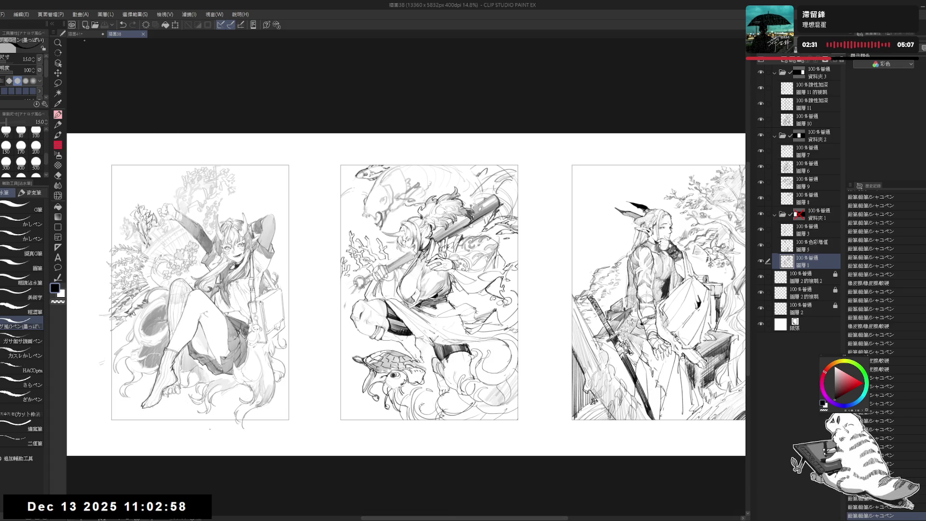
left_click(76, 34)
scroll(342, 110, "down", 2)
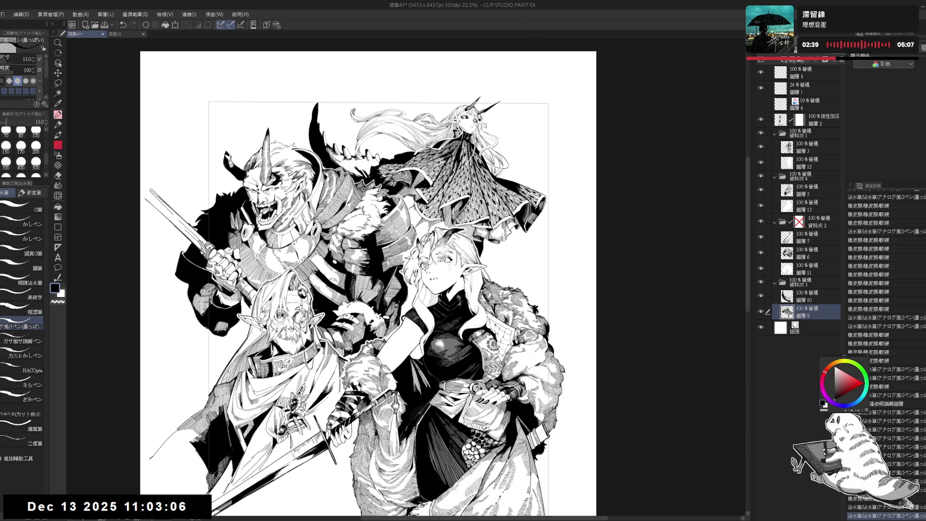
key("ctrl+plus")
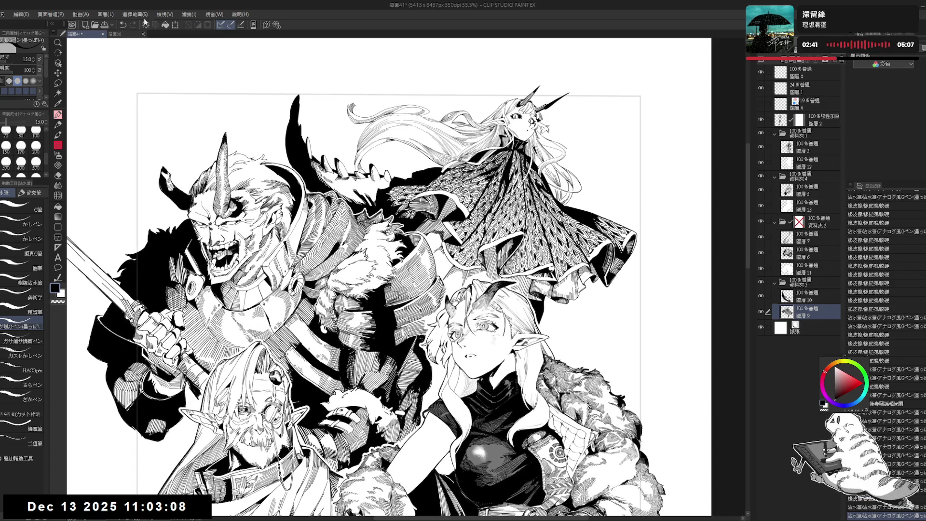
left_click(115, 34)
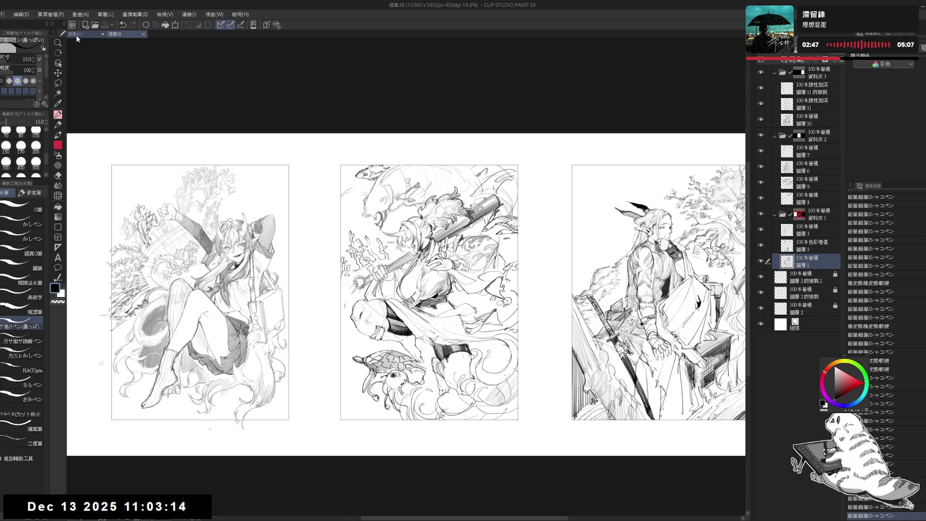
left_click(76, 36)
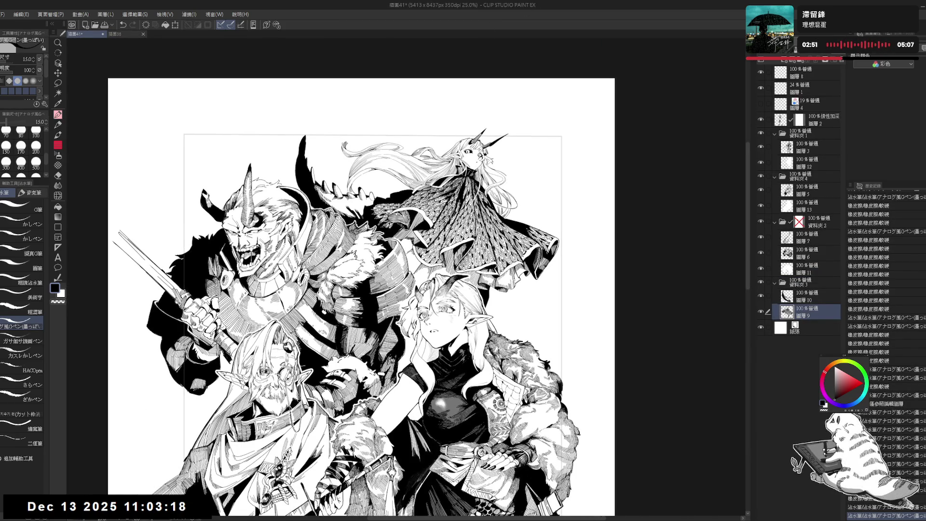
Zoom out to see the whole composition, then zoom back in and tilt the view toward the horned girl
scroll(400, 208, "up", 2)
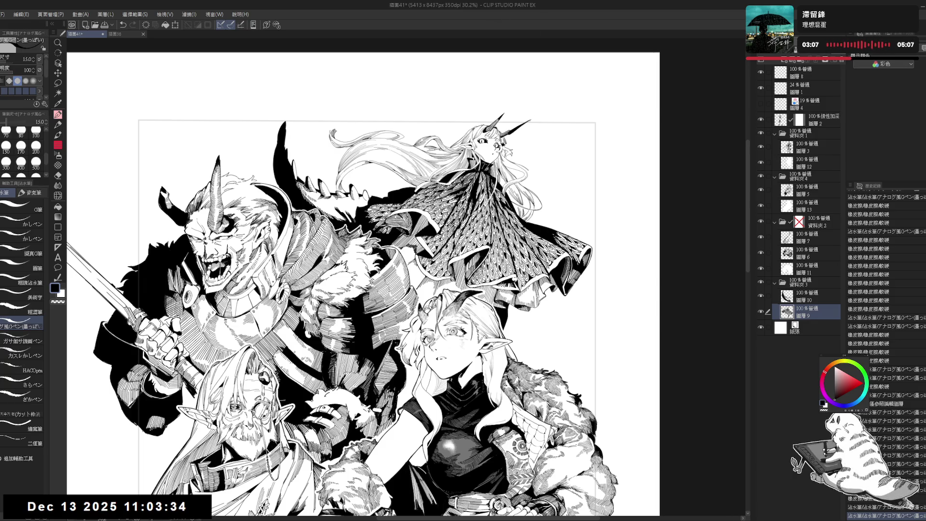
scroll(526, 159, "down", 2)
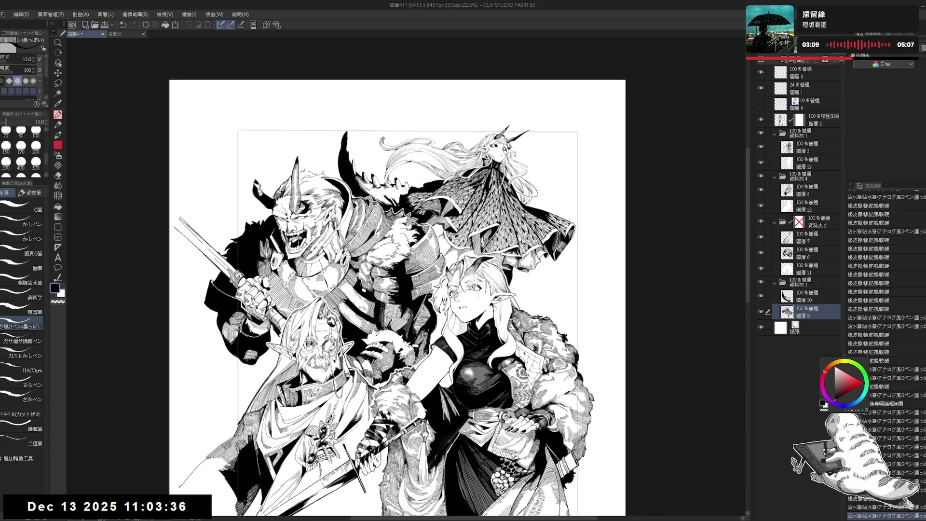
scroll(449, 144, "up", 1)
scroll(448, 144, "up", 2)
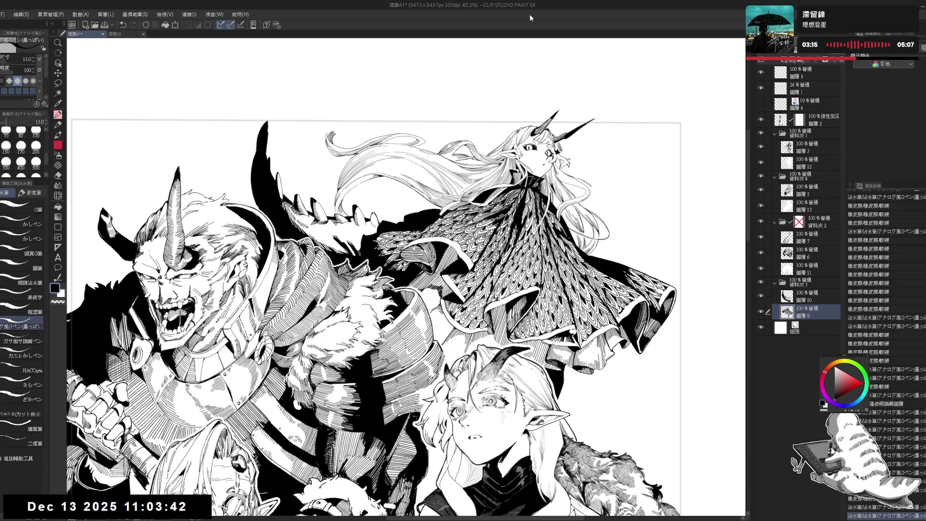
key("ctrl+minus")
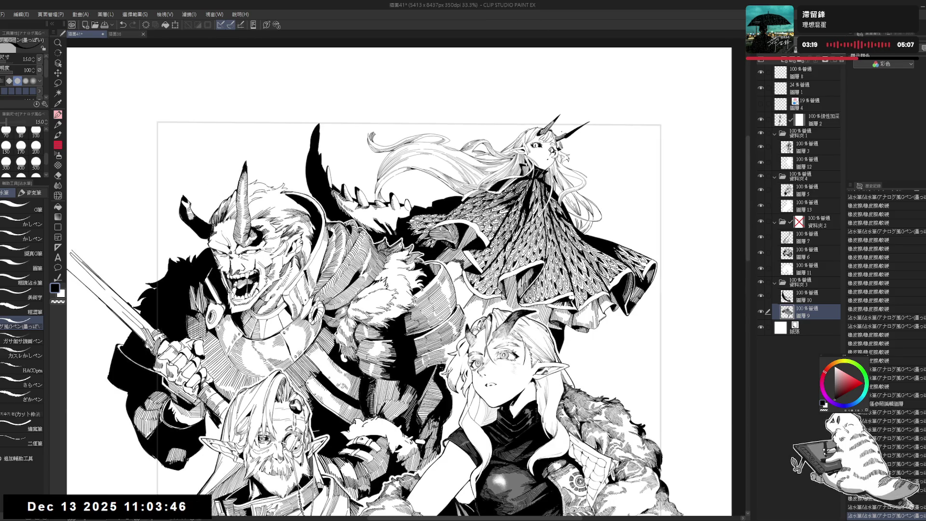
key("ctrl+minus")
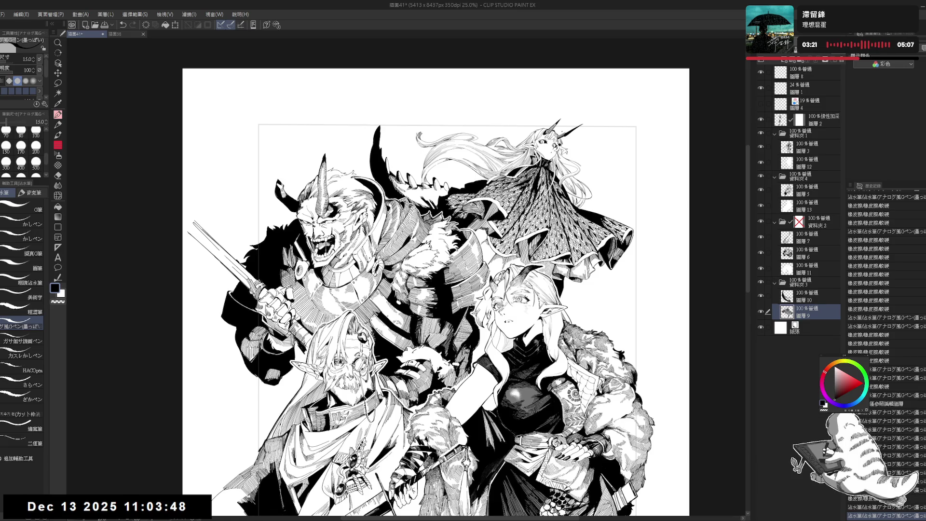
scroll(489, 40, "up", 5)
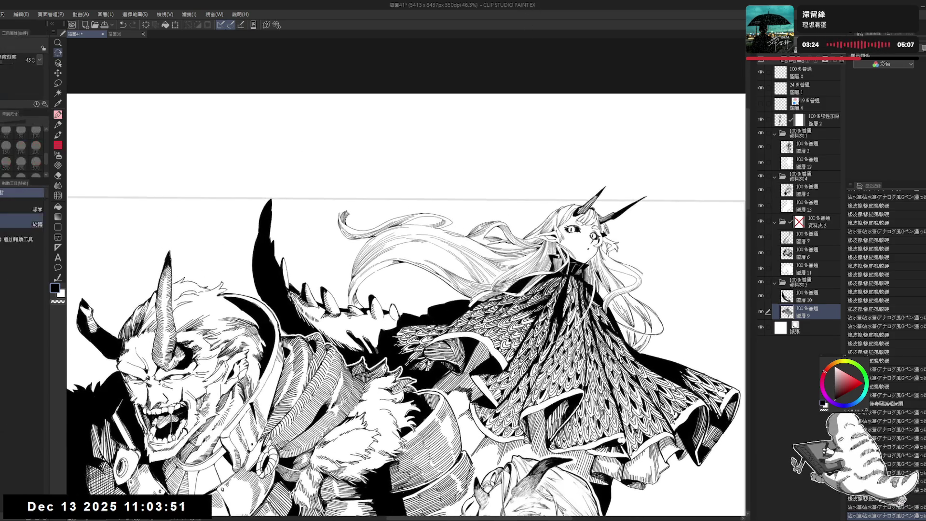
left_click_drag(434, 290, 357, 246)
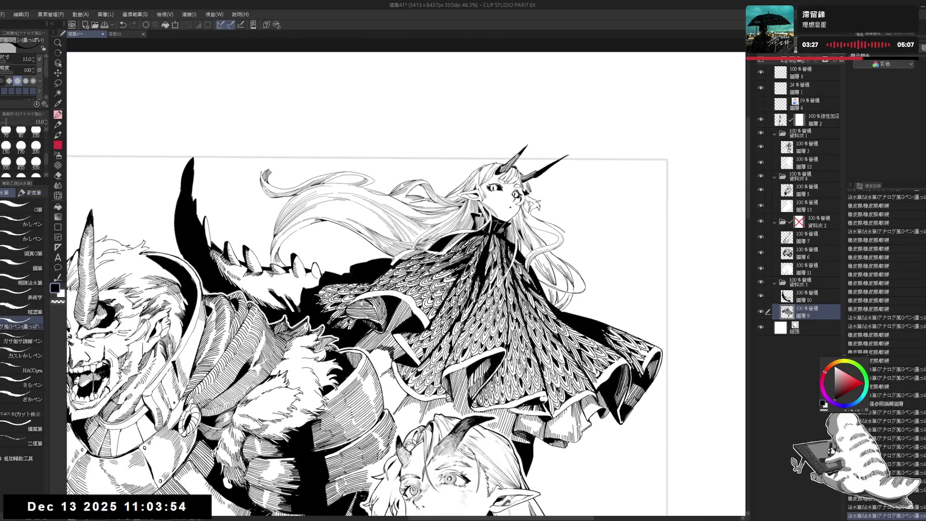
Undo the last small stroke in the girl's hair, then level the view and zoom out slightly
left_click_drag(451, 181, 395, 171)
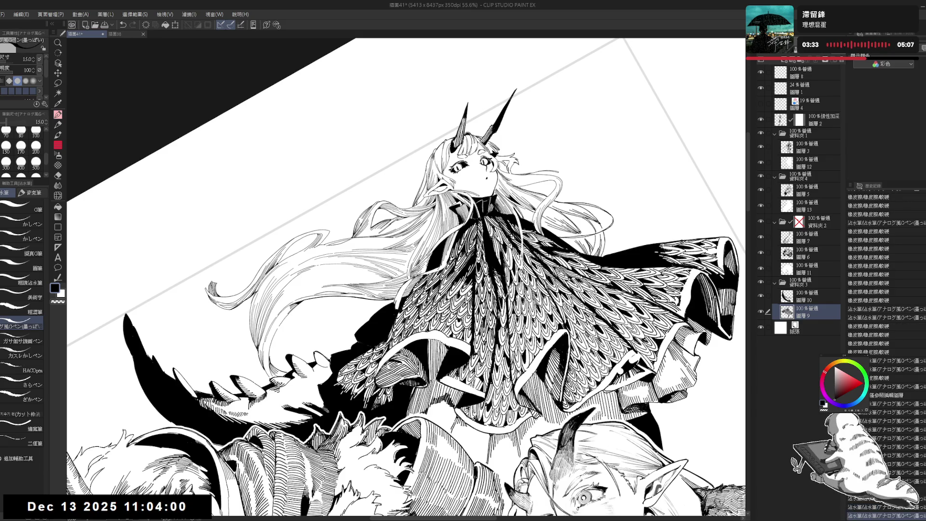
key("ctrl+z")
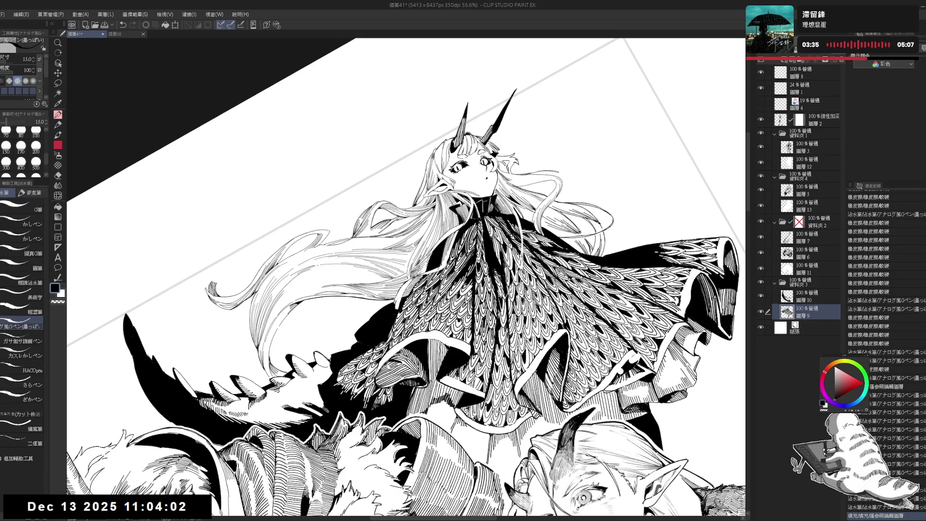
key("ctrl+at")
key("ctrl+minus")
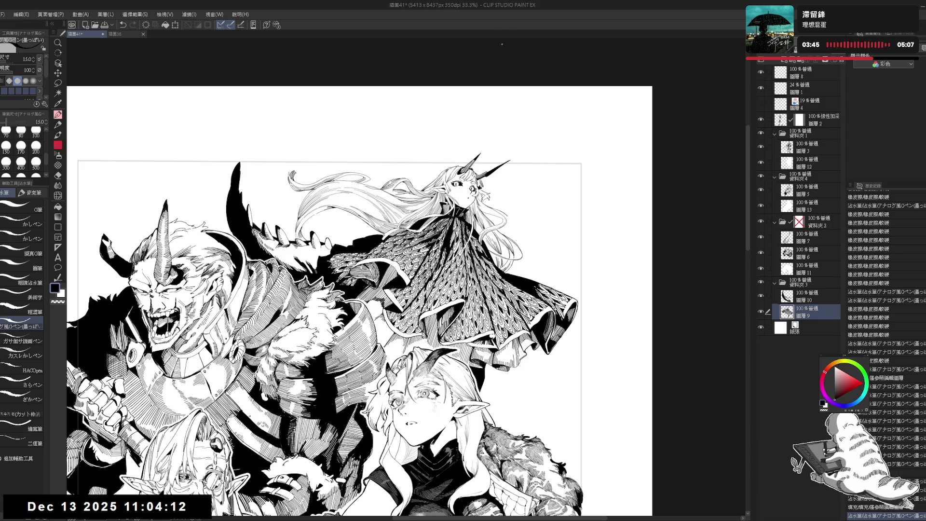
Rotate, level and mirror the view around the horned girl to find a comfortable inking angle
scroll(334, 138, "up", 1)
scroll(334, 138, "up", 2)
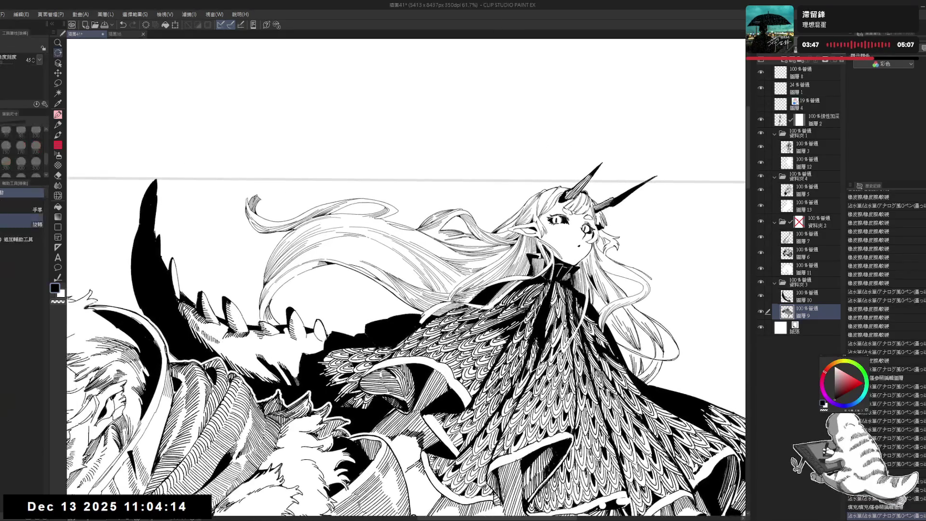
left_click_drag(333, 138, 427, 122)
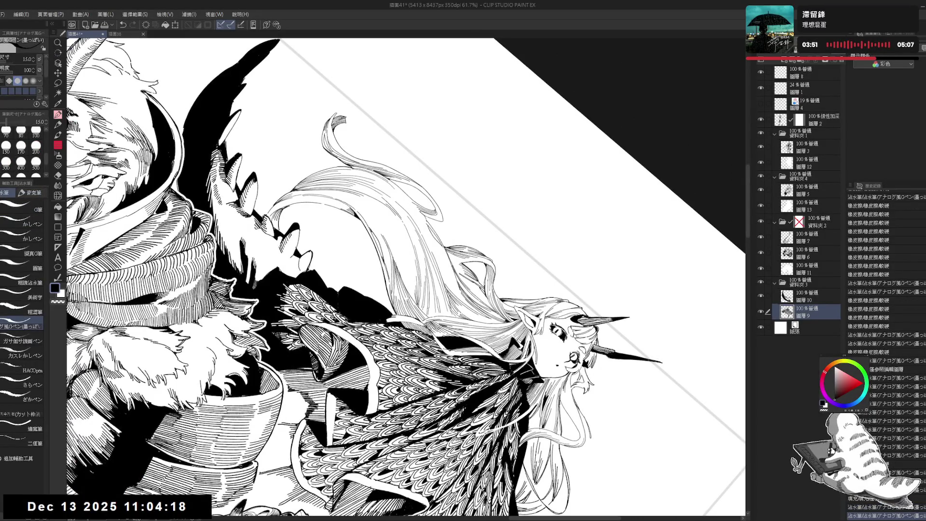
left_click_drag(376, 232, 376, 210)
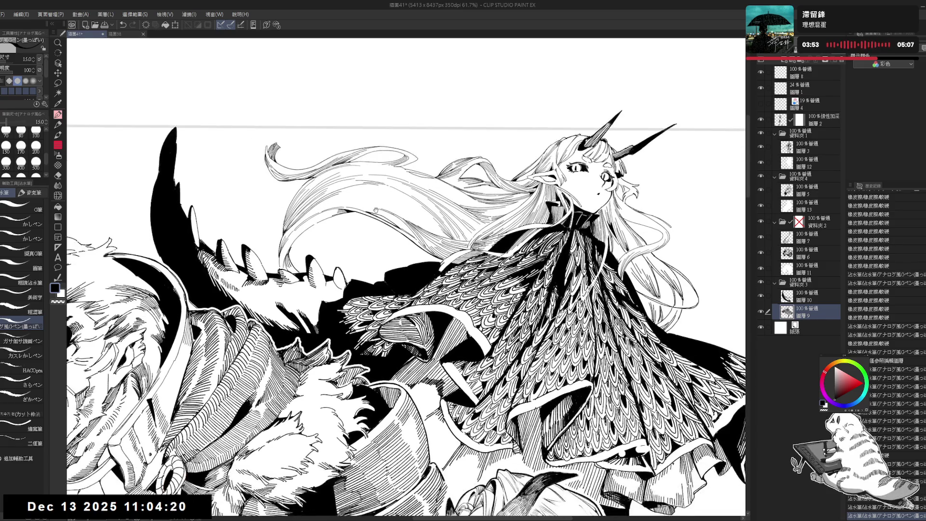
mouse_move(311, 296)
left_mouse_down()
mouse_move(347, 319)
mouse_move(345, 305)
left_mouse_up()
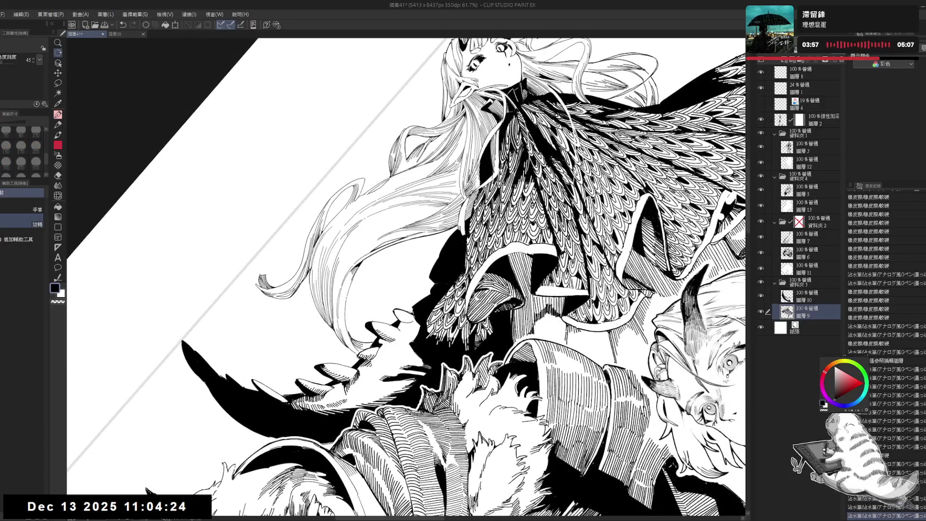
left_click(347, 301)
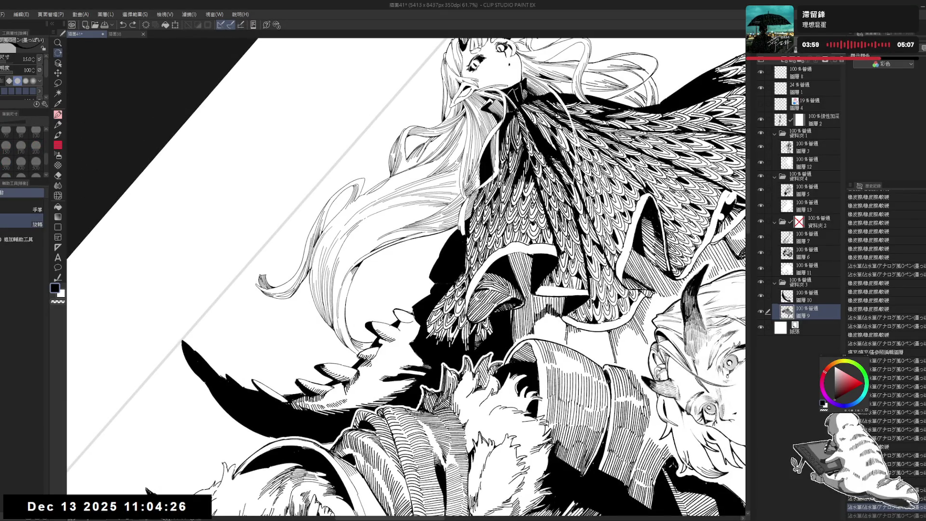
key("at")
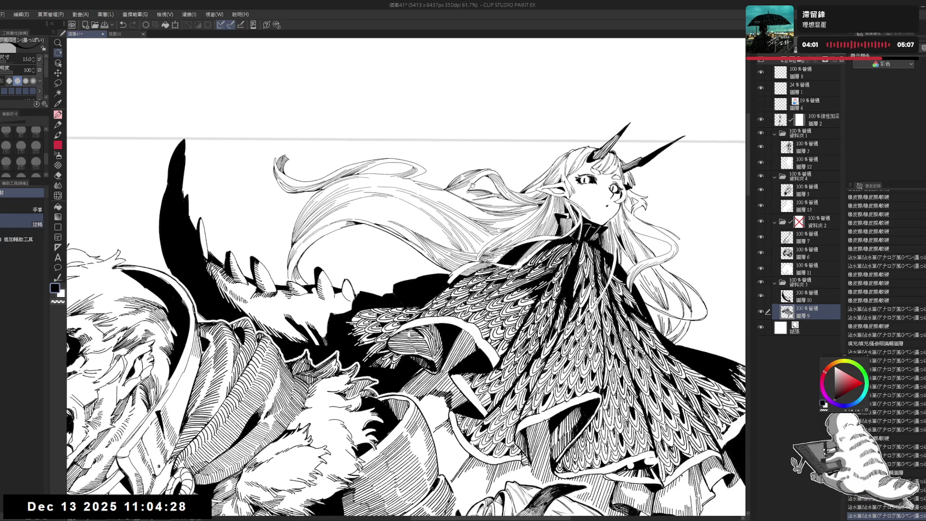
key("h")
key("h")
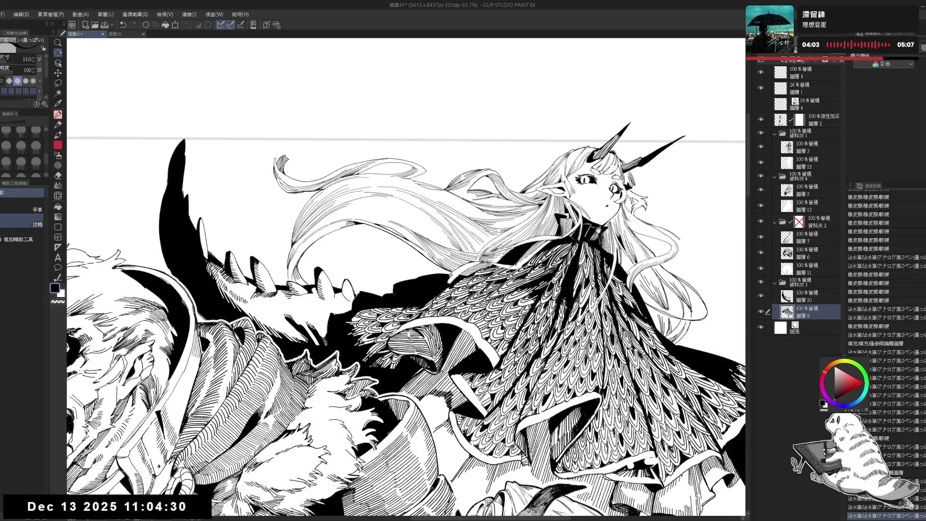
key("asciicircum")
key("asciicircum")
key("asciicircum")
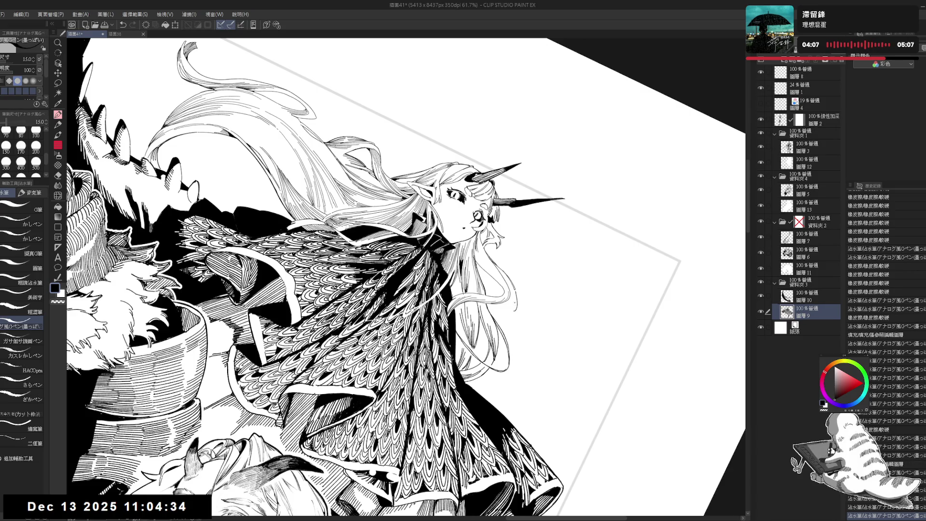
Undo two unwanted short hair strokes, checking the drawing with mirrored and tilted views
key("ctrl+z")
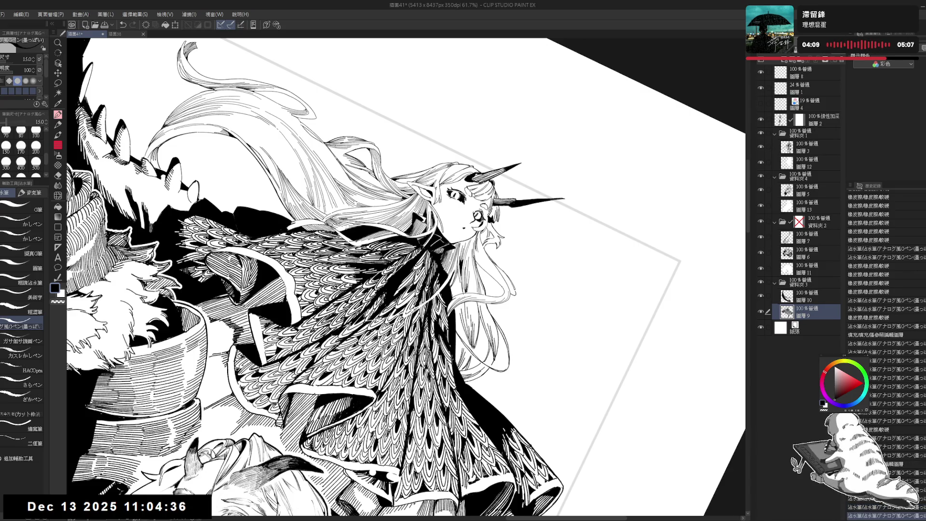
key("h")
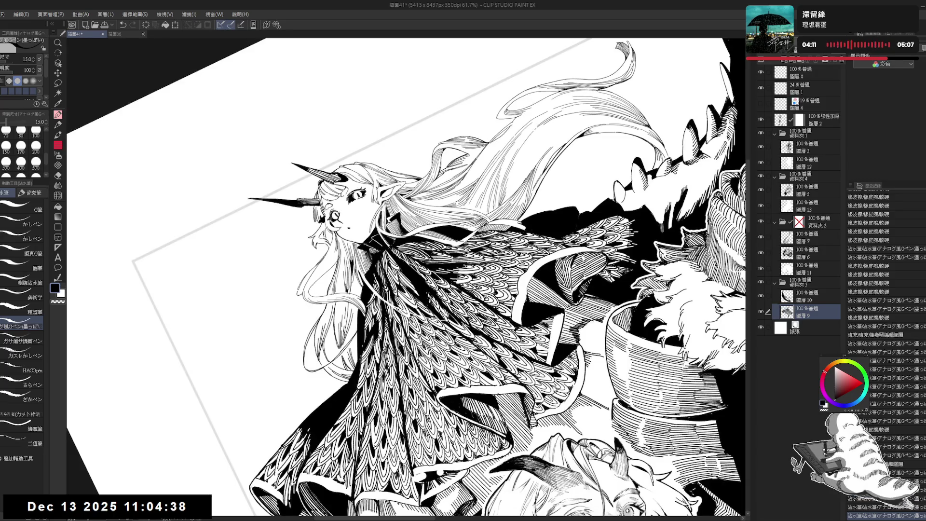
key("h")
key("ctrl+@")
mouse_move(521, 275)
left_mouse_down()
mouse_move(509, 243)
mouse_move(467, 245)
left_mouse_up()
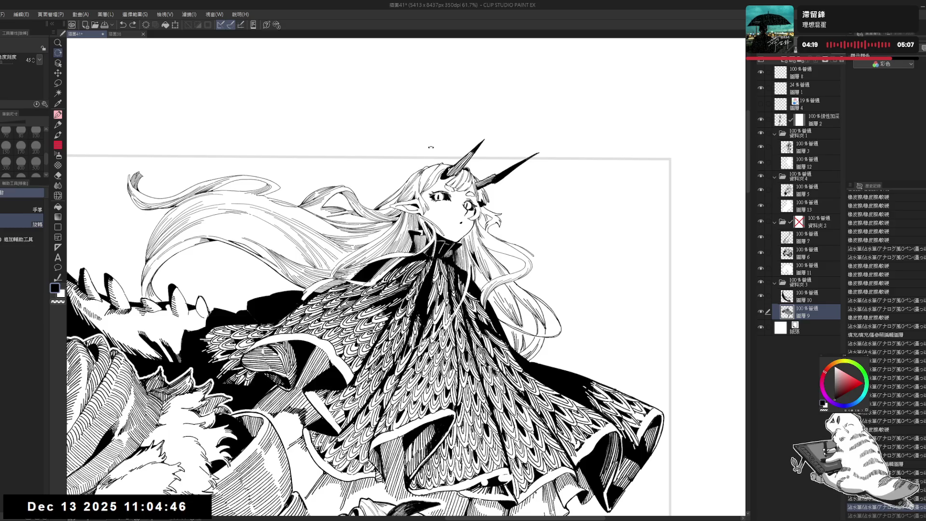
left_click_drag(430, 146, 333, 351)
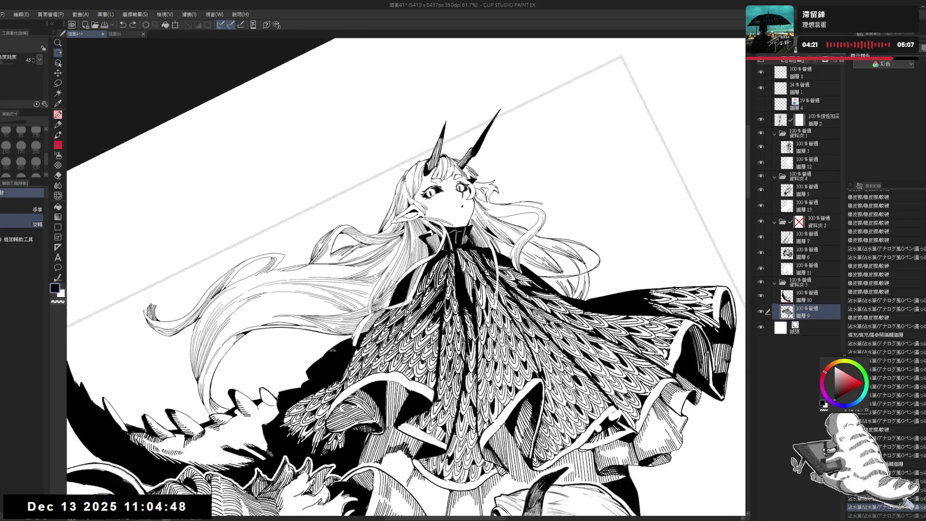
key("p")
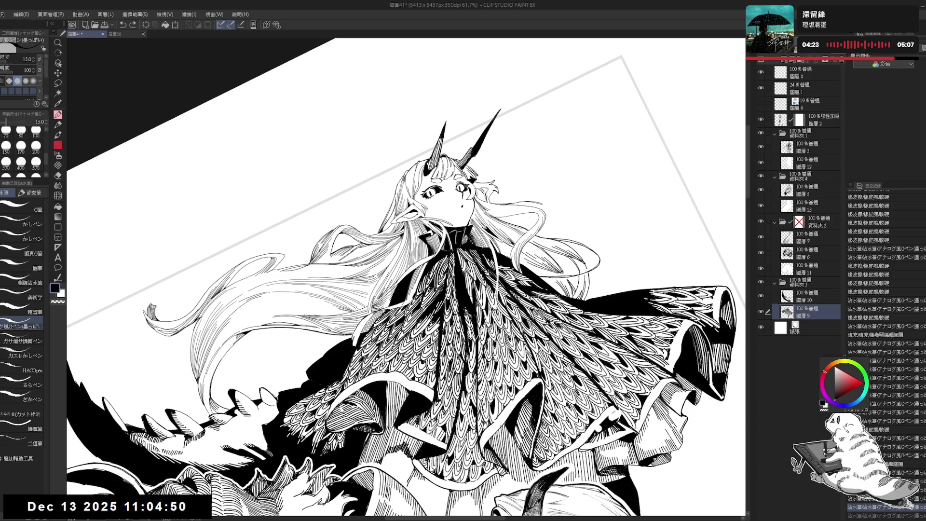
key("ctrl+z")
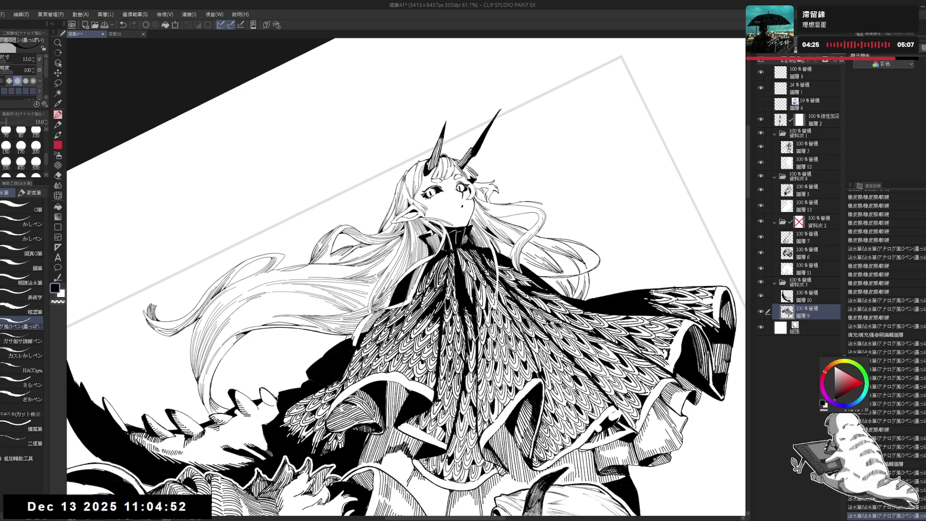
key("ctrl+at")
Ink a small stroke in the girl's hair and mirror the view to check it
left_click_drag(536, 230, 499, 228)
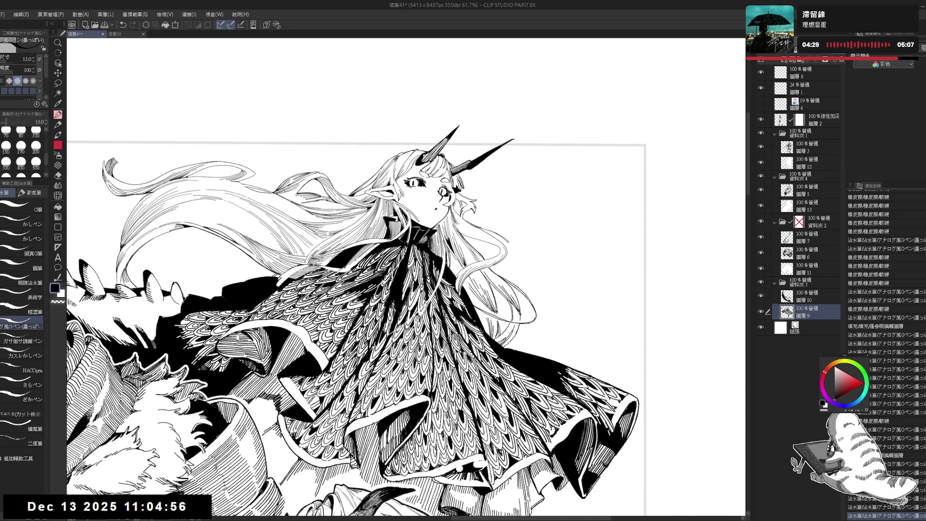
key("e")
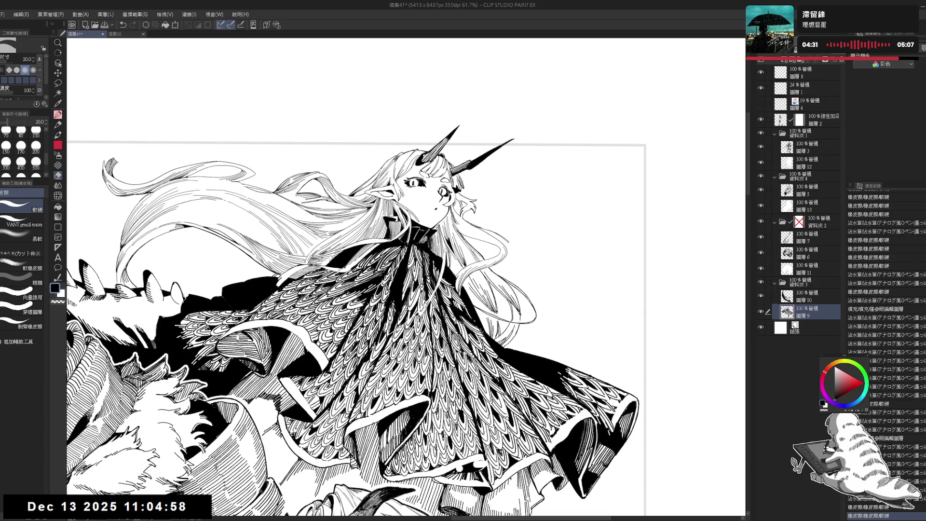
key("p")
left_click(447, 248)
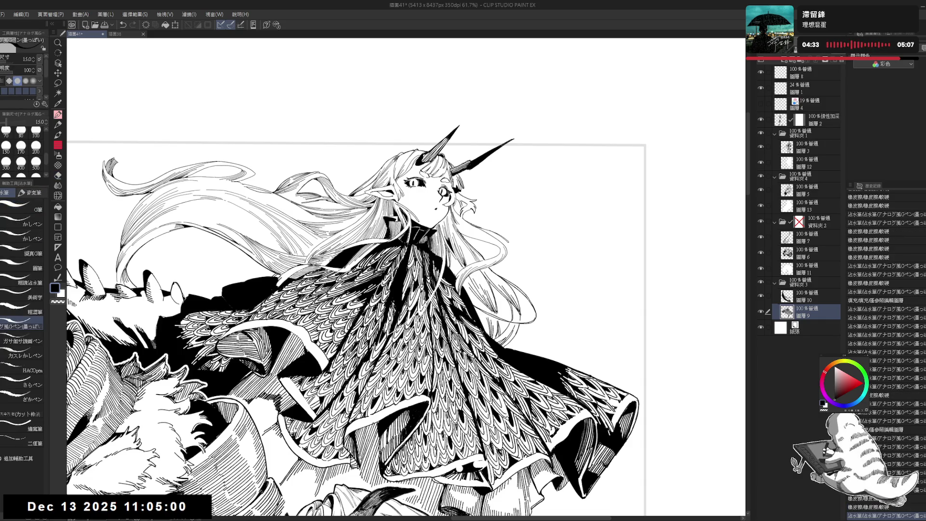
key("h")
key("h")
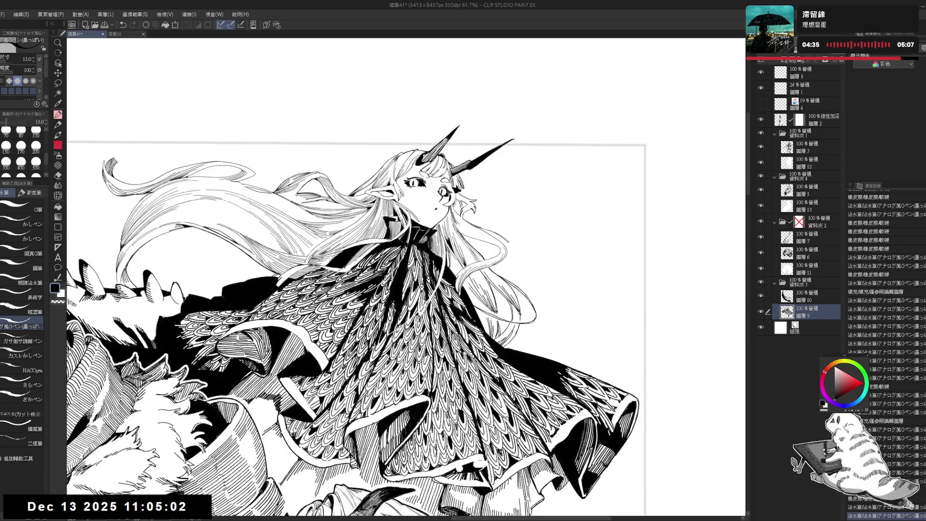
scroll(445, 244, "down", 1)
scroll(458, 193, "up", 2)
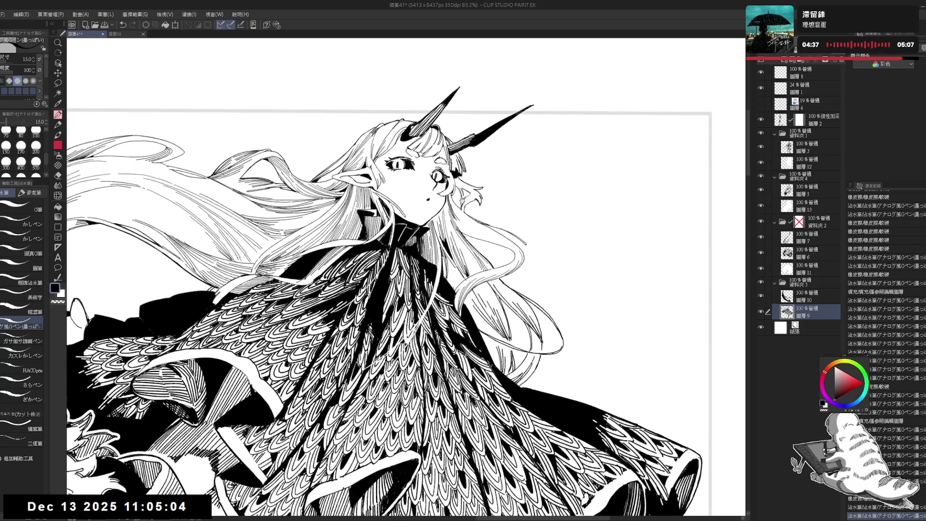
Erase a stray line in the hair beside the face and recheck it in the mirrored view
key("e")
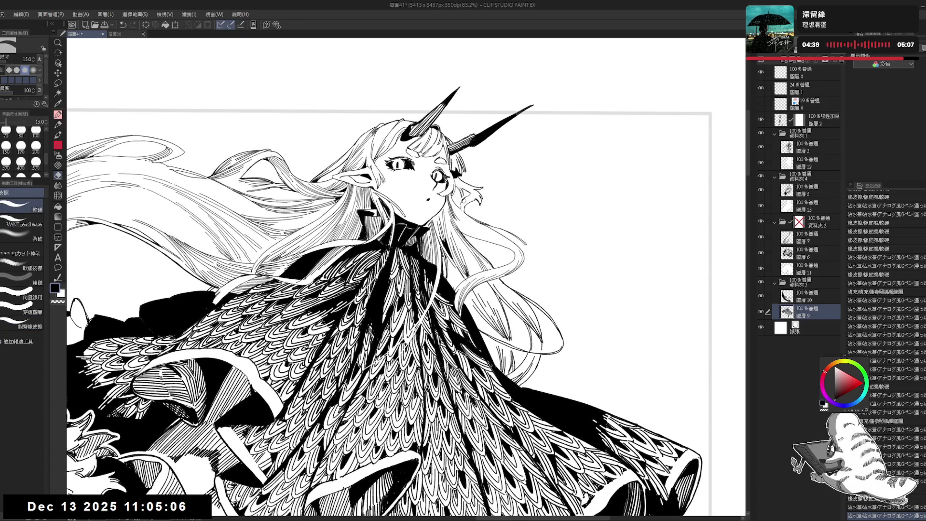
left_click_drag(460, 202, 464, 212)
key("p")
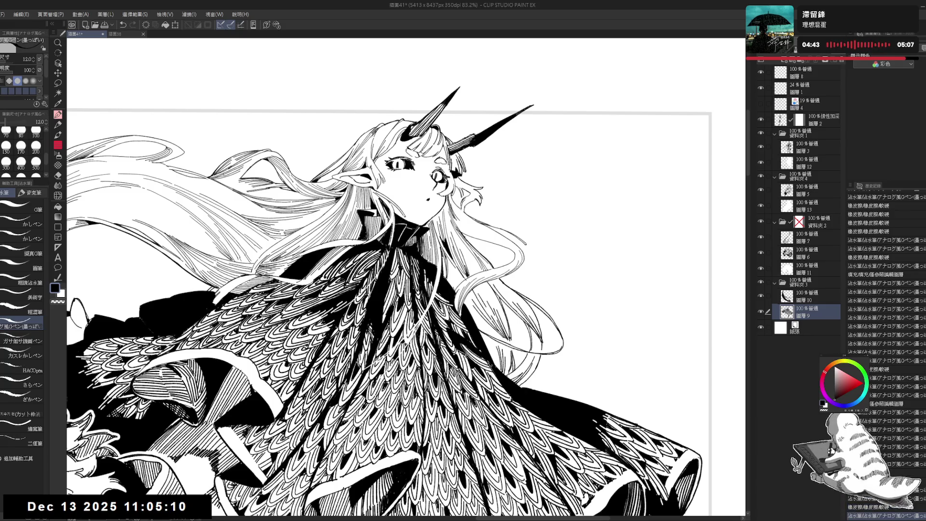
scroll(472, 221, "down", 2)
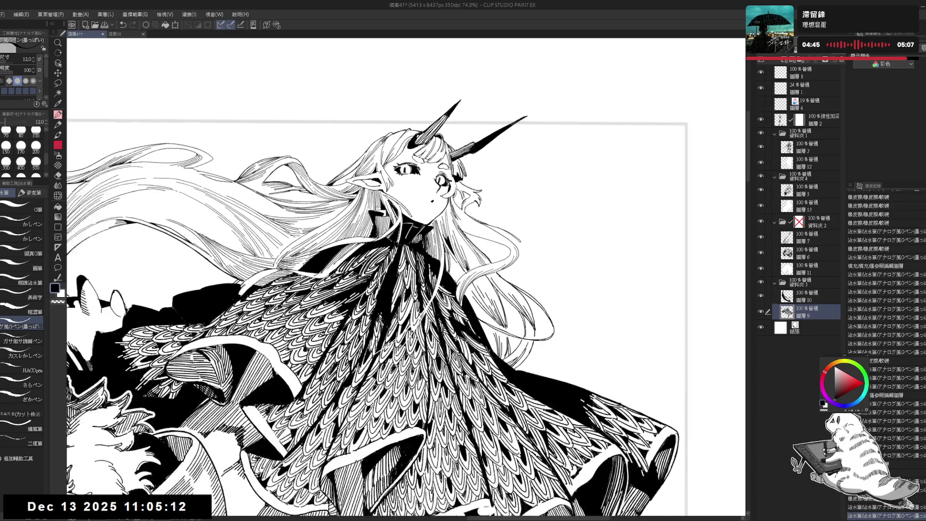
key("h")
key("h")
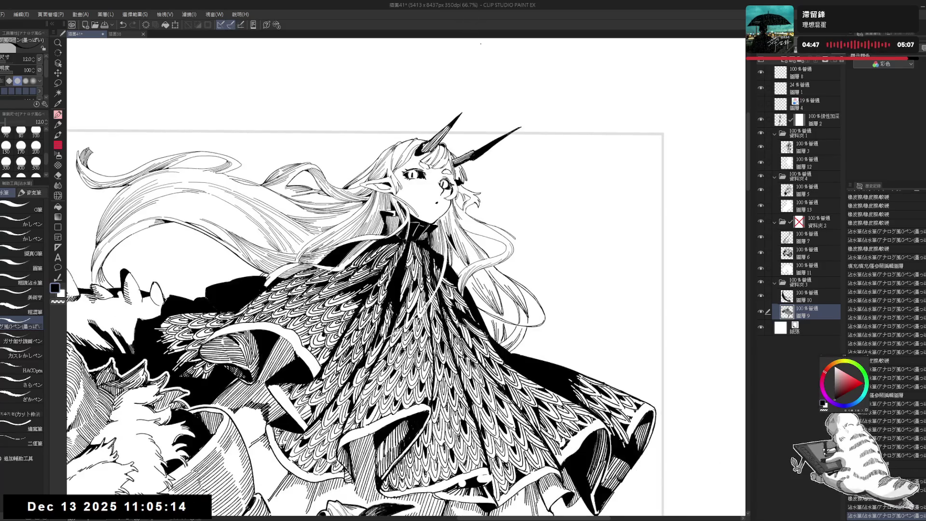
left_click_drag(471, 117, 444, 118)
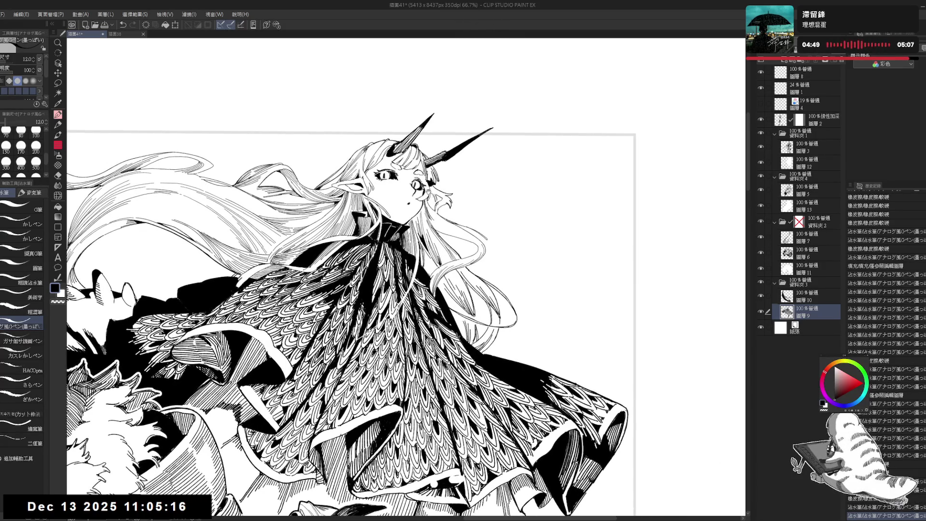
left_click_drag(431, 195, 436, 211)
Enlarge the eraser to size 20 and erase small bits near the ear and hair
left_click(58, 175)
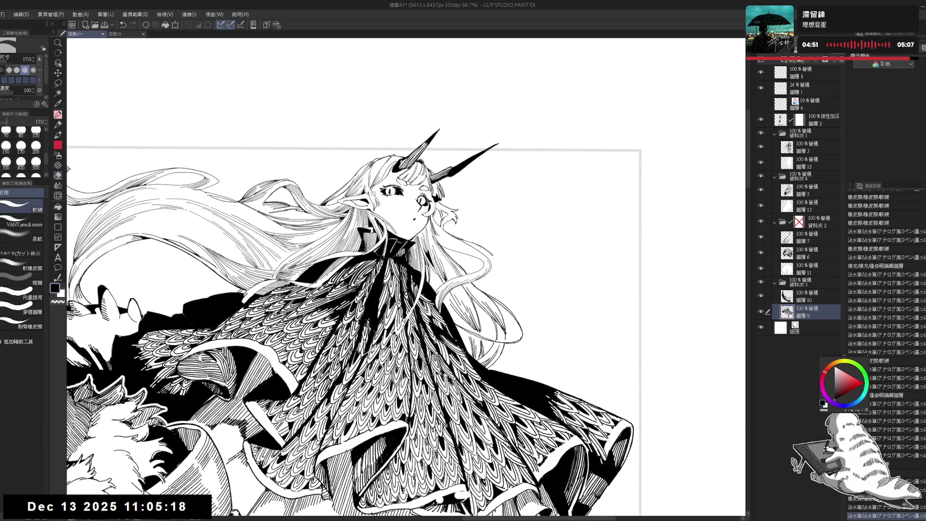
left_click_drag(379, 206, 381, 209)
key("bracketright")
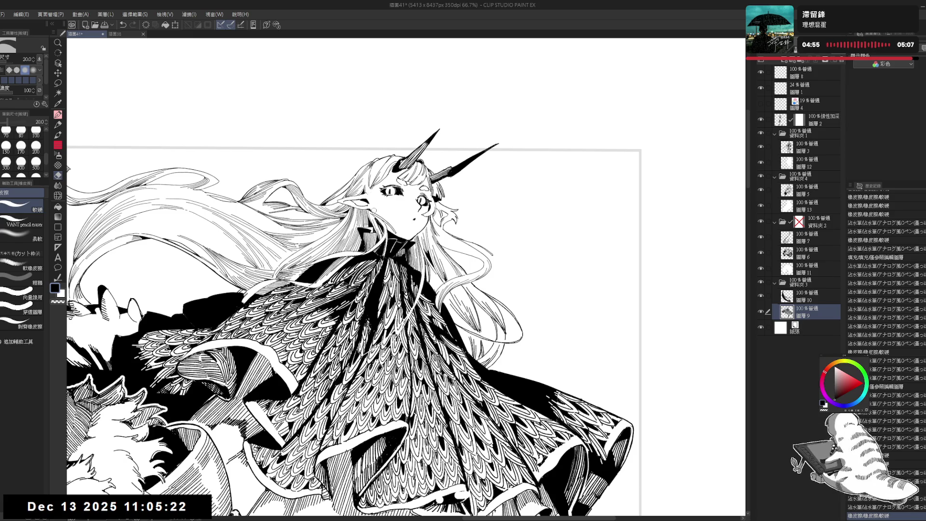
left_click_drag(374, 210, 371, 175)
left_click_drag(370, 181, 370, 177)
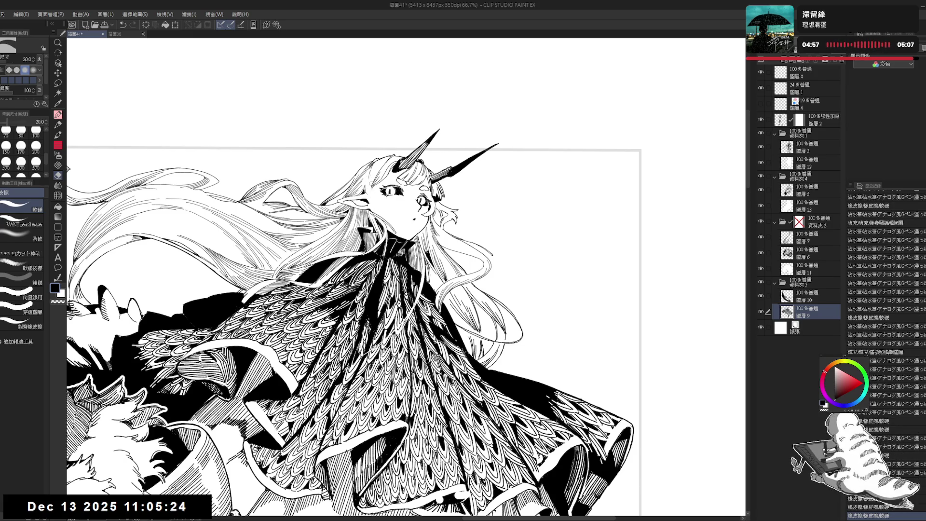
Try a short pen stroke in the hair near the face, then undo it
key("p")
key("e")
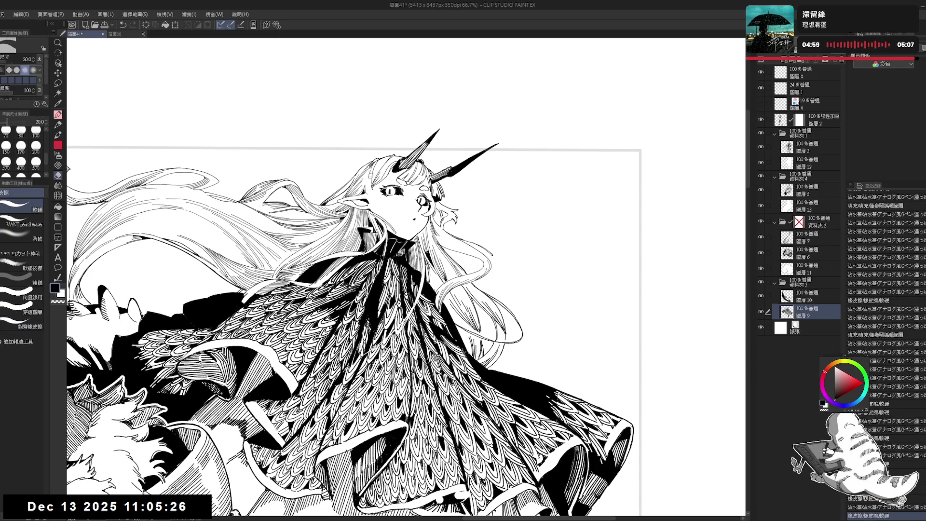
key("p")
mouse_move(371, 193)
left_mouse_down()
mouse_move(370, 164)
mouse_move(374, 204)
mouse_move(362, 206)
left_mouse_up()
key("ctrl+z")
key("e")
key("p")
Tilt and enlarge the view on the face, then draw and undo a short line near the mouth
key("e")
key("p")
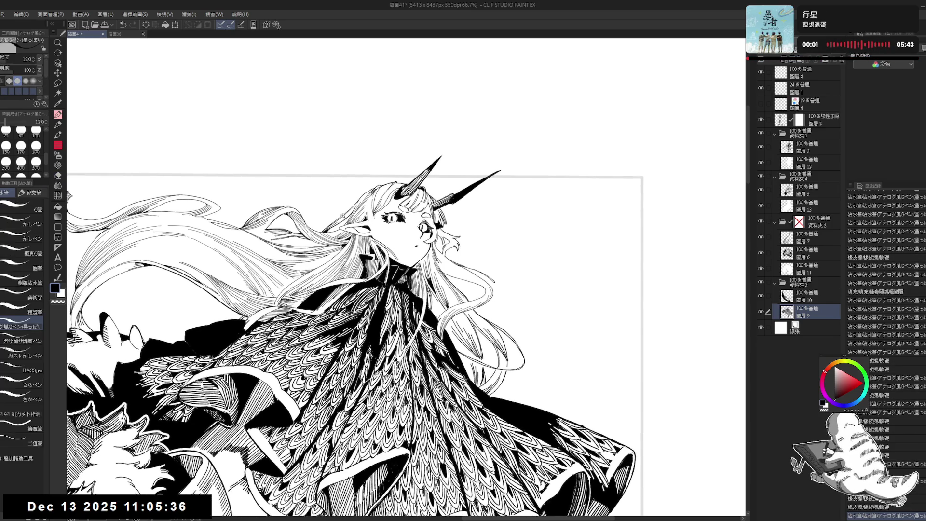
scroll(406, 280, "up", 3)
left_click_drag(434, 289, 482, 217)
left_click_drag(341, 273, 343, 301)
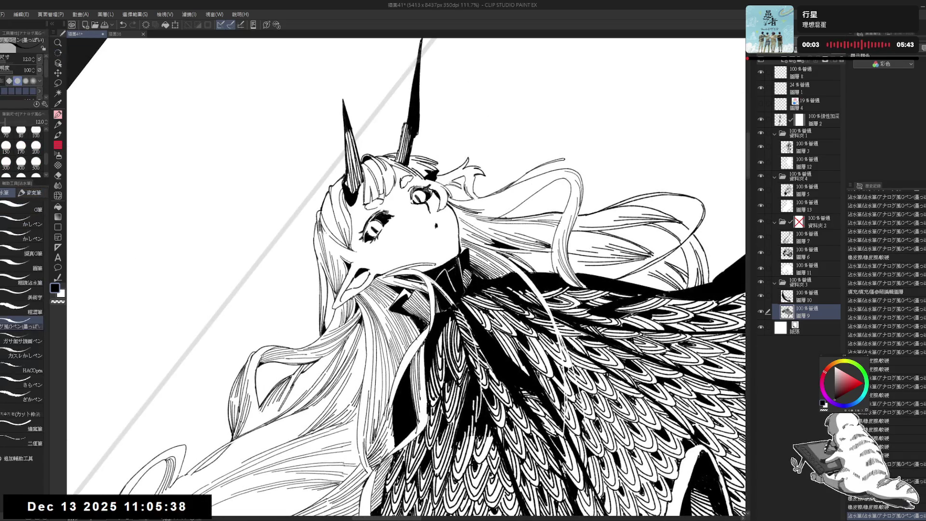
key("ctrl+z")
mouse_move(340, 270)
left_mouse_down()
mouse_move(343, 299)
mouse_move(349, 275)
mouse_move(340, 304)
left_mouse_up()
key("ctrl+z")
Level the view and try a fine strand in the flowing hair, undoing it
key("e")
key("p")
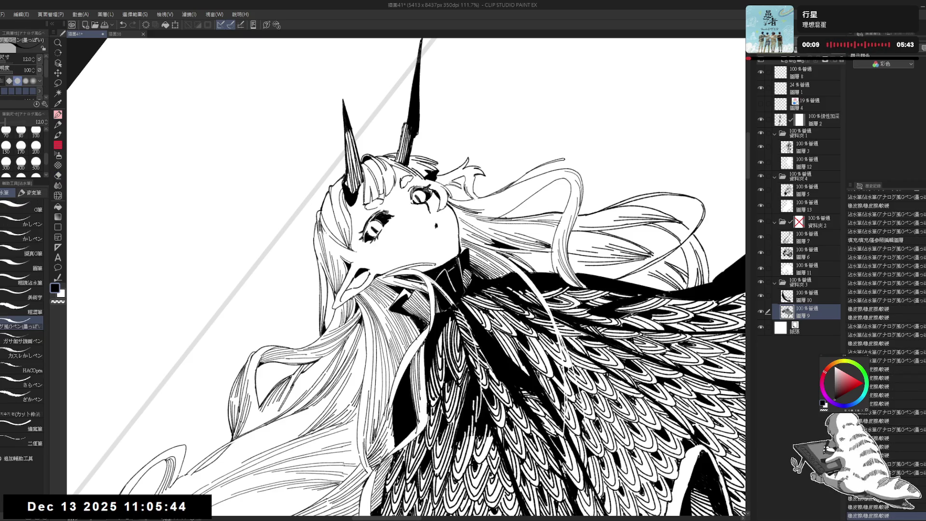
key("at")
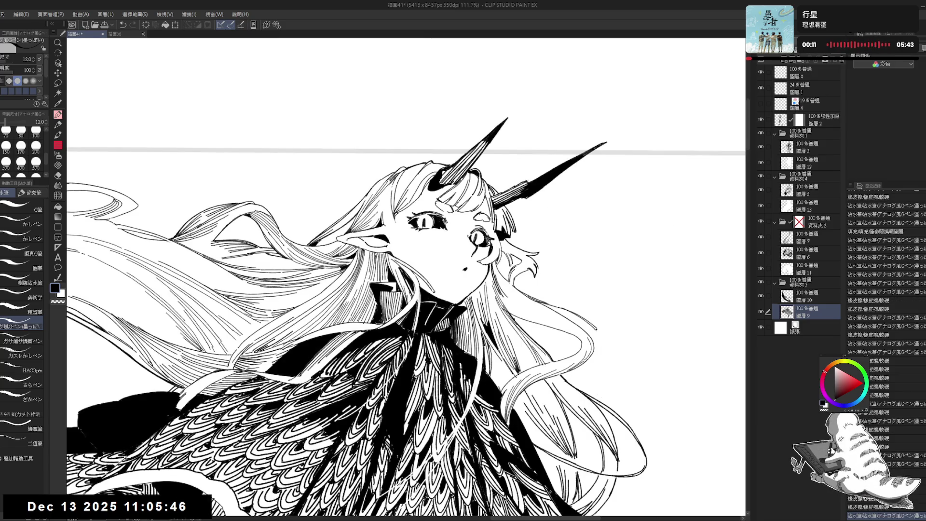
scroll(337, 321, "down", 2)
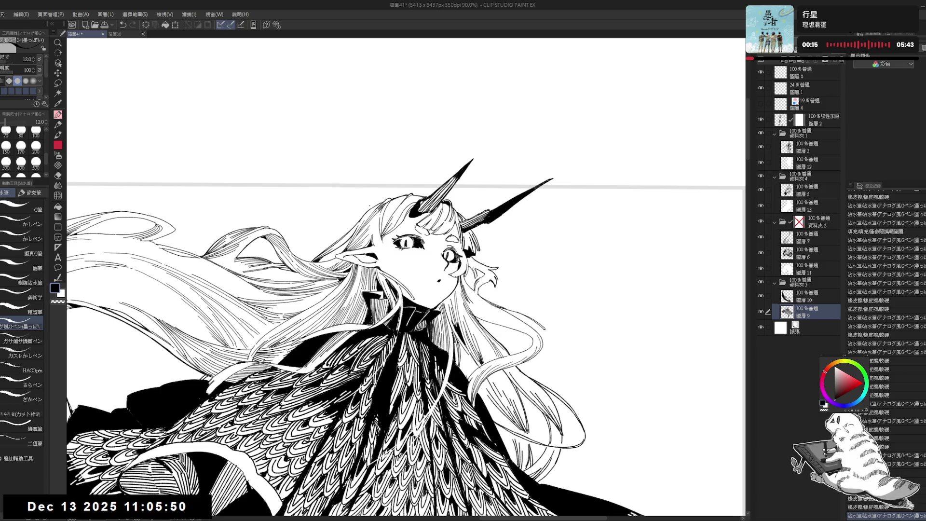
left_click_drag(373, 217, 375, 236)
key("ctrl+z")
key("ctrl+z")
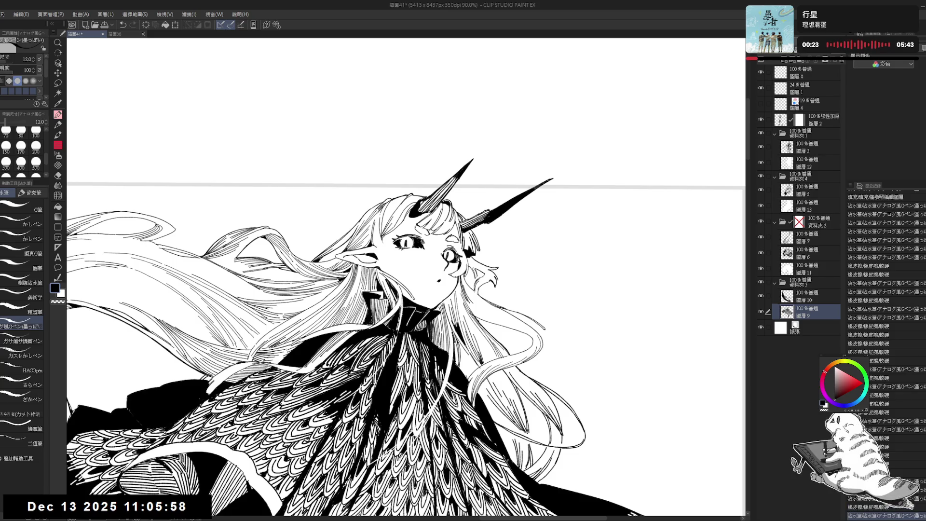
Mirror the canvas and erase stray pieces of hair line
key("h")
scroll(374, 257, "up", 1)
scroll(403, 233, "up", 1)
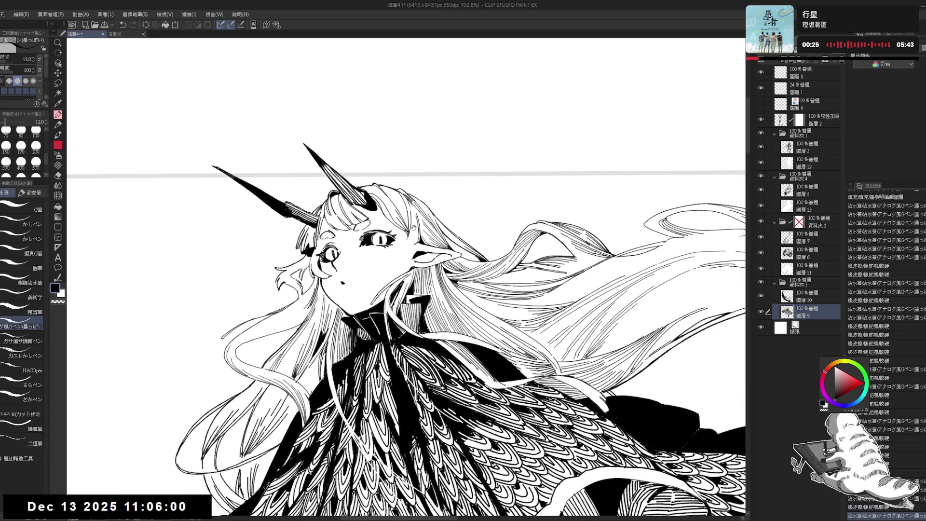
left_click_drag(410, 236, 406, 243)
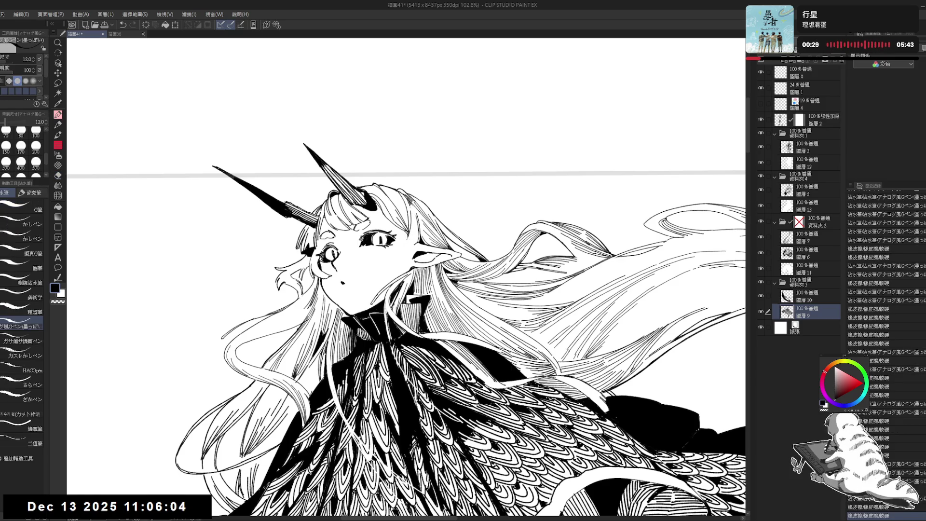
key("e")
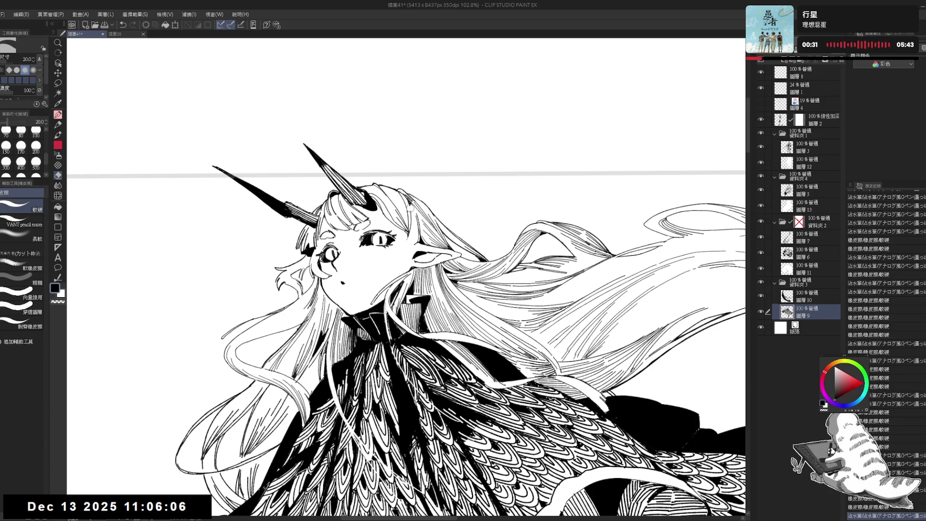
key("p")
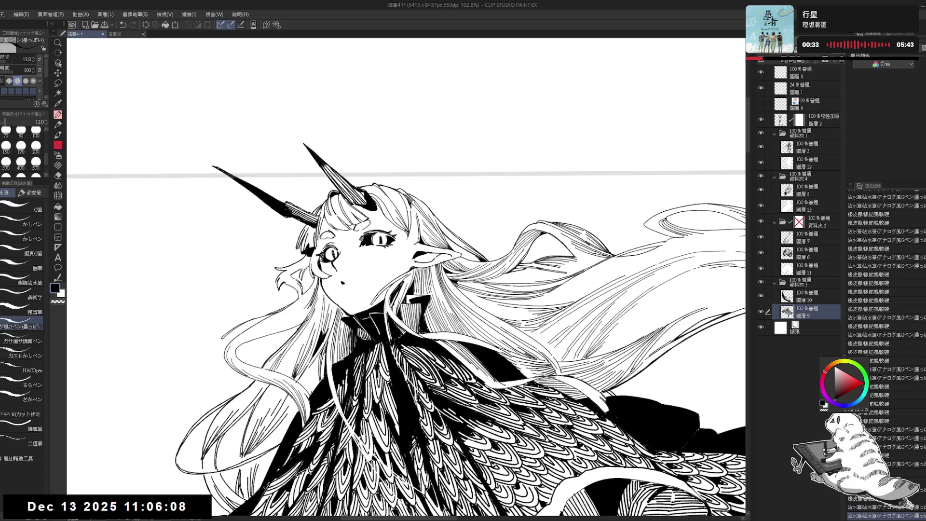
key("e")
left_click_drag(411, 207, 413, 243)
key("p")
Redraw a hair strand several times, keeping the final restored stroke
key("ctrl+z")
key("ctrl+z")
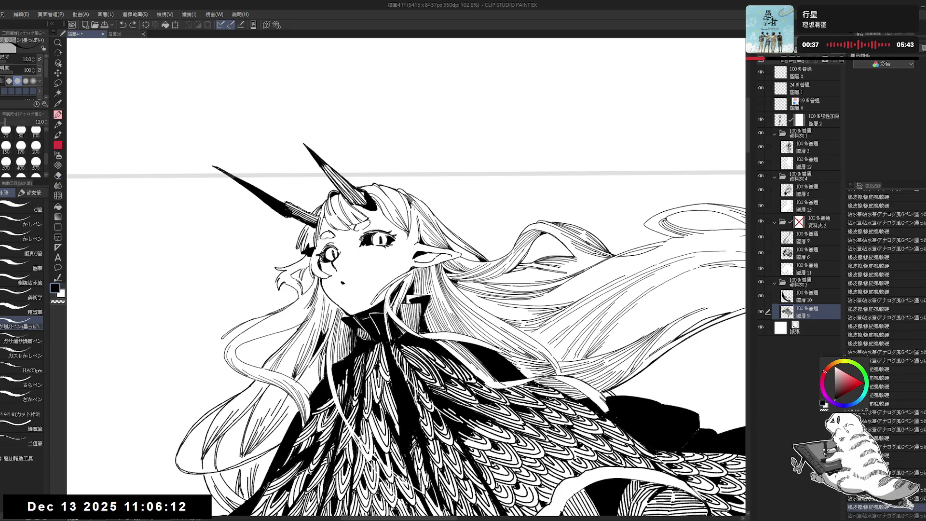
left_click_drag(414, 204, 415, 240)
key("ctrl+z")
left_click_drag(414, 205, 416, 239)
key("ctrl+z")
key("ctrl+z")
key("ctrl+y")
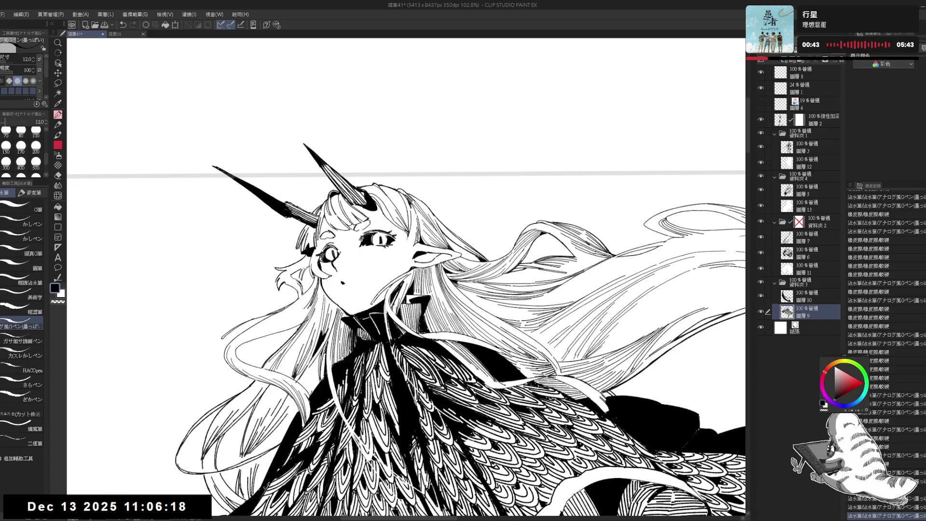
Rotate the view clockwise and erase a stray mark in the hair
key("e")
key("asciicircum")
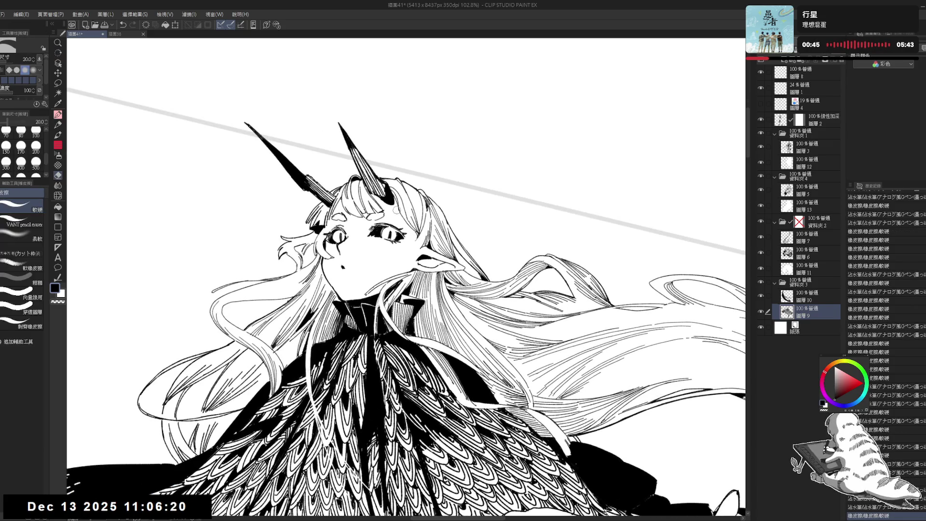
key("p")
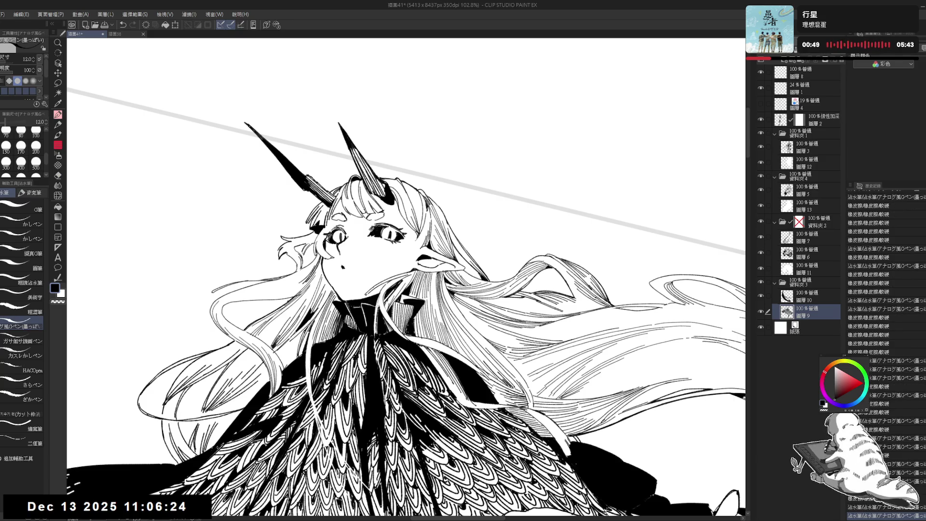
key("e")
left_click(405, 205)
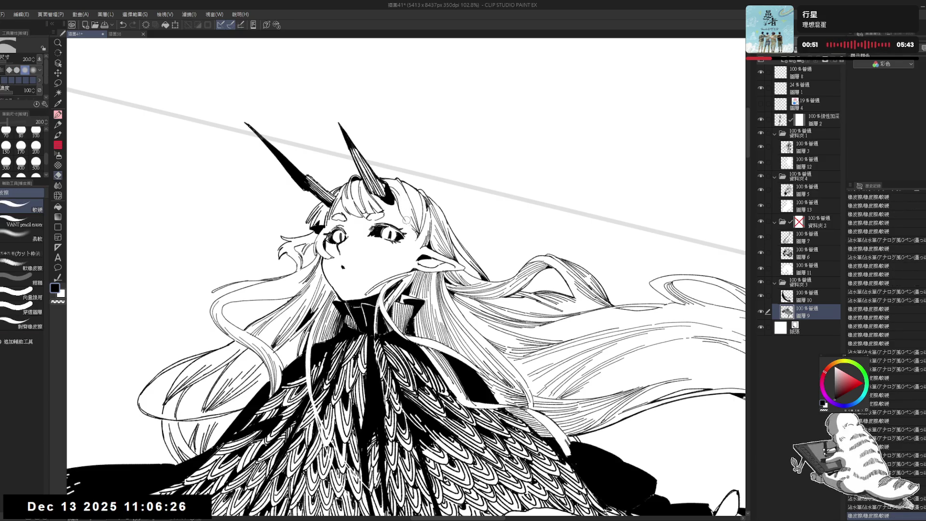
key("p")
Thin the pen to size 10 and try short dark marks beside the horn
key("bracketleft")
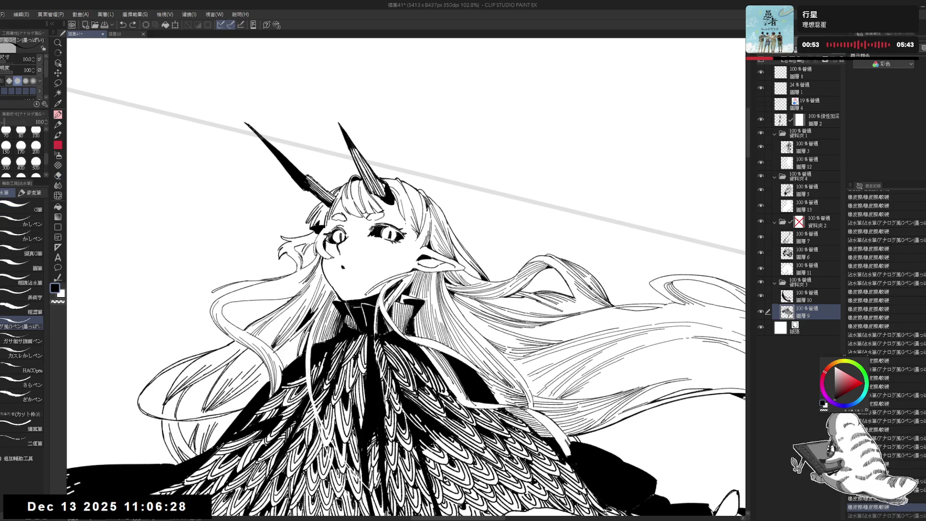
left_click(403, 200)
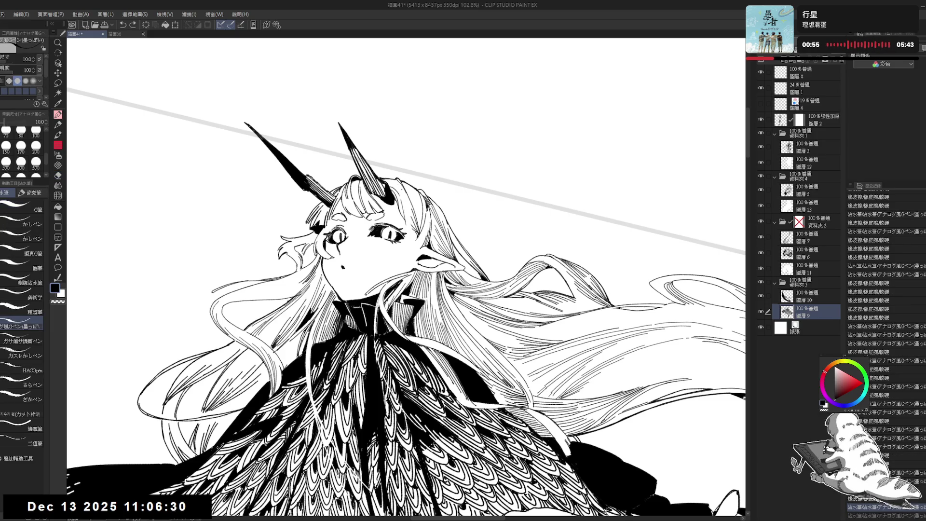
mouse_move(405, 194)
left_mouse_down()
mouse_move(409, 223)
mouse_move(408, 206)
left_mouse_up()
key("ctrl+z")
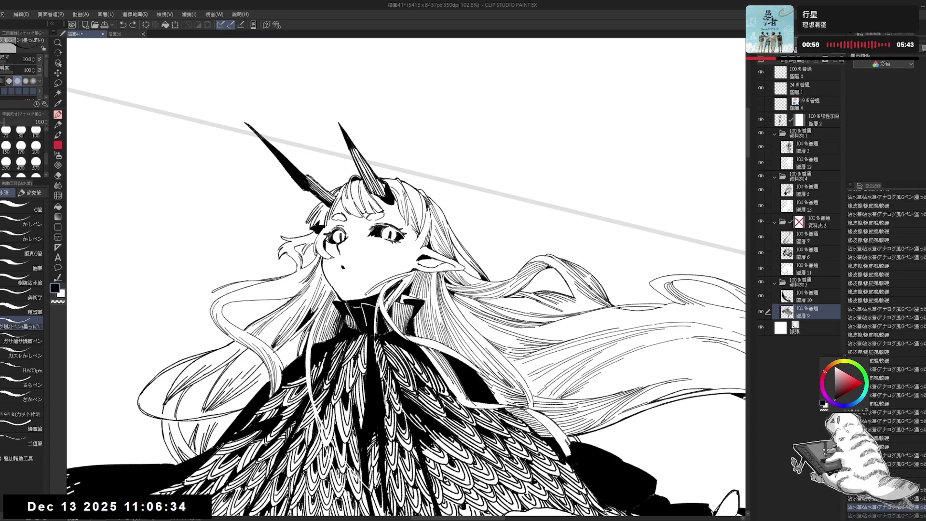
Level and unflip the canvas view, then re-tilt it while alternating pen and eraser
key("ctrl+shift+r")
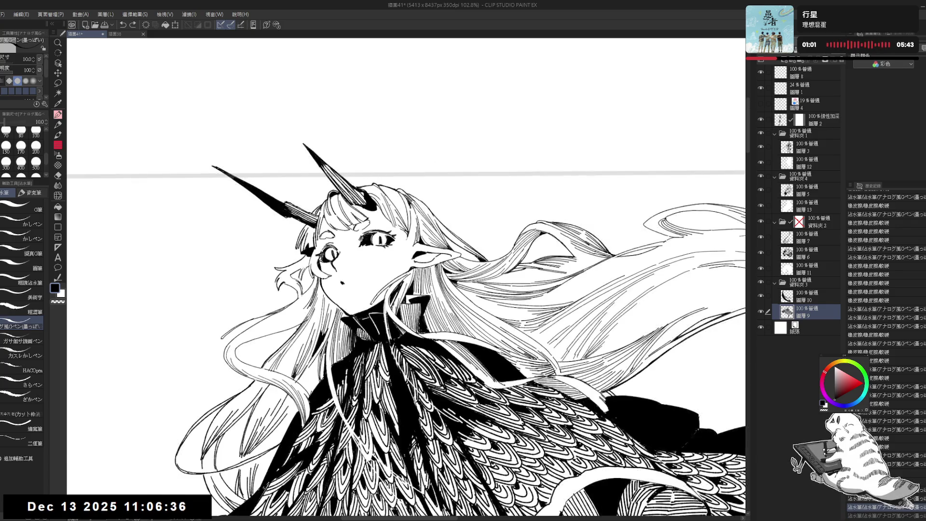
key("h")
left_click_drag(459, 274, 462, 267)
key("e")
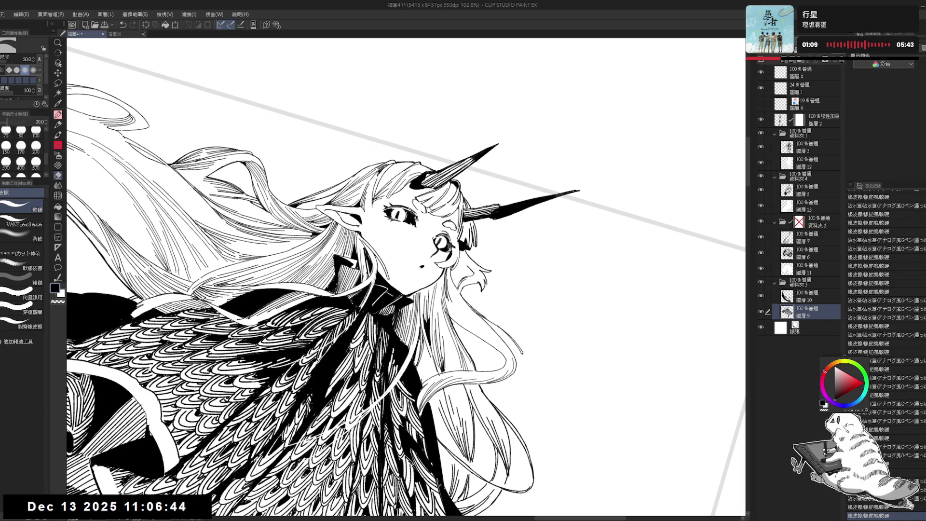
key("p")
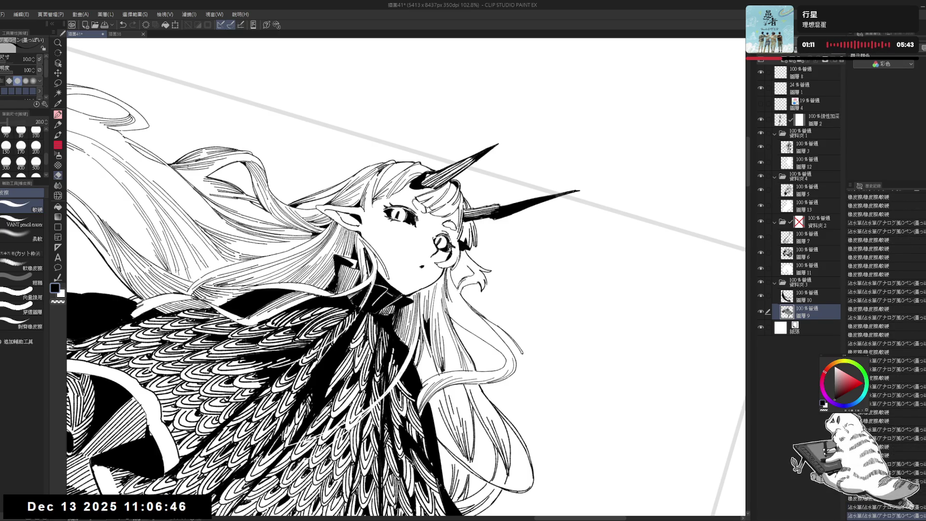
key("r")
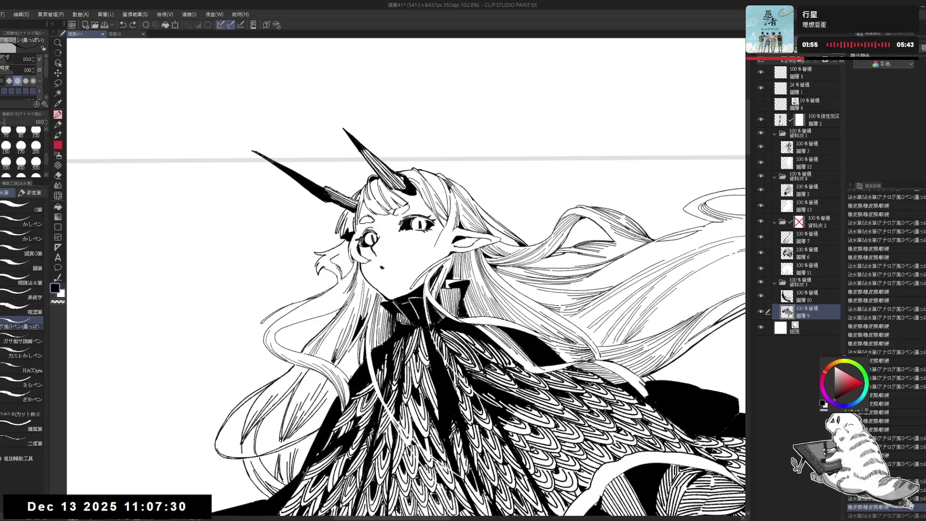
key("e")
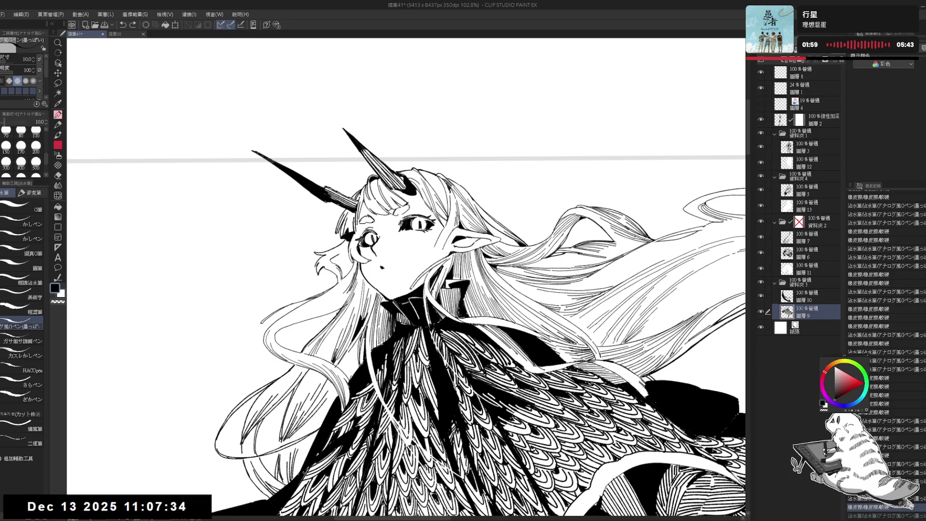
key("p")
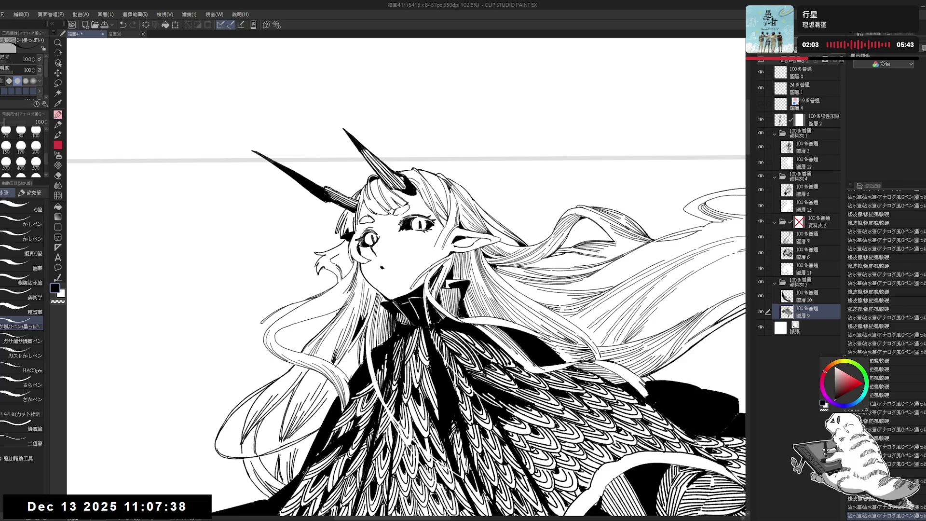
key("r")
Erase faint lines near the girl's ear and try a small line there, undoing it
key("e")
left_click_drag(429, 227, 426, 246)
key("p")
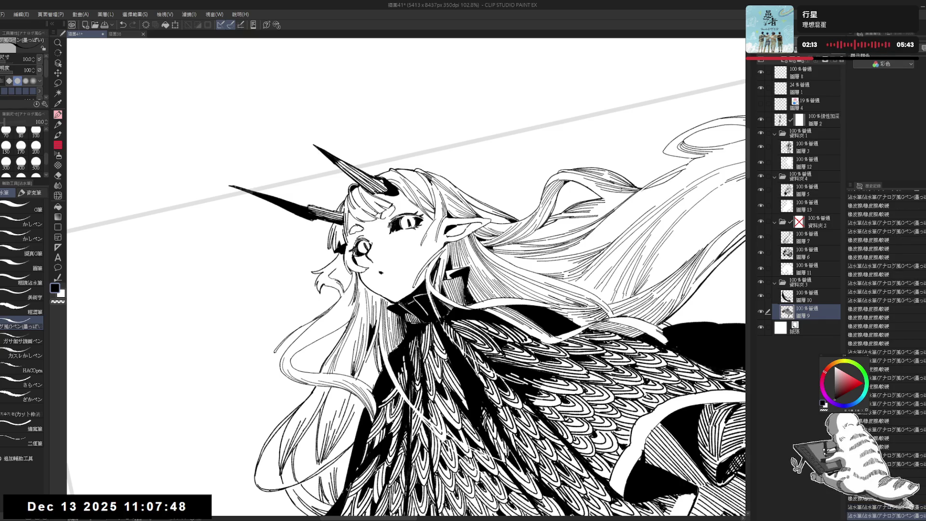
left_click_drag(427, 239, 425, 243)
key("ctrl+z")
key("e")
key("p")
key("ctrl+z")
key("ctrl+z")
key("ctrl+z")
key("ctrl+z")
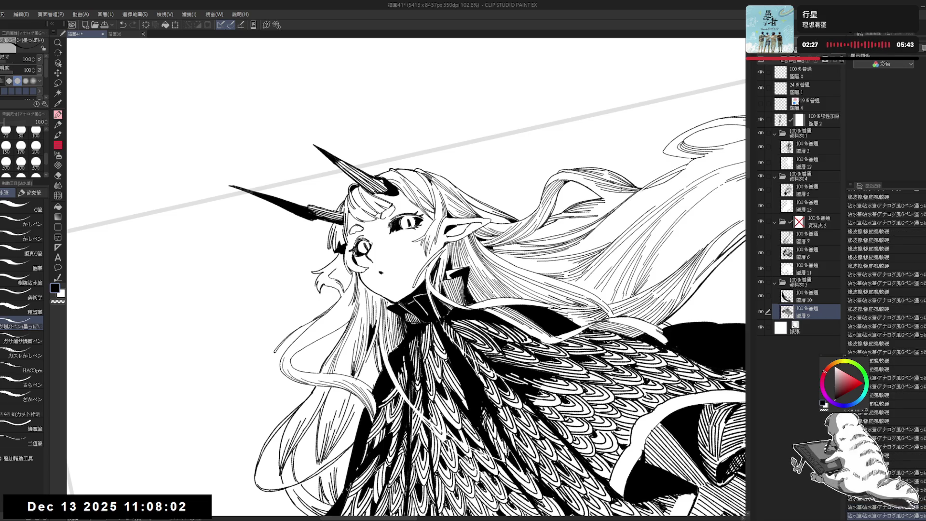
Redraw the small line near the girl's left eye with the view rotated
key("ctrl+at")
key("asciicircum")
key("asciicircum")
key("asciicircum")
key("asciicircum")
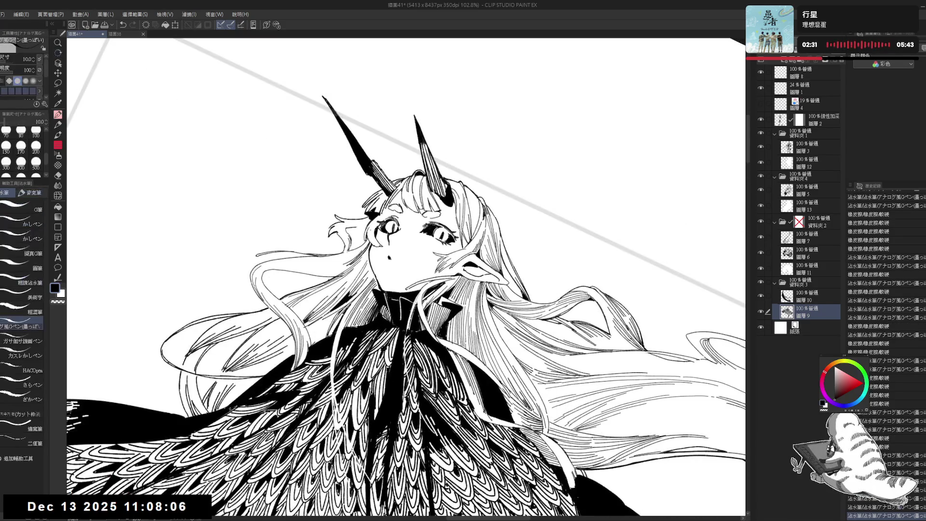
key("ctrl+z")
left_click_drag(369, 234, 374, 246)
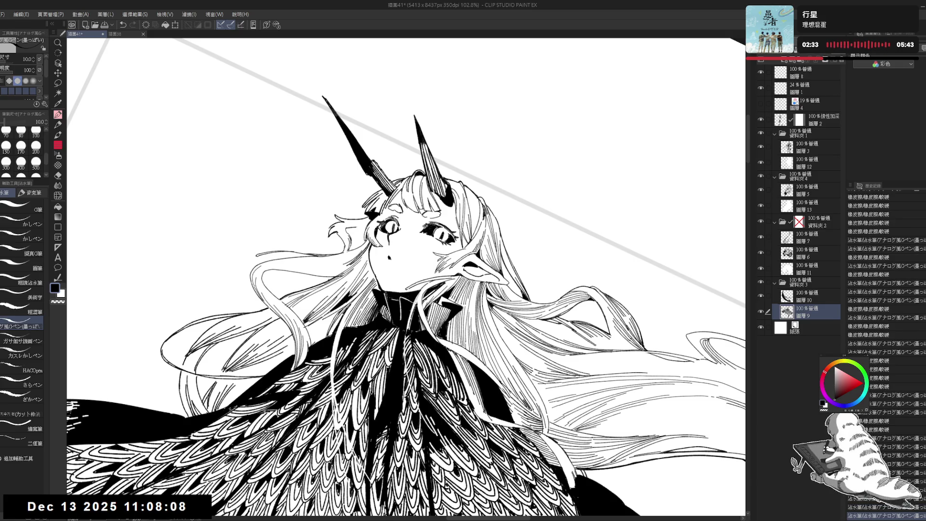
Reset the canvas rotation and zoom out to 50% to view the whole group
key("ctrl+at")
key("ctrl+minus")
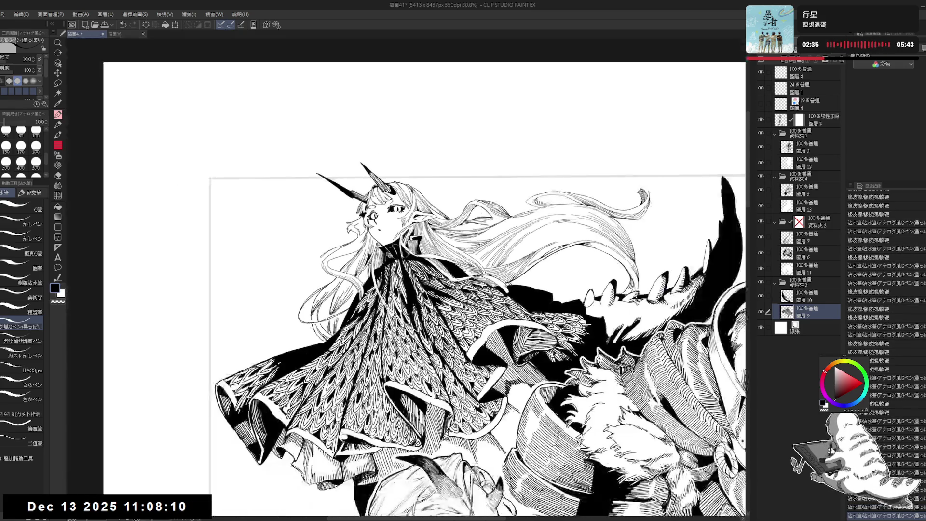
key("ctrl+minus")
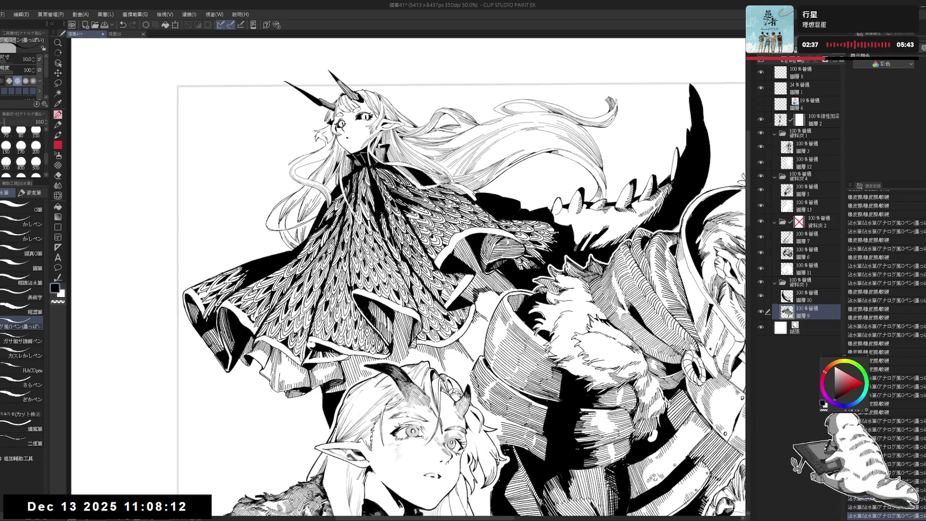
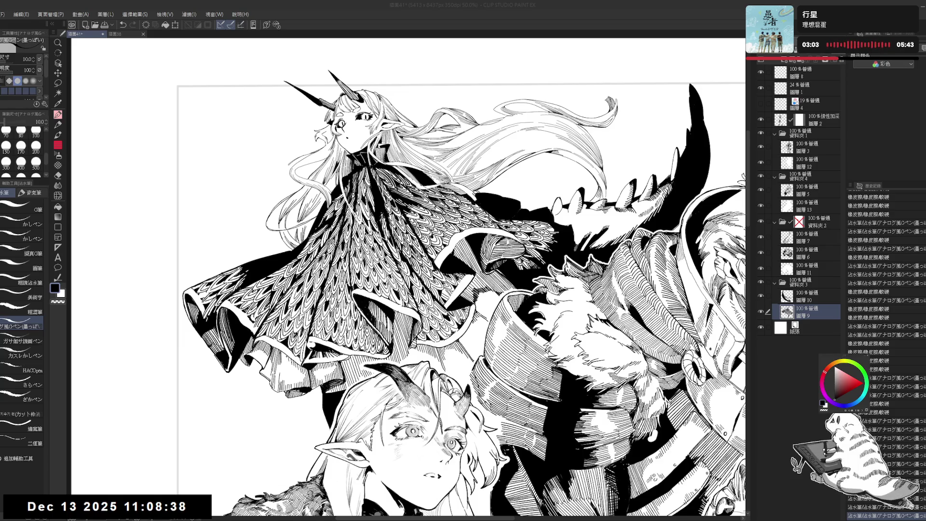
Zoom out and pan the canvas to frame the characters' legs and boots
key("ctrl+minus")
key("ctrl+minus")
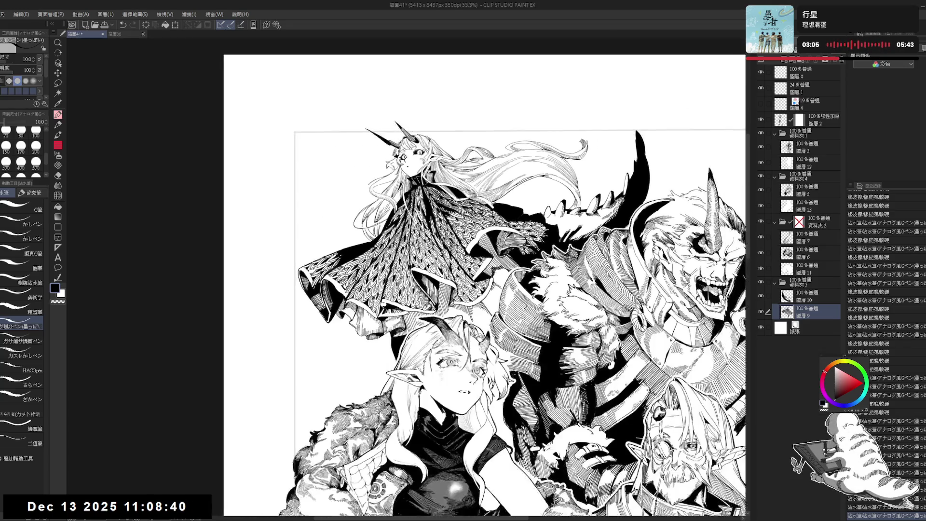
key("ctrl+h")
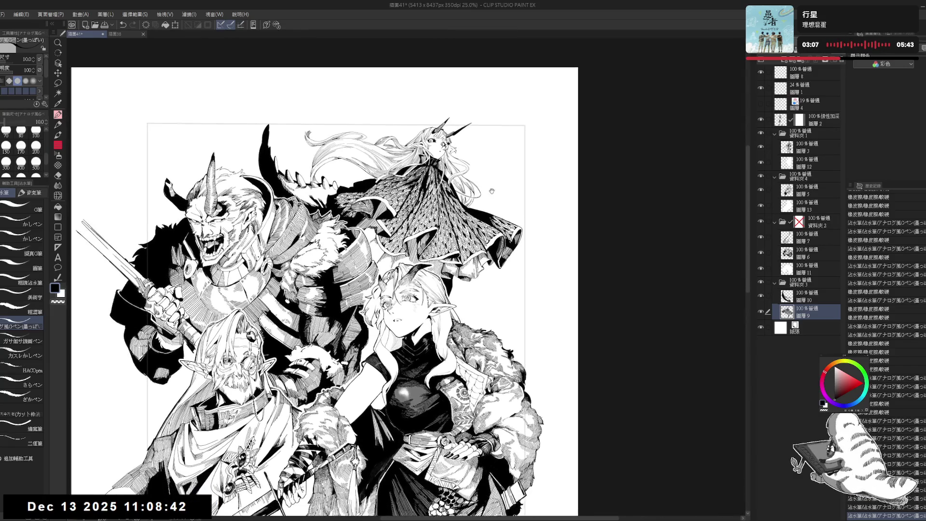
scroll(338, 289, "up", 3)
scroll(538, 237, "down", 1)
scroll(538, 237, "down", 2)
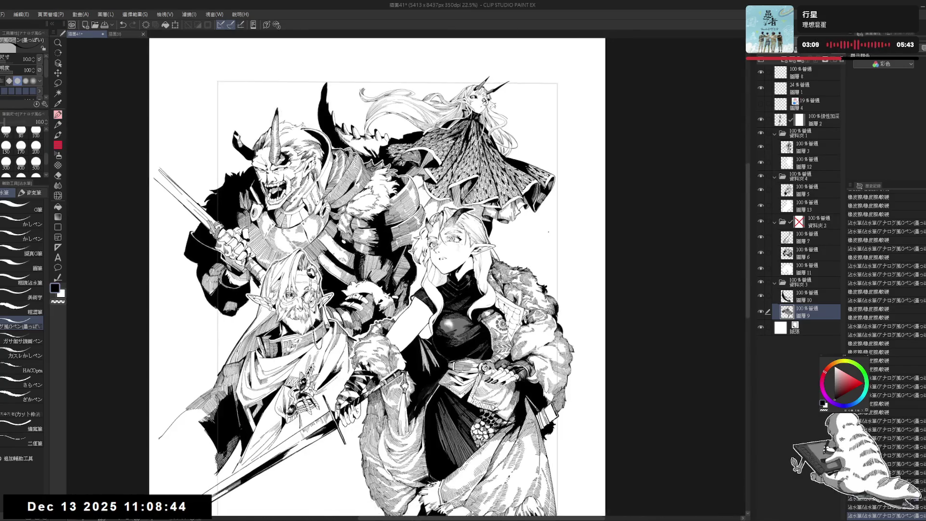
left_click_drag(538, 236, 502, 167)
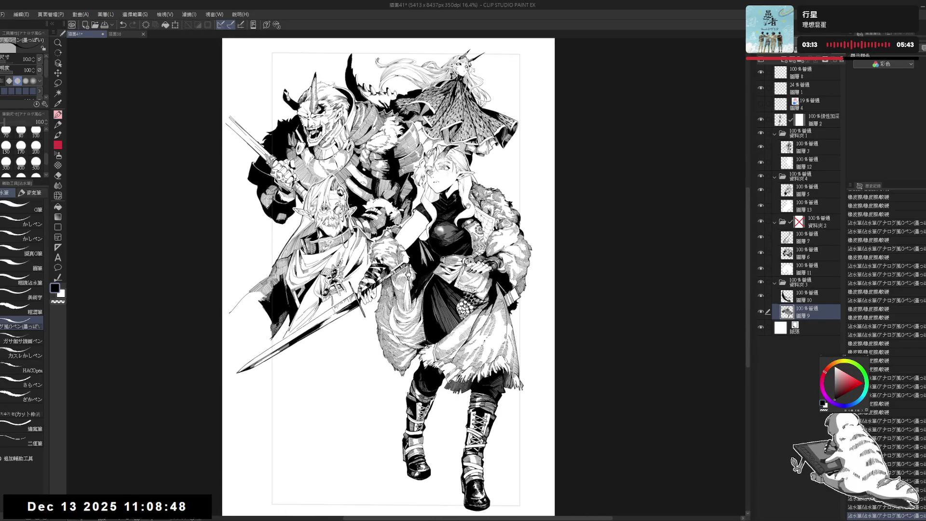
scroll(468, 206, "up", 1)
left_click_drag(477, 195, 480, 189)
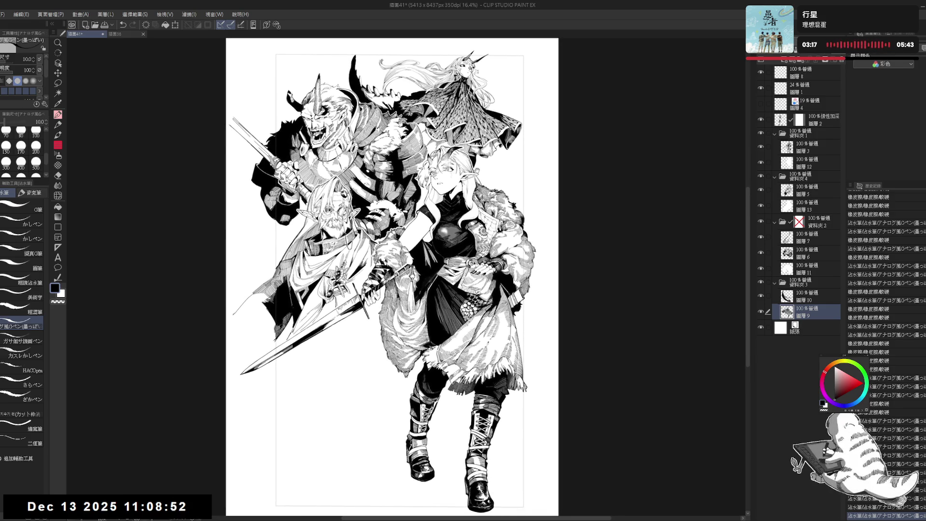
scroll(487, 169, "up", 1)
scroll(486, 170, "up", 1)
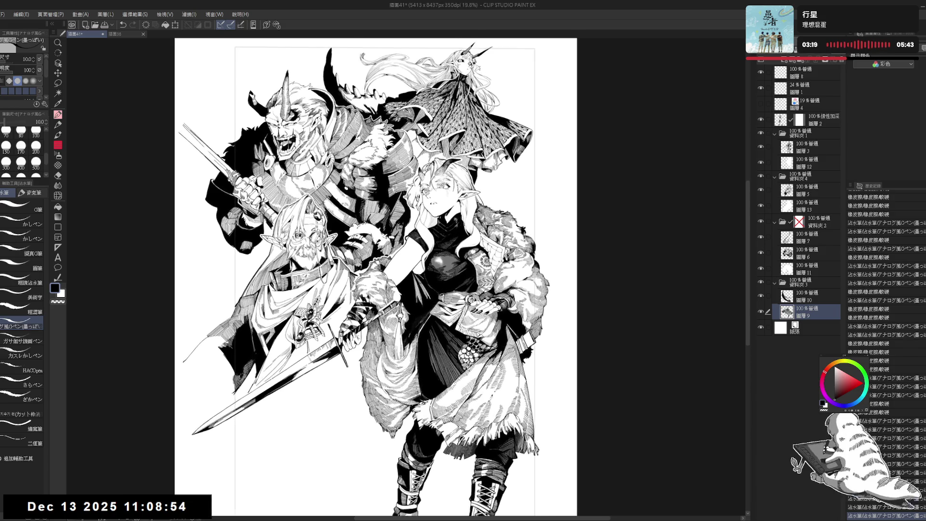
scroll(499, 155, "up", 1)
scroll(505, 171, "up", 1)
scroll(527, 141, "up", 1)
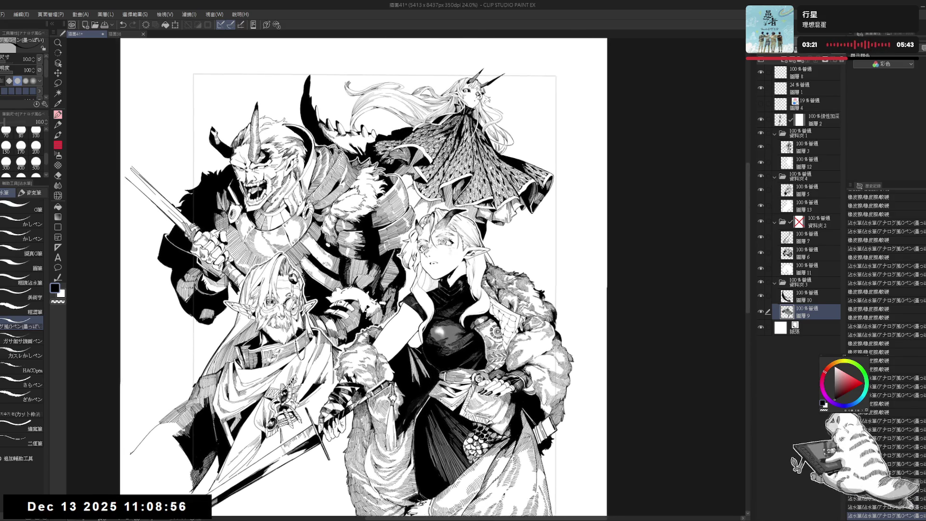
scroll(533, 168, "up", 1)
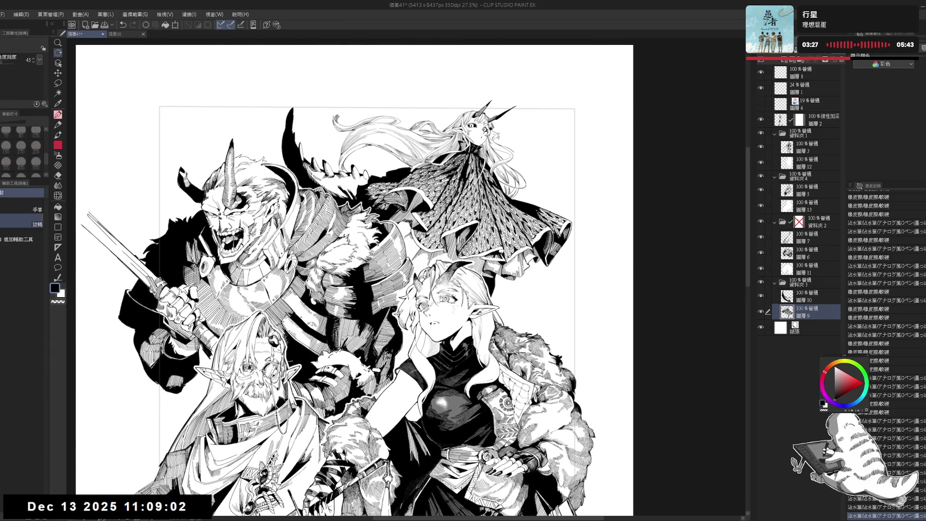
Tilt and zoom the view onto the girl's horn and enlarge the G-pen size
left_click_drag(483, 338, 512, 270)
scroll(431, 244, "up", 1)
scroll(432, 245, "up", 1)
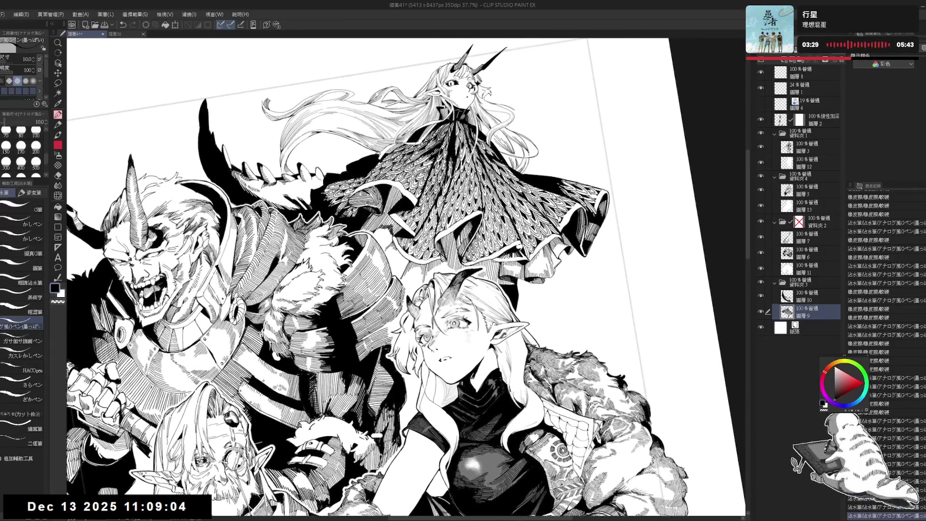
scroll(431, 245, "up", 1)
key("bracketright")
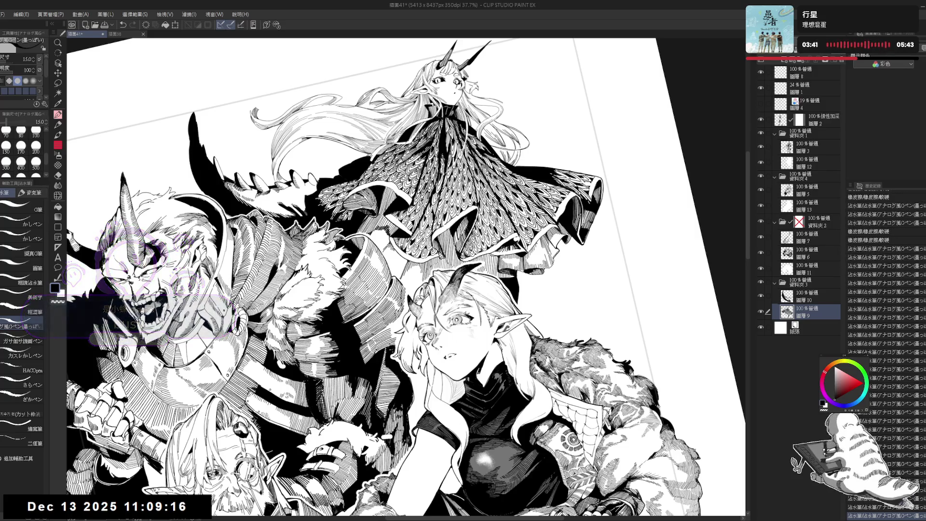
key("ctrl+@")
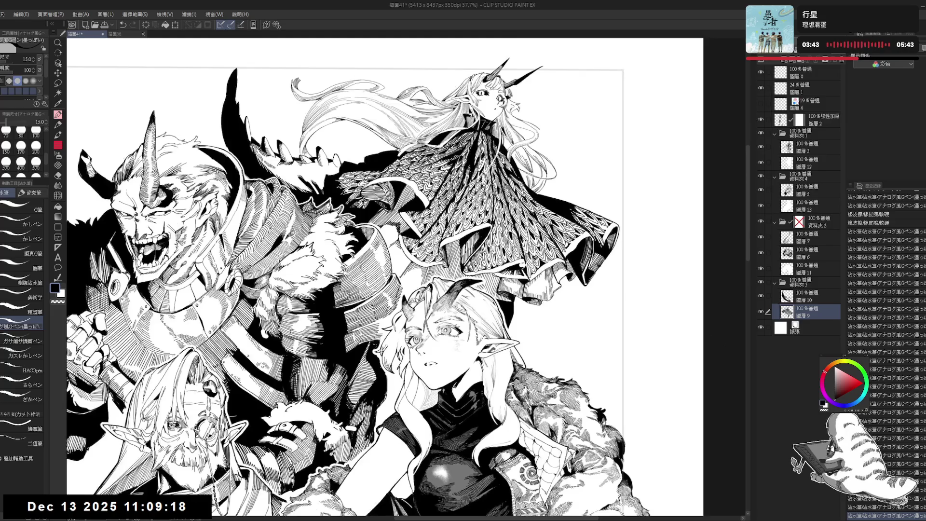
key("ctrl+minus")
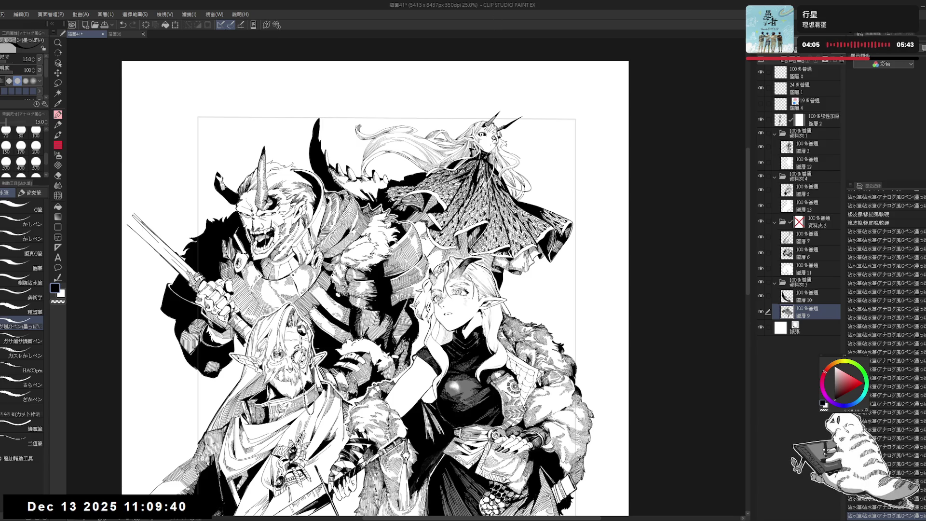
scroll(375, 289, "up", 2)
key("minus")
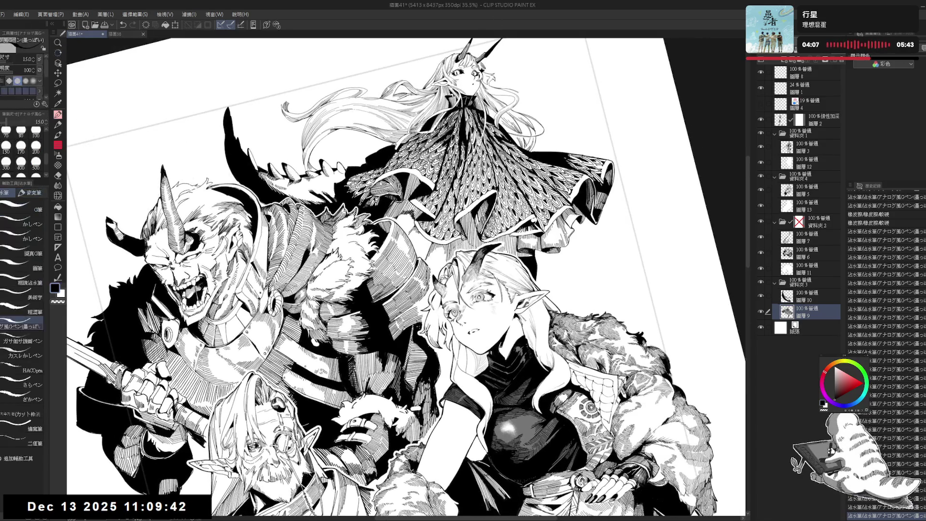
Compare a short stroke near the horn by toggling it off and on
key("ctrl+z")
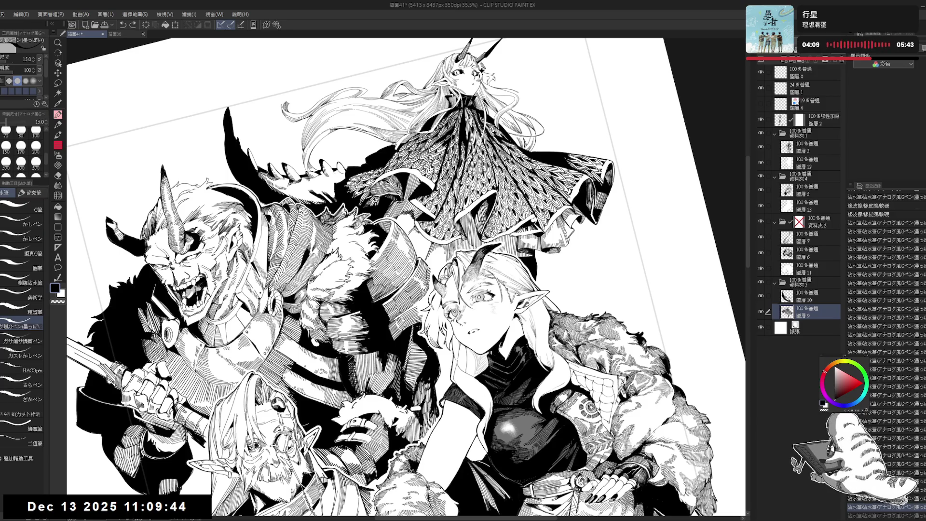
key("ctrl+y")
key("ctrl+z")
key("ctrl+y")
key("ctrl+z")
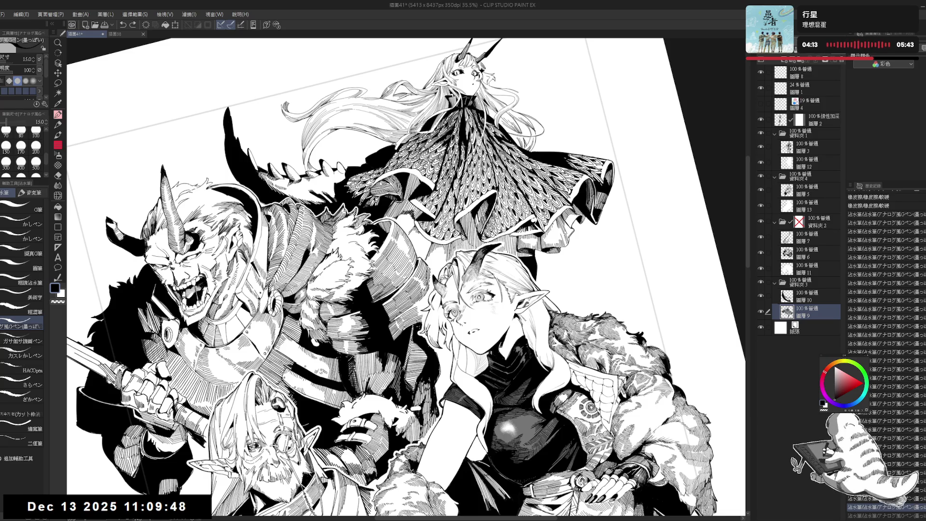
key("ctrl+y")
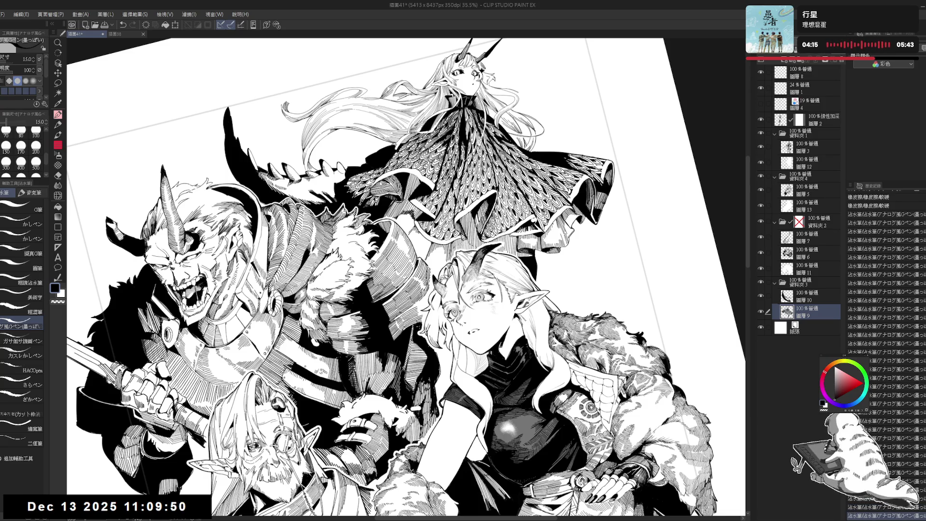
Replace the small ink mark beside the girl's horn with new short strokes, checked mirrored
left_click_drag(430, 261, 425, 268)
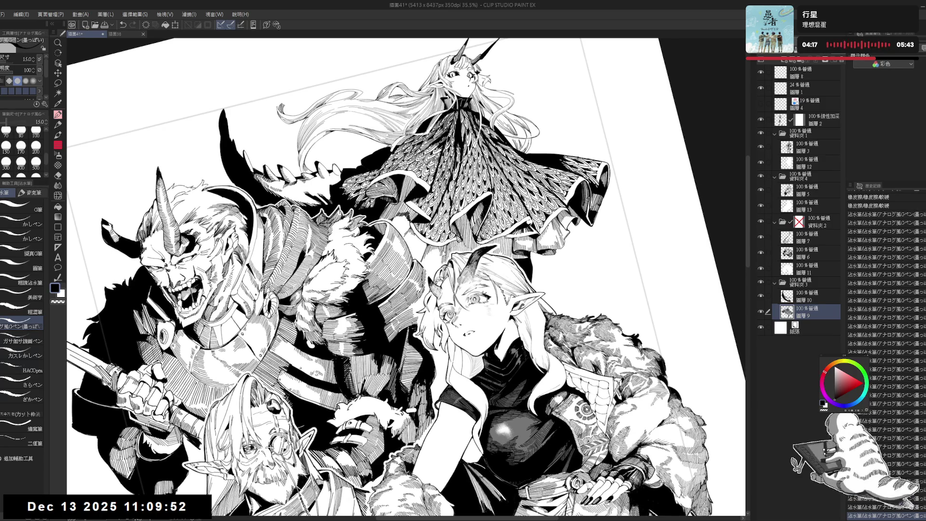
key("ctrl+z")
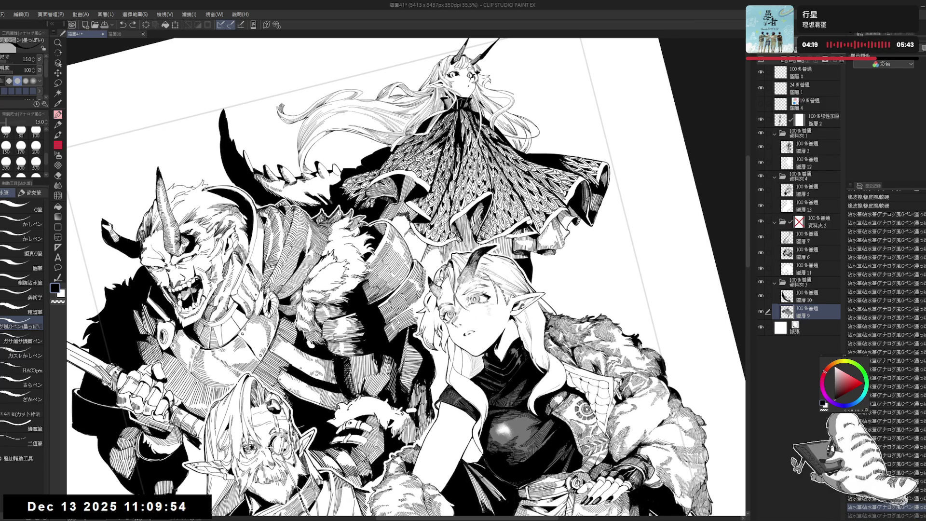
left_click_drag(446, 245, 444, 277)
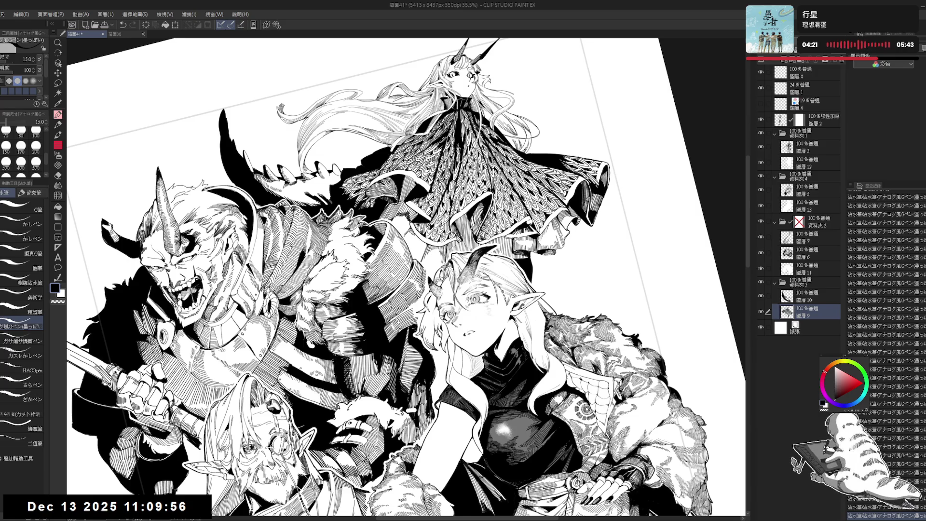
key("ctrl+0")
key("h")
key("h")
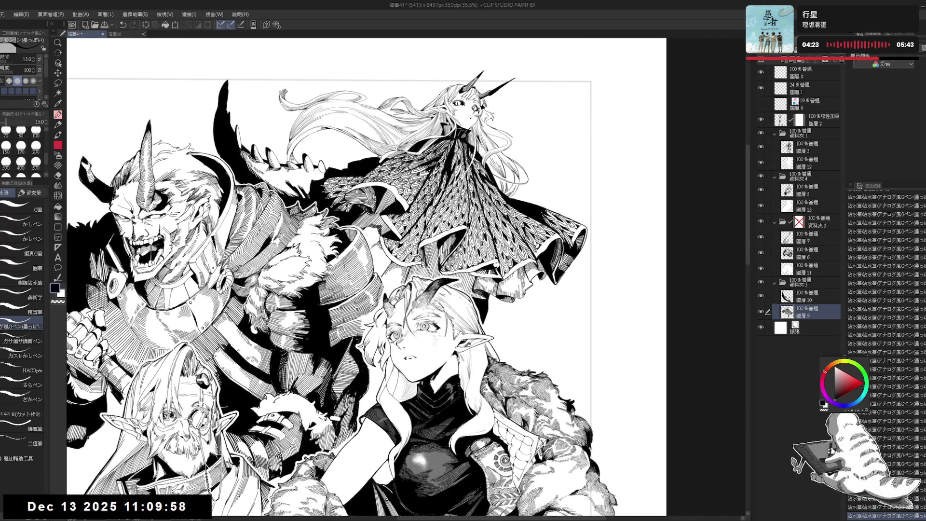
Touch up the horn strokes with eraser and pen, rotating the view about 30 degrees
key("e")
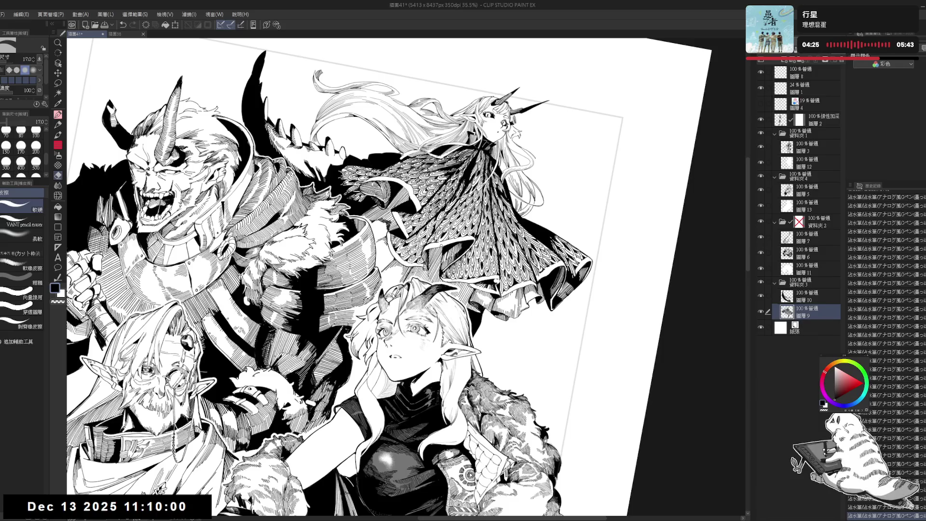
key("p")
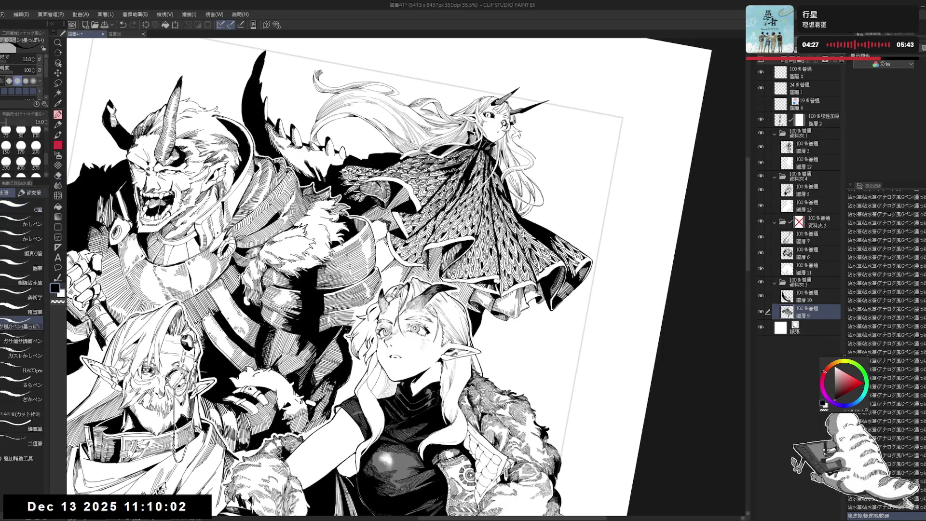
key("ctrl+0")
key("h")
key("h")
left_click_drag(367, 280, 348, 274)
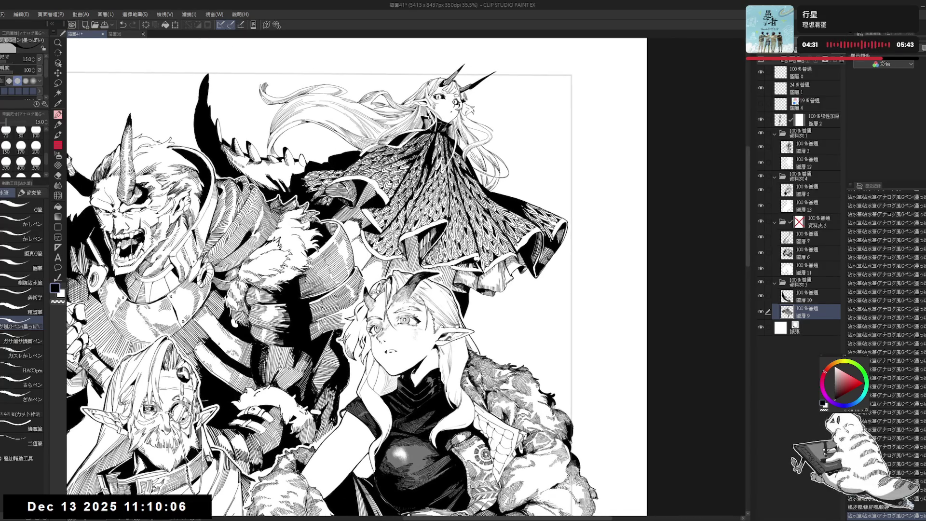
key("r")
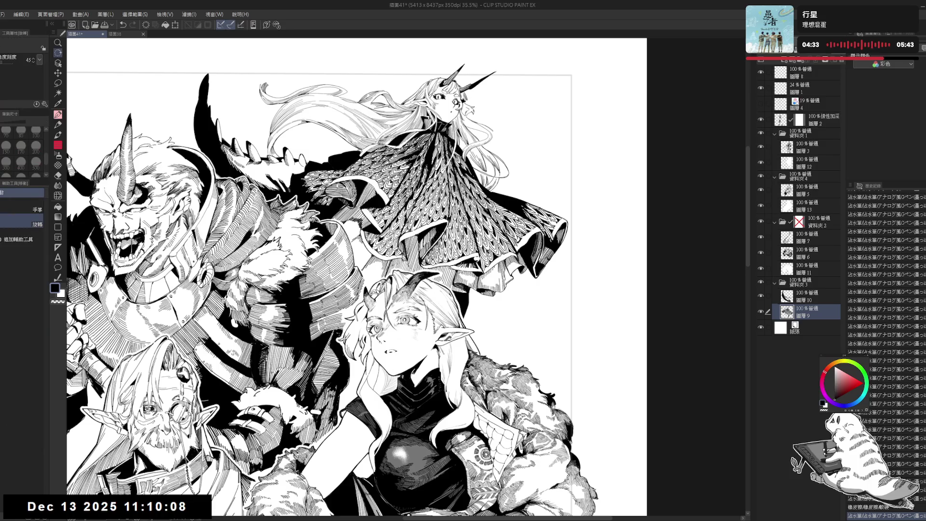
left_click_drag(367, 270, 434, 338)
key("e")
scroll(412, 236, "up", 2)
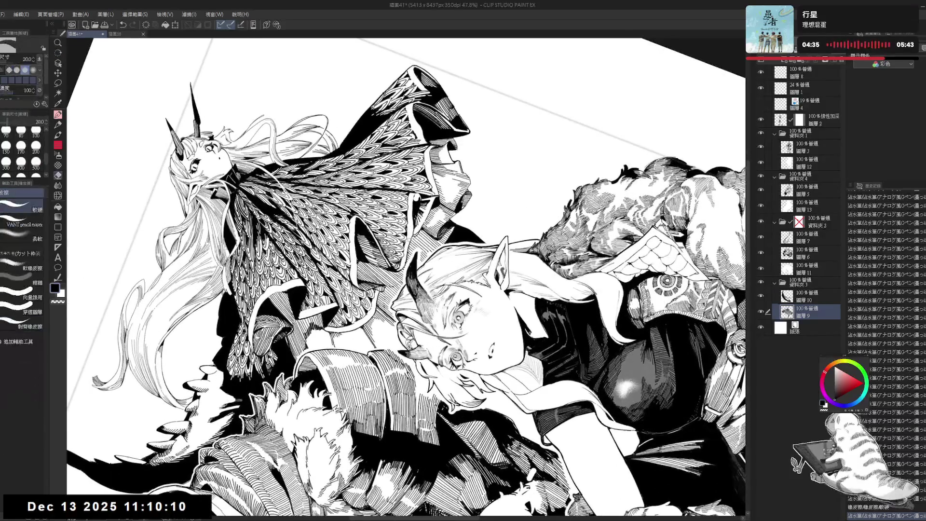
left_click(408, 245)
mouse_move(409, 246)
left_mouse_down()
mouse_move(410, 255)
mouse_move(410, 237)
mouse_move(408, 252)
left_mouse_up()
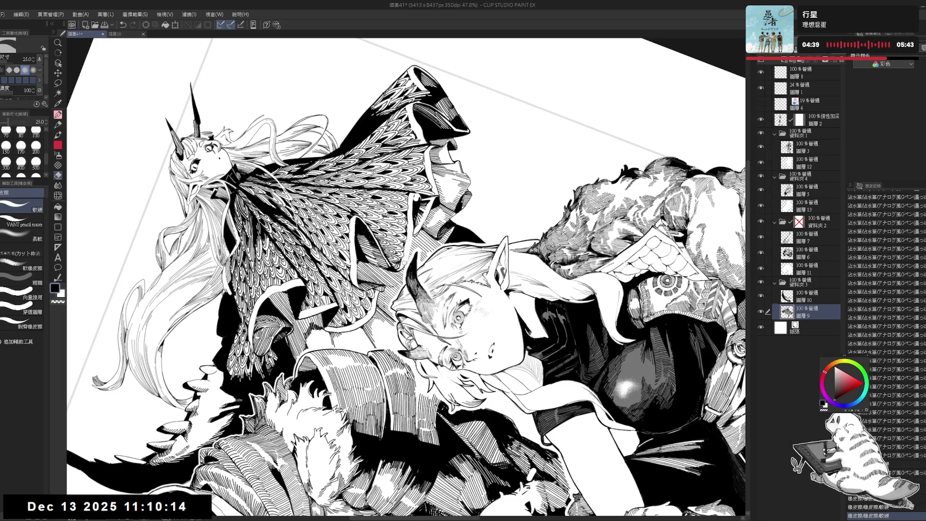
key("p")
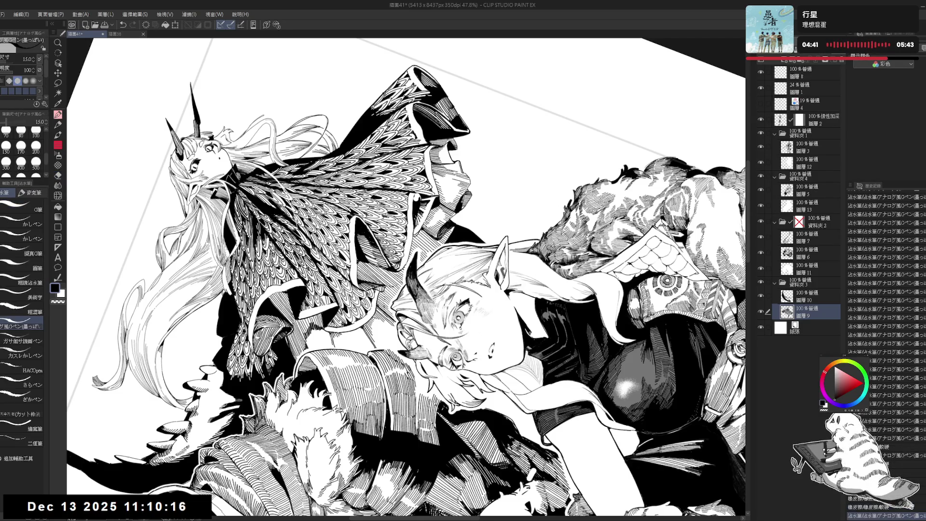
left_click_drag(410, 237, 407, 262)
key("ctrl+z")
key("ctrl+@")
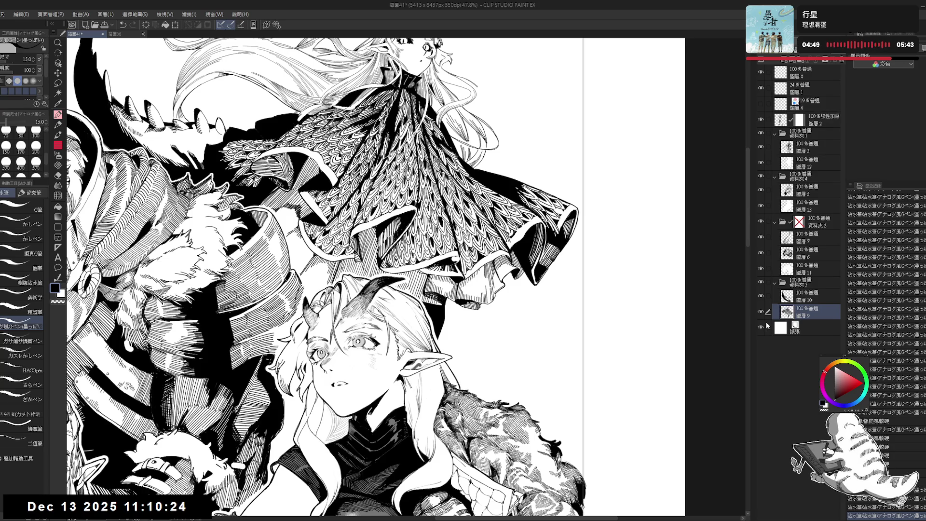
scroll(620, 262, "up", 1)
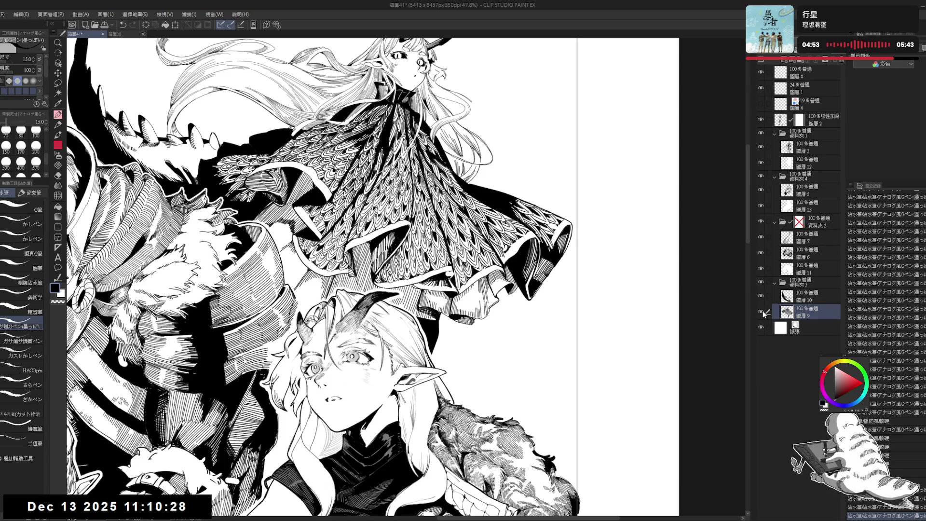
key("-")
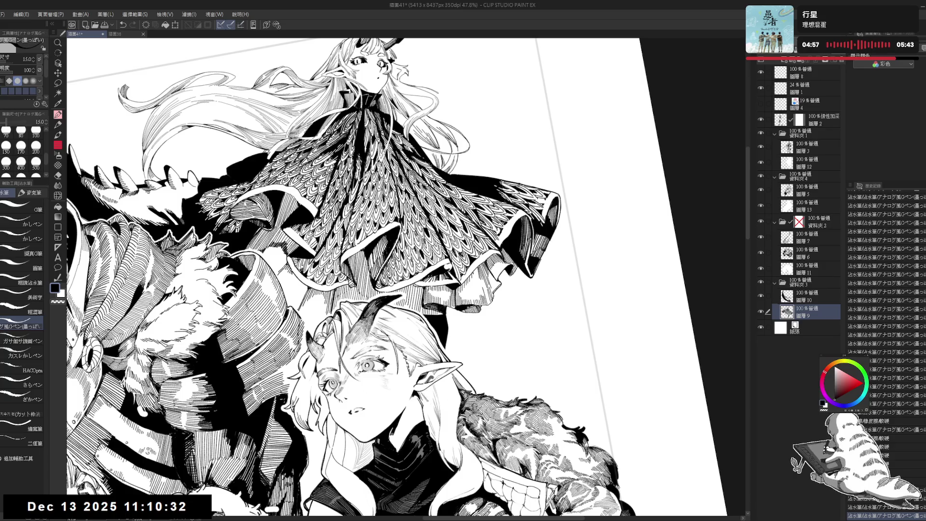
key("asciicircum")
left_click(801, 270)
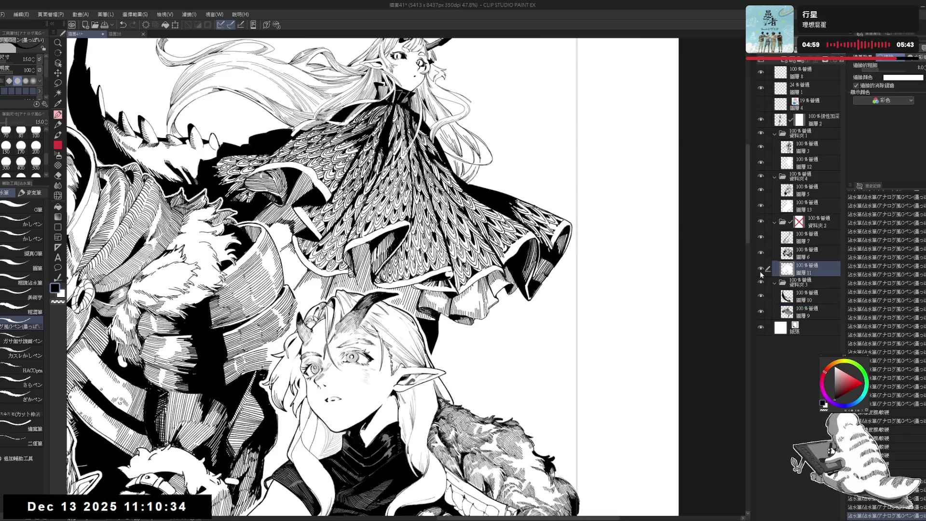
left_click(803, 311)
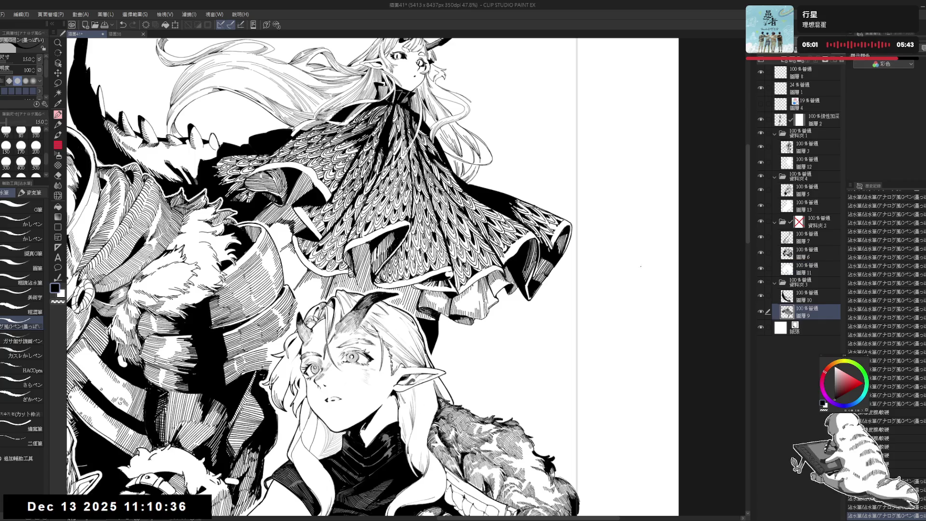
left_click(760, 312)
left_click(761, 312)
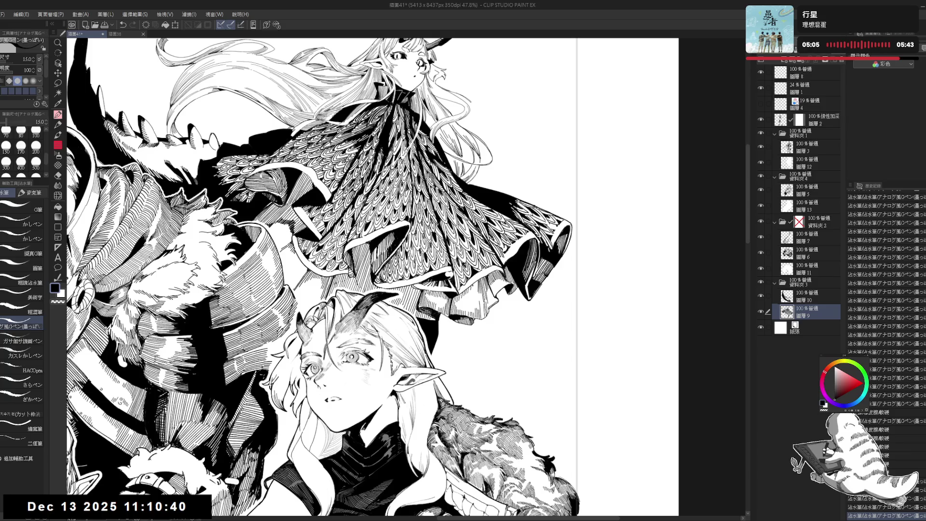
double_click(761, 283)
key("bracketright")
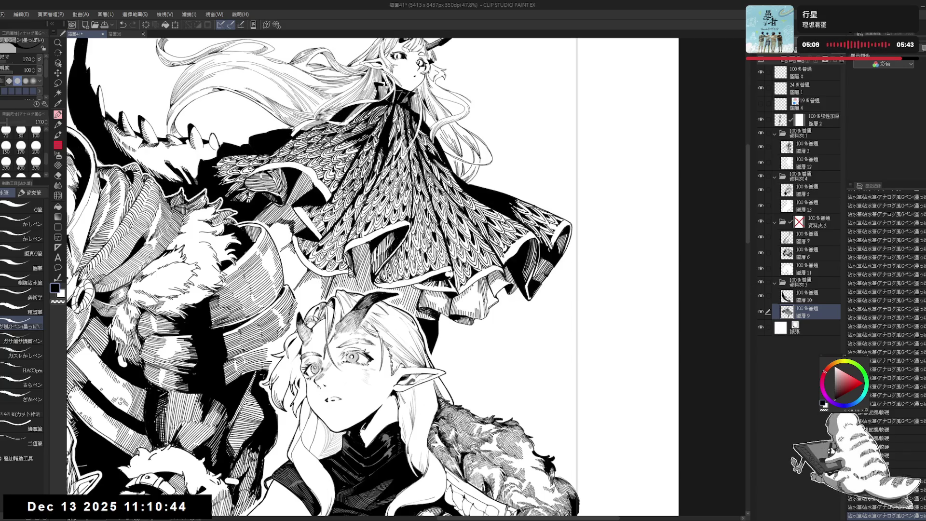
key("ctrl+z")
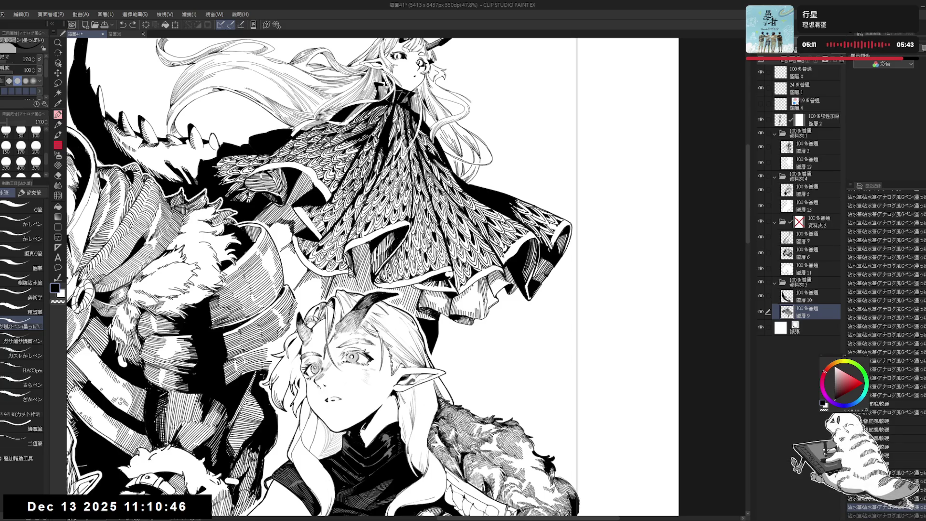
left_click(771, 164)
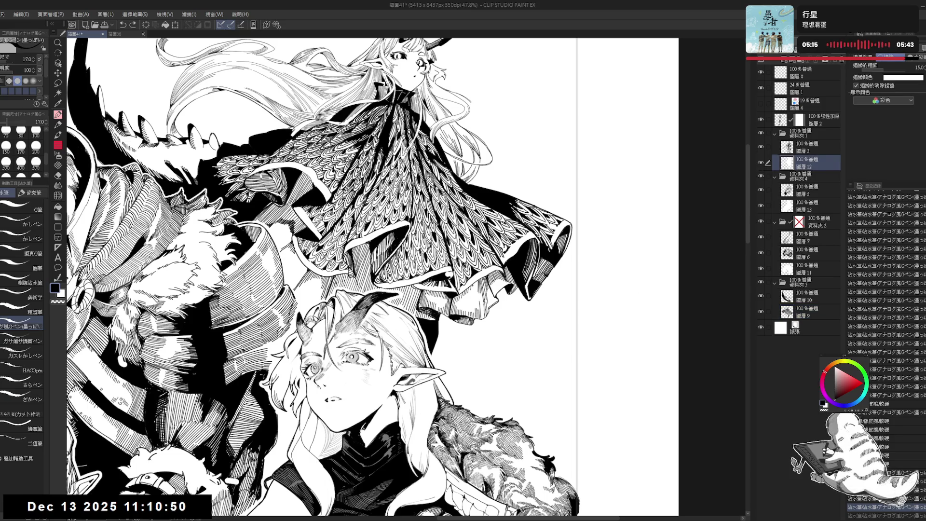
Lasso a small unwanted ink patch on 圖層12, delete it, and deselect
key("m")
left_click_drag(452, 295, 434, 301)
key("Delete")
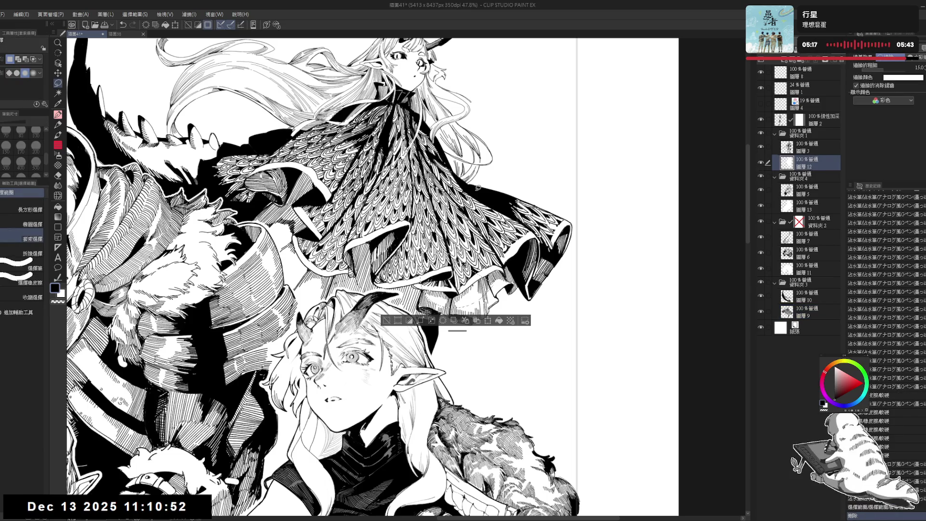
key("ctrl+d")
scroll(521, 241, "down", 2)
scroll(523, 227, "down", 3)
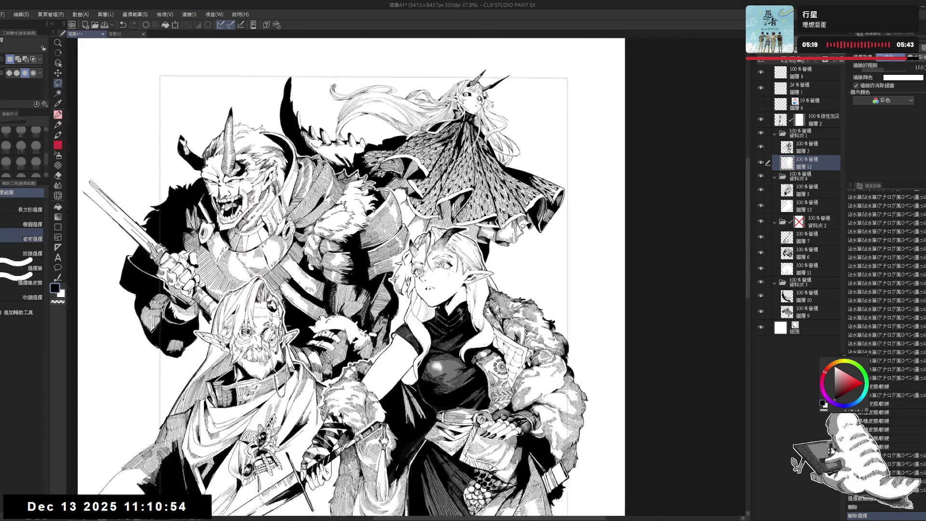
scroll(522, 228, "down", 1)
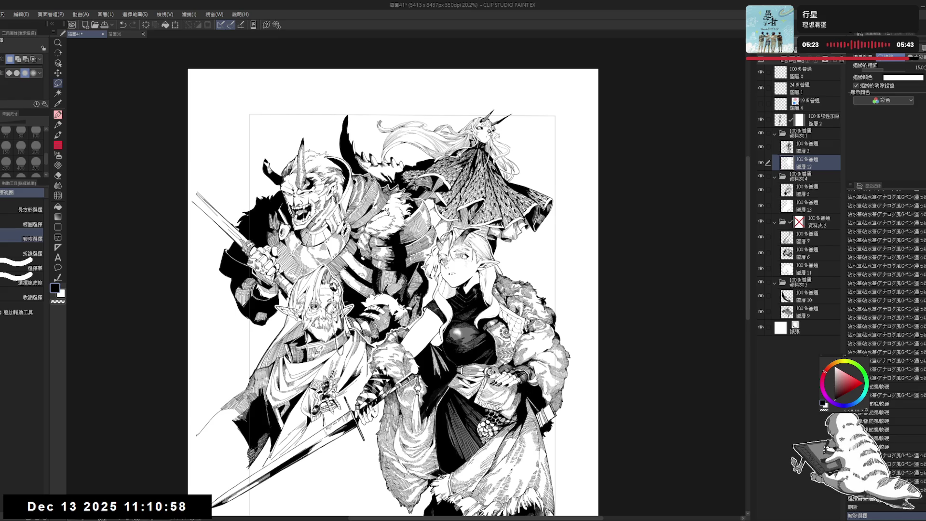
scroll(449, 125, "up", 1)
scroll(449, 125, "up", 1)
scroll(449, 125, "up", 1)
scroll(449, 126, "up", 1)
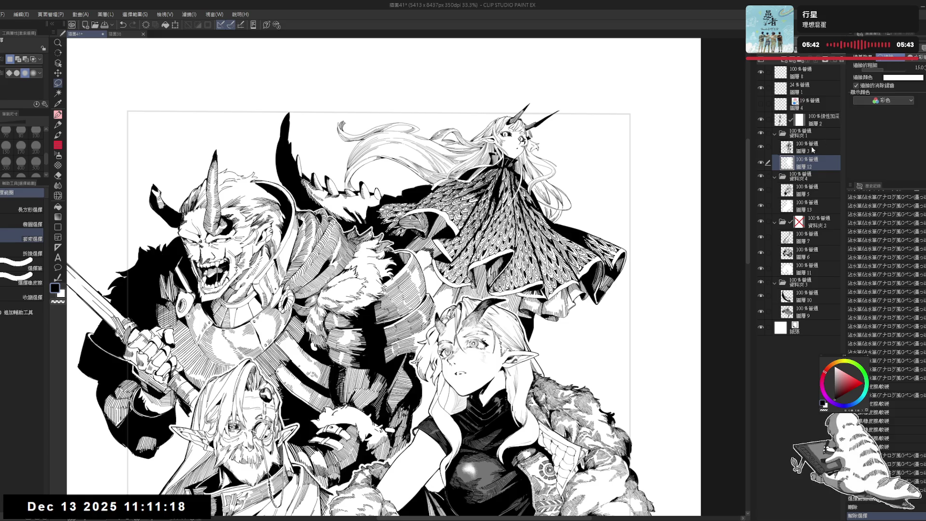
Switch to 圖層 9, tilt the view, and cut the pen to size 15 after trial strokes
left_click(777, 317)
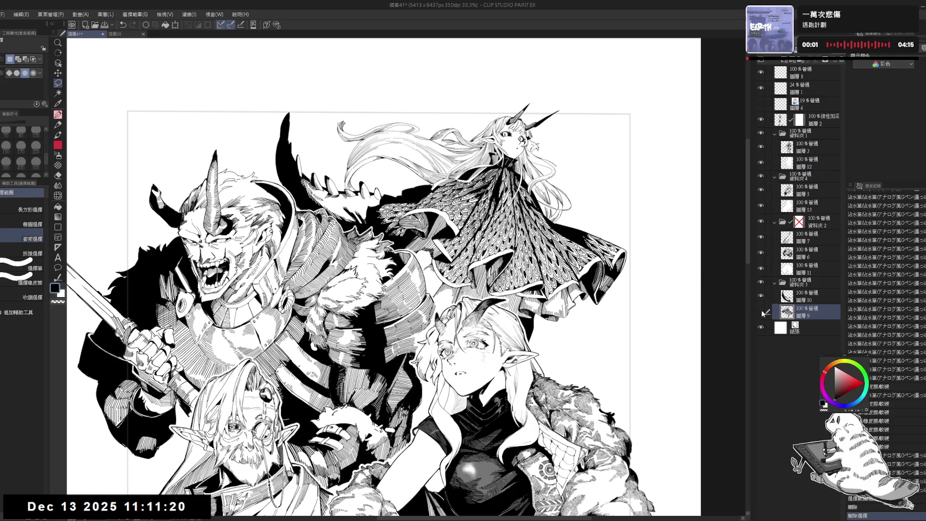
scroll(422, 135, "up", 2)
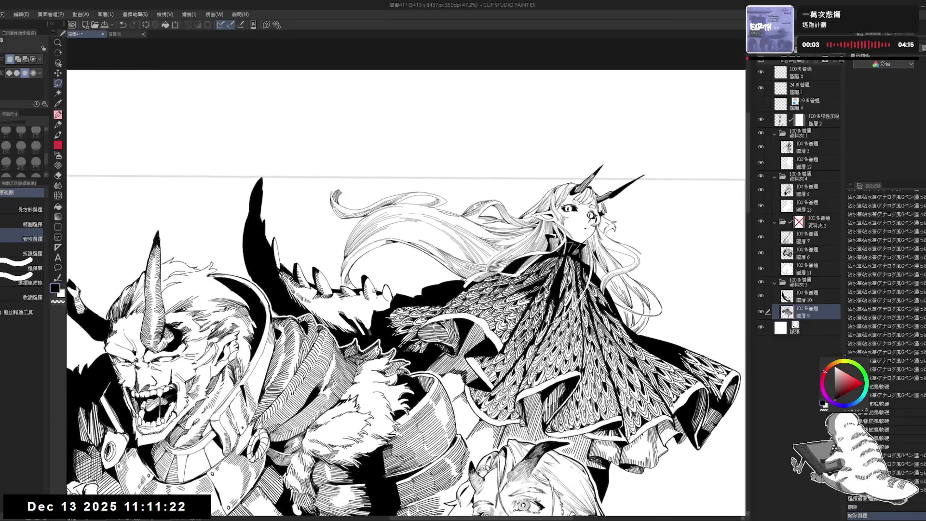
left_click_drag(421, 135, 602, 180)
key("p")
mouse_move(352, 273)
left_mouse_down()
mouse_move(354, 297)
mouse_move(352, 285)
left_mouse_up()
key("ctrl+z")
key("bracketleft")
key("ctrl+z")
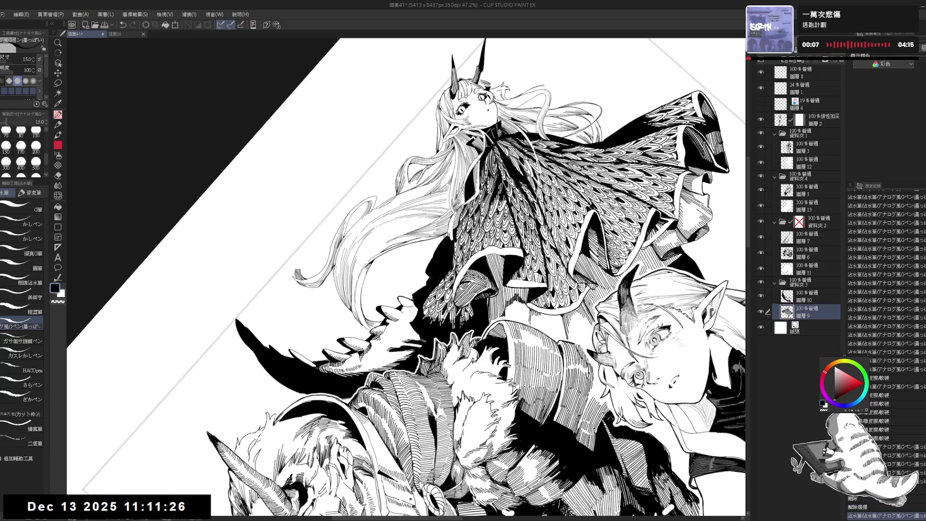
key("ctrl+at")
left_click_drag(390, 266, 434, 308)
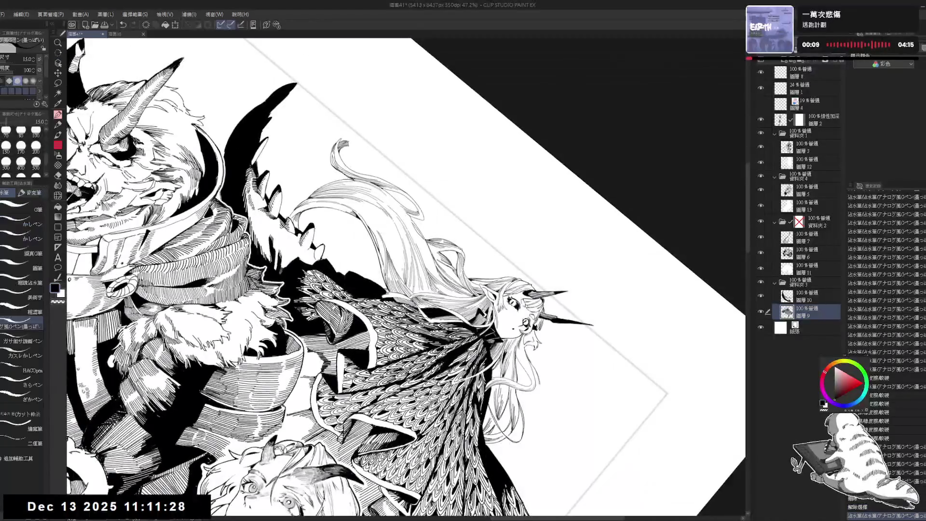
left_click_drag(398, 265, 400, 277)
key("ctrl+z")
key("ctrl+z")
Add short ink strokes and tiny marks to the girl's hair with the pen at size 12
key("ctrl+@")
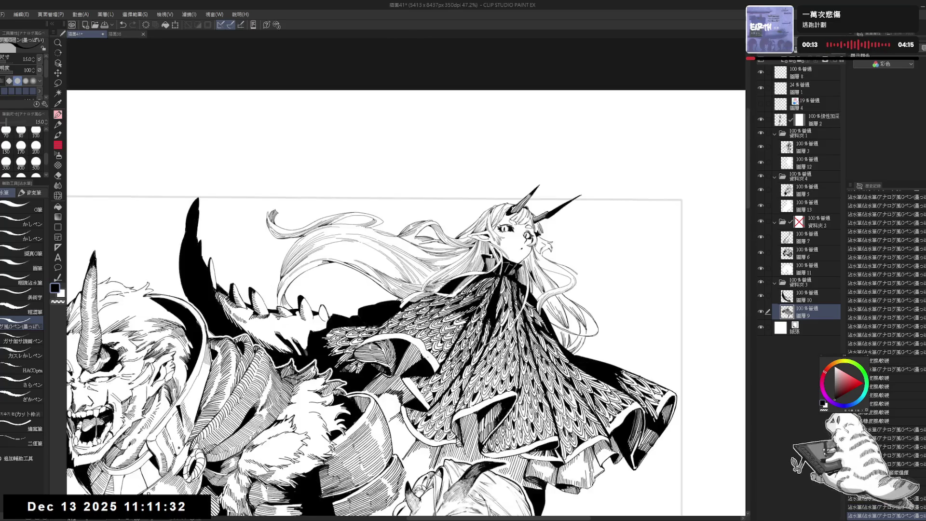
key("h")
key("h")
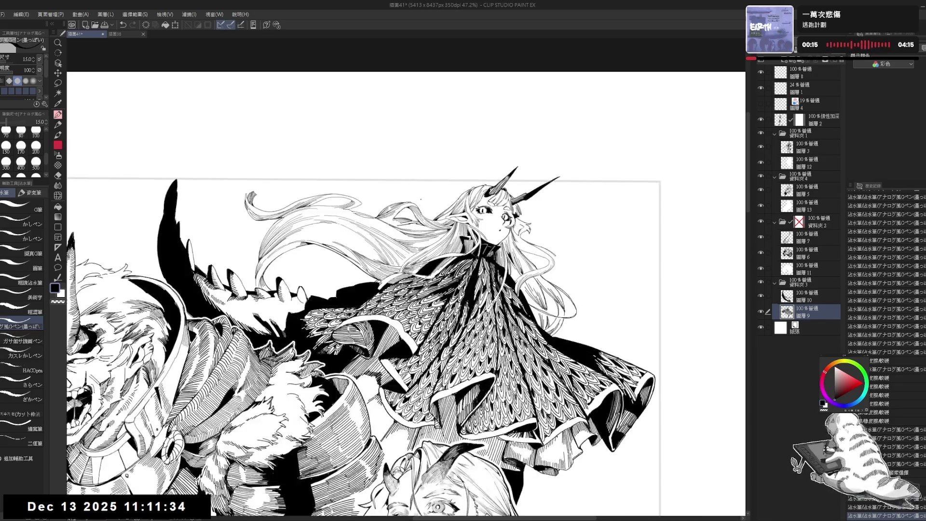
scroll(357, 299, "up", 3)
key("asciicircum")
key("asciicircum")
key("asciicircum")
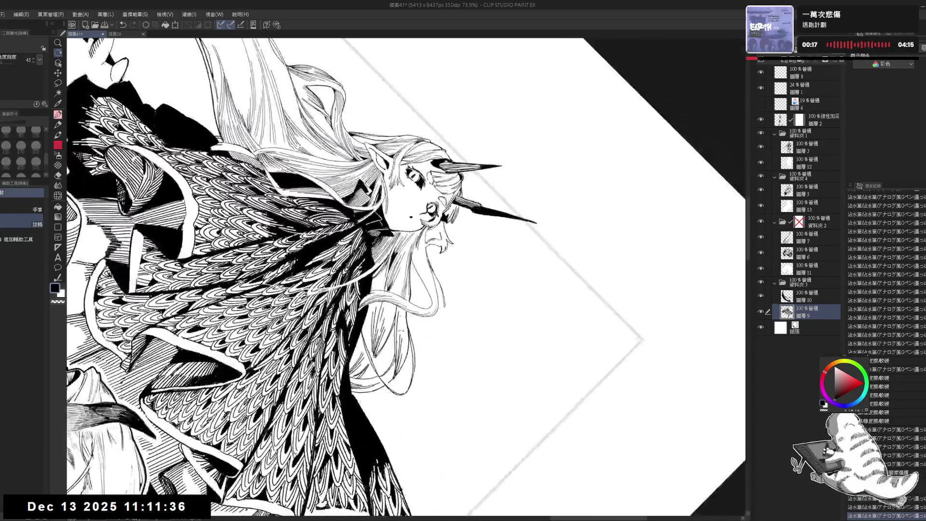
key("ctrl+z")
key("bracketleft")
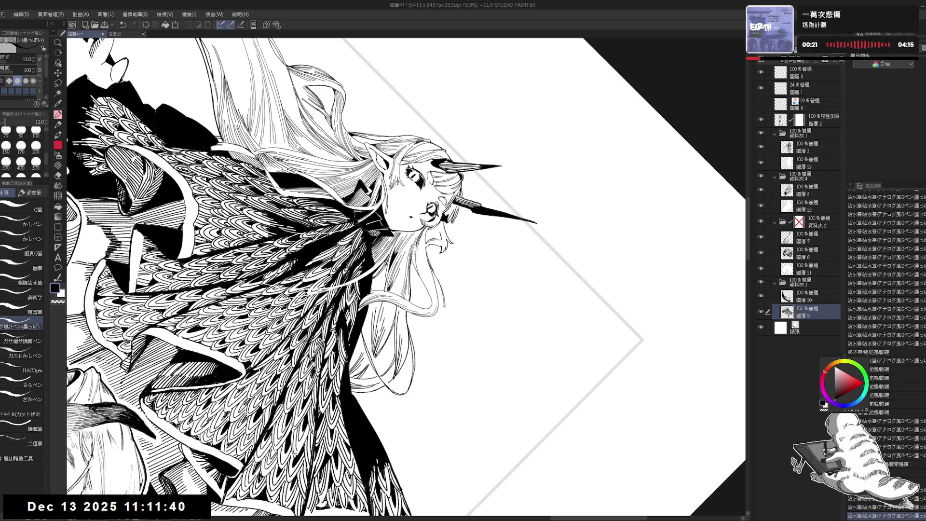
left_click_drag(415, 253, 416, 271)
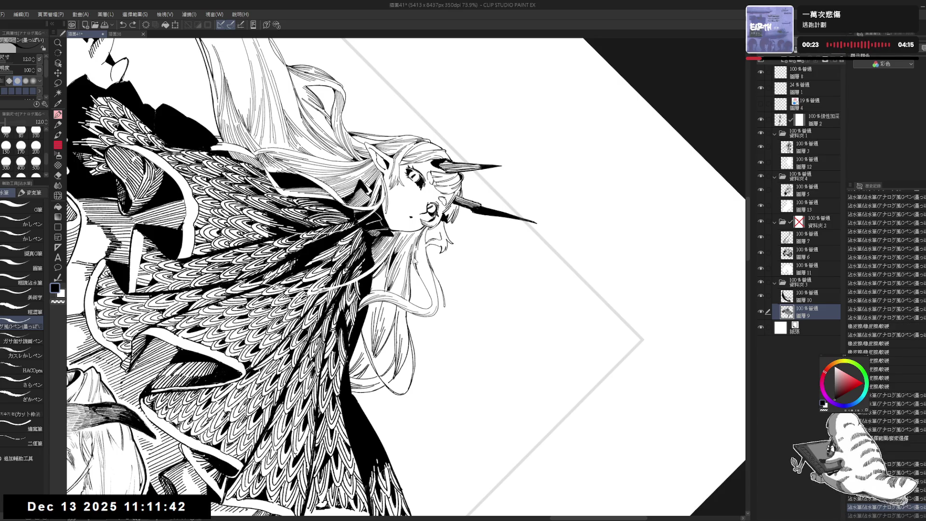
key("ctrl+@")
left_click_drag(433, 293, 430, 264)
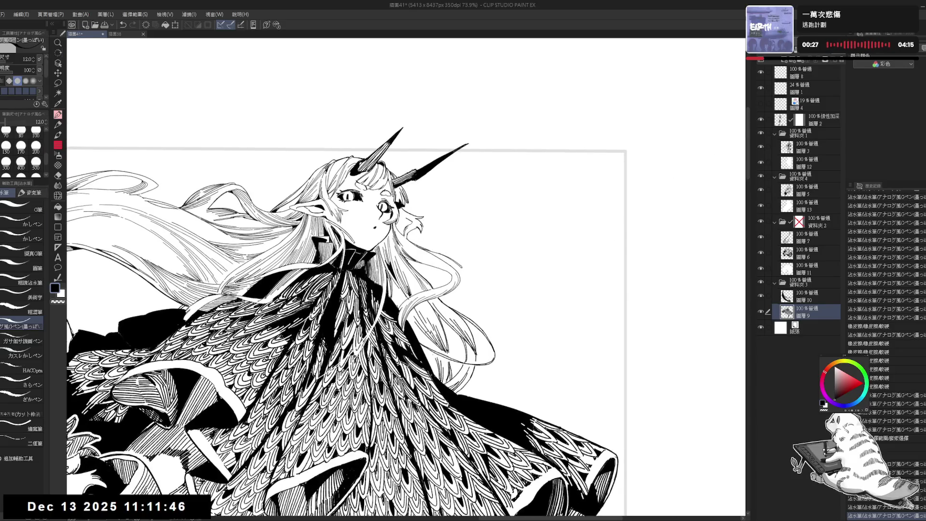
left_click_drag(432, 192, 489, 243)
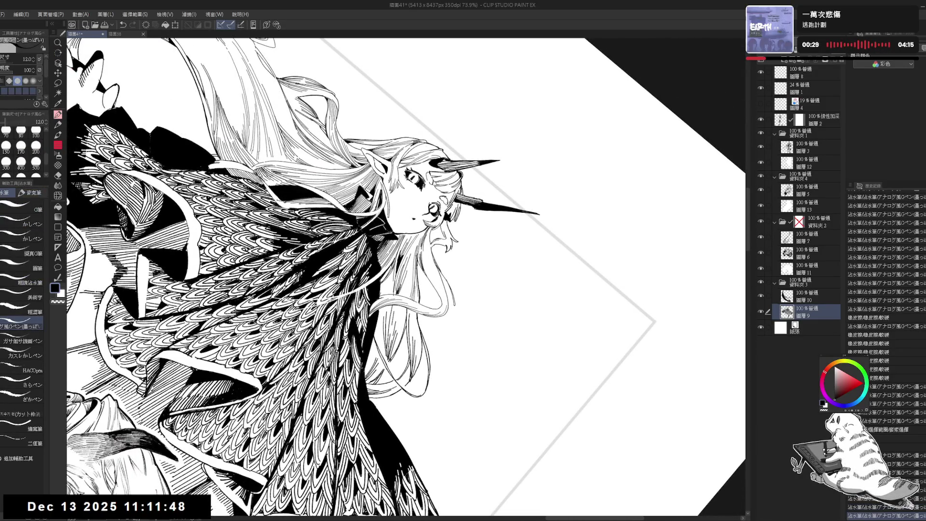
left_click(445, 265)
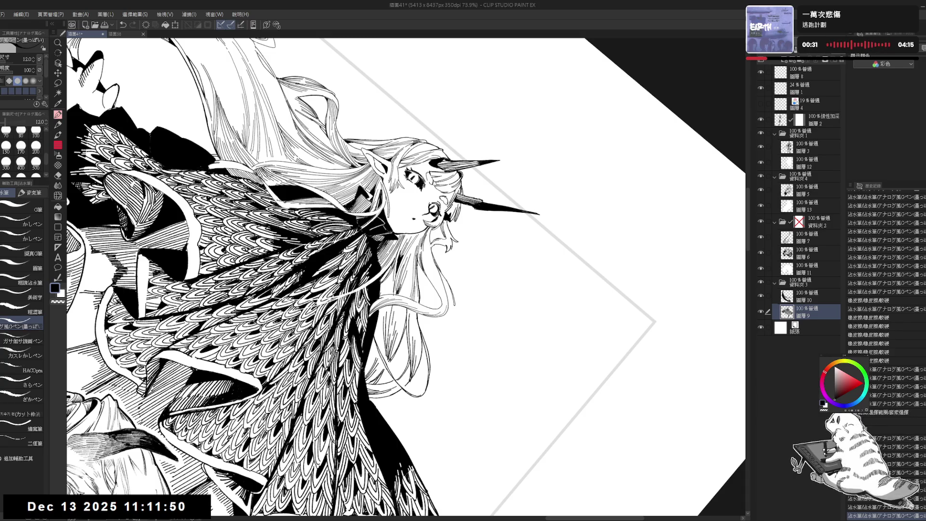
Erase a small bit of the hair linework, check it mirrored, and zoom out
key("ctrl+at")
key("h")
key("h")
scroll(447, 262, "down", 1)
left_click_drag(403, 212, 408, 216)
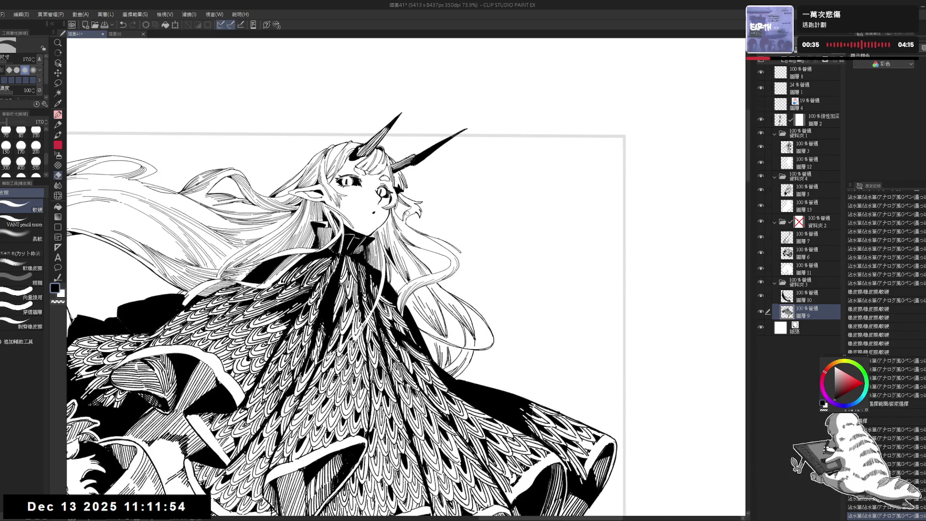
key("ctrl+z")
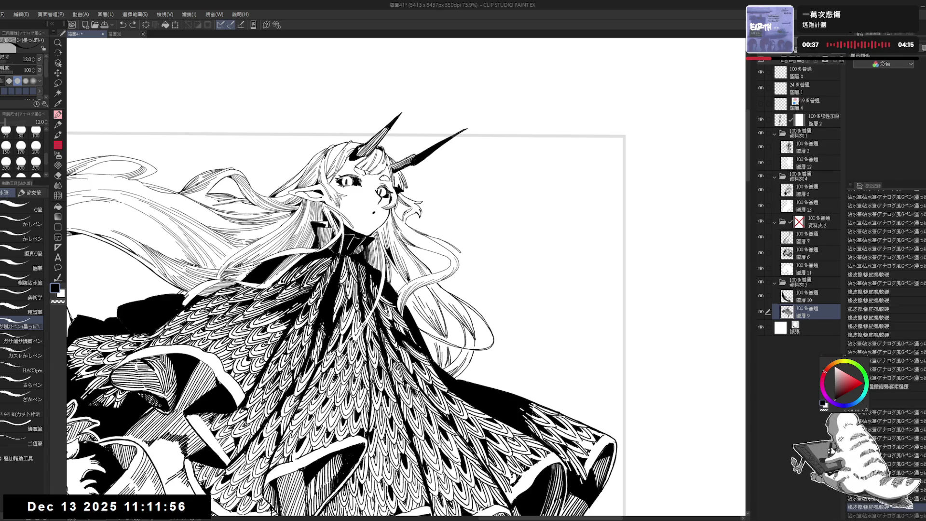
key("h")
scroll(465, 314, "up", 1)
key("h")
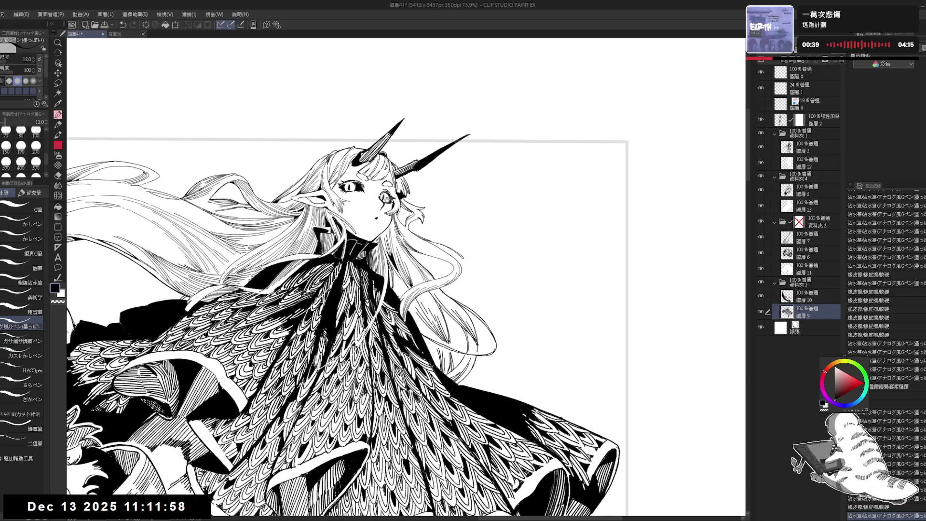
scroll(347, 278, "down", 3)
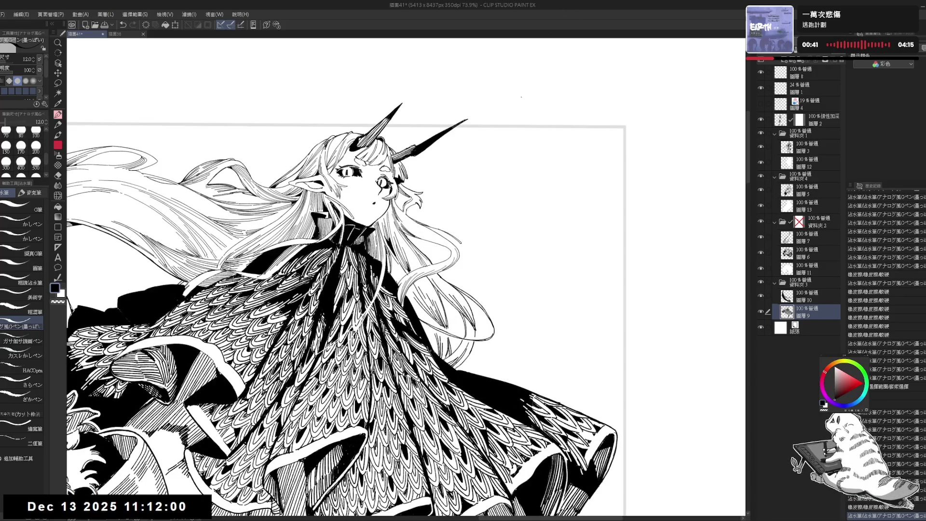
key("ctrl+minus")
key("ctrl+minus")
key("ctrl+minus")
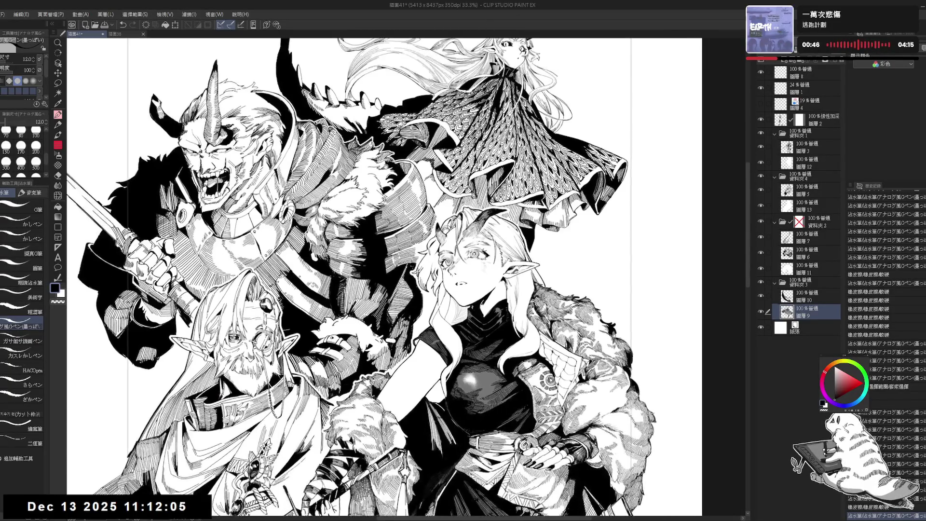
key("ctrl+minus")
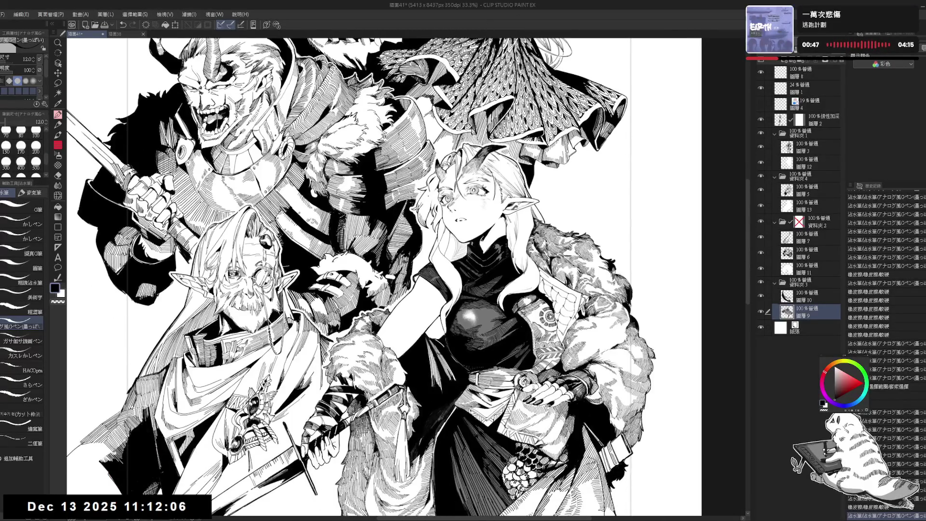
key("ctrl+minus")
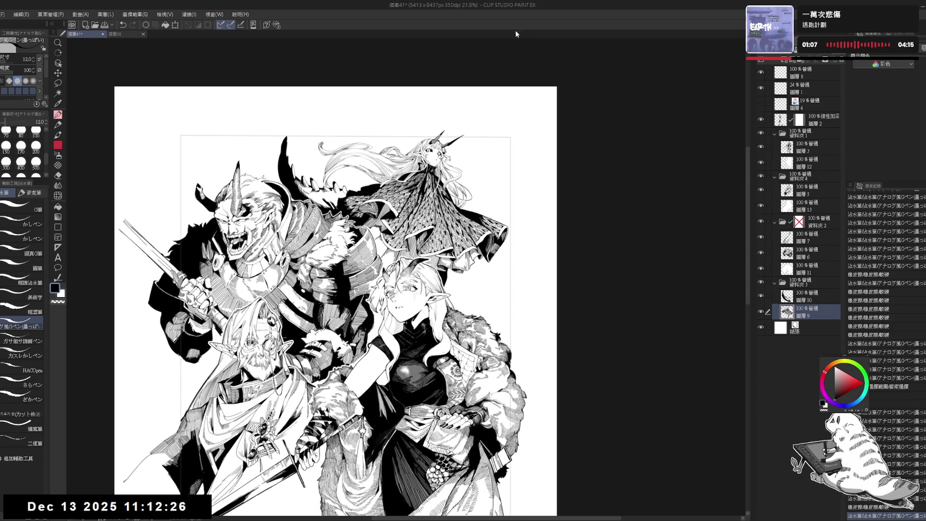
key("ctrl+plus")
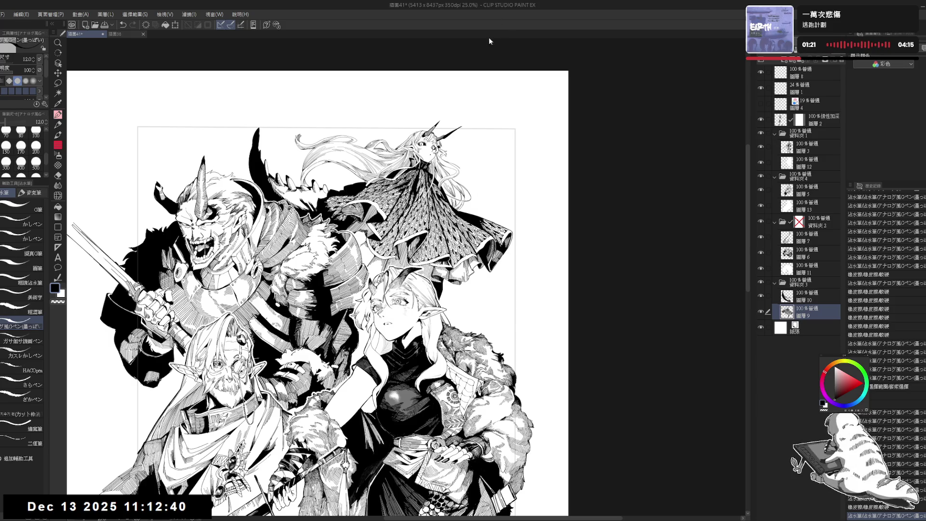
scroll(318, 277, "down", 2)
scroll(319, 278, "down", 1)
scroll(381, 312, "up", 2)
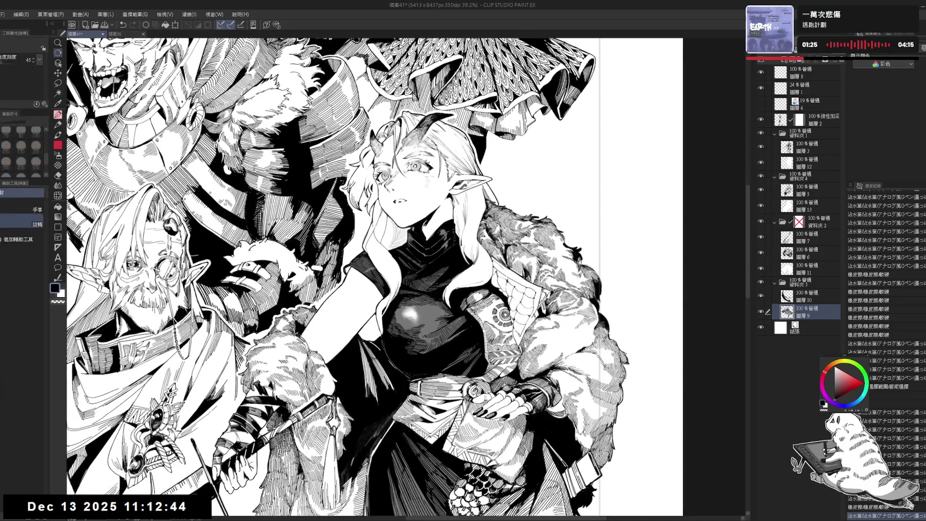
key("^")
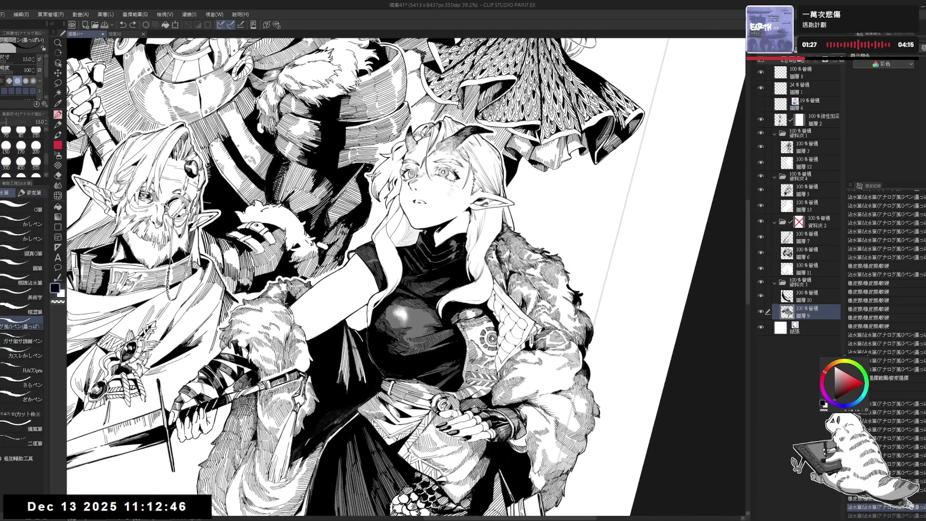
key("-")
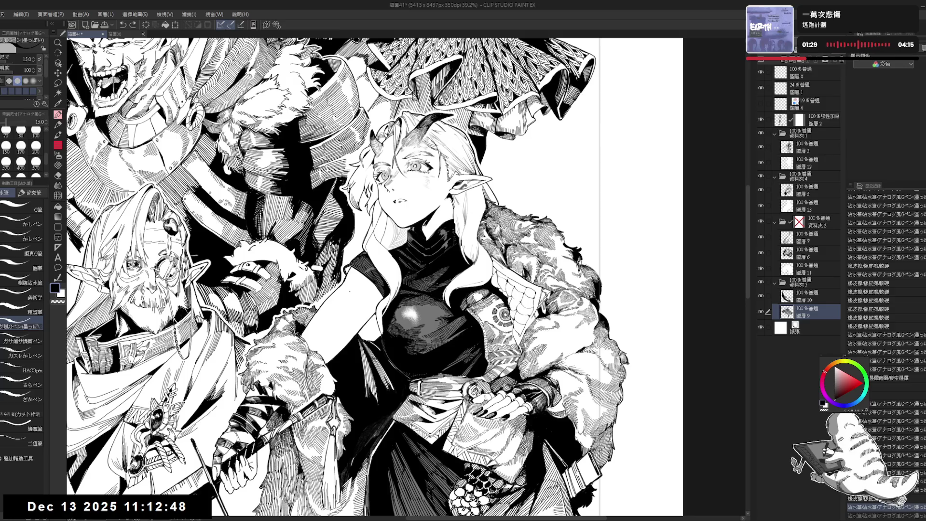
left_click(796, 149)
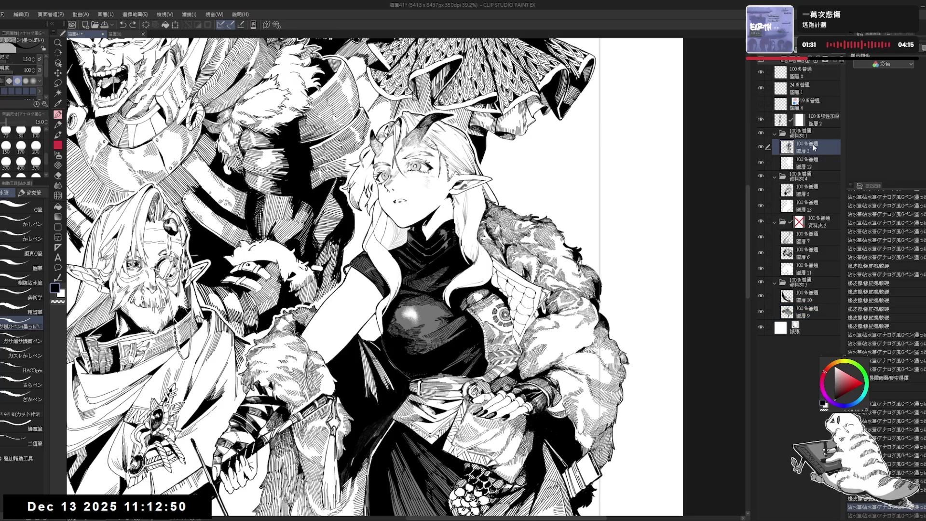
key("r")
left_click_drag(483, 145, 555, 217)
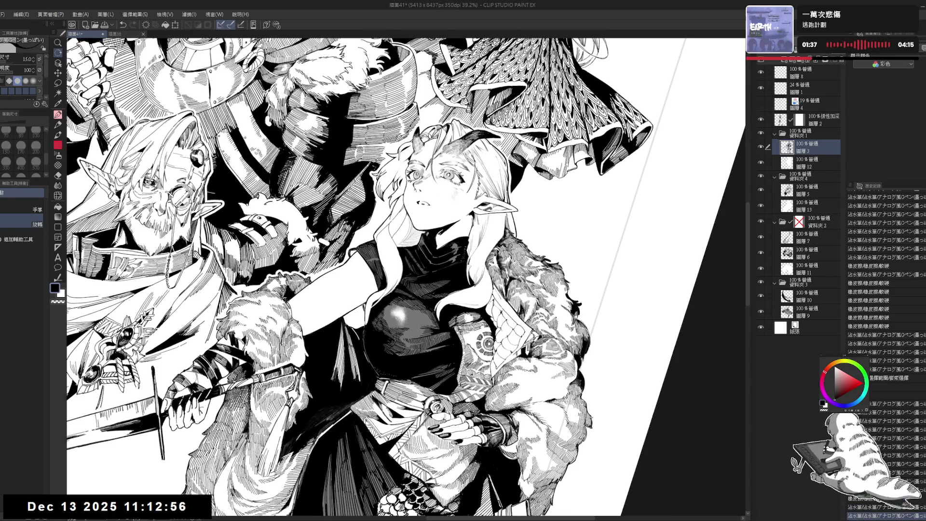
left_click_drag(386, 241, 405, 270)
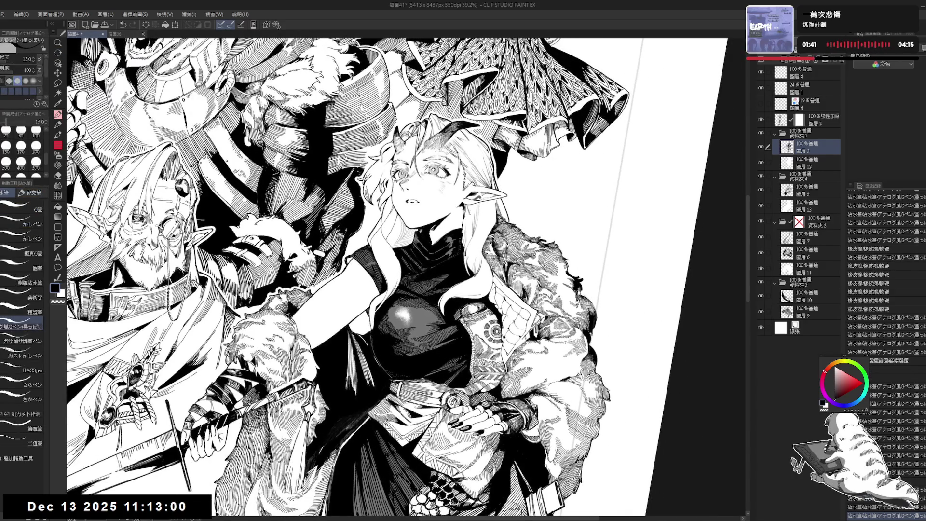
key("ctrl+0")
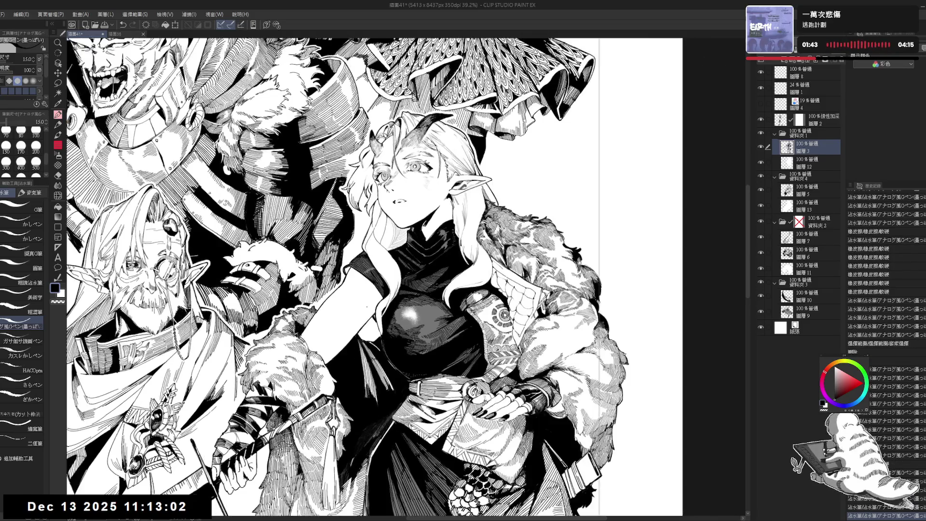
key("ctrl+minus")
scroll(338, 275, "up", 2)
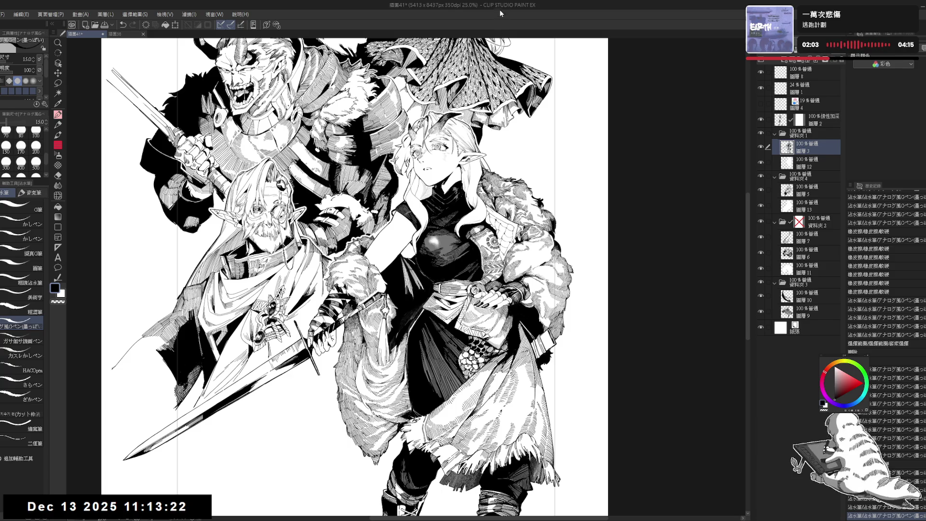
left_click_drag(386, 241, 419, 296)
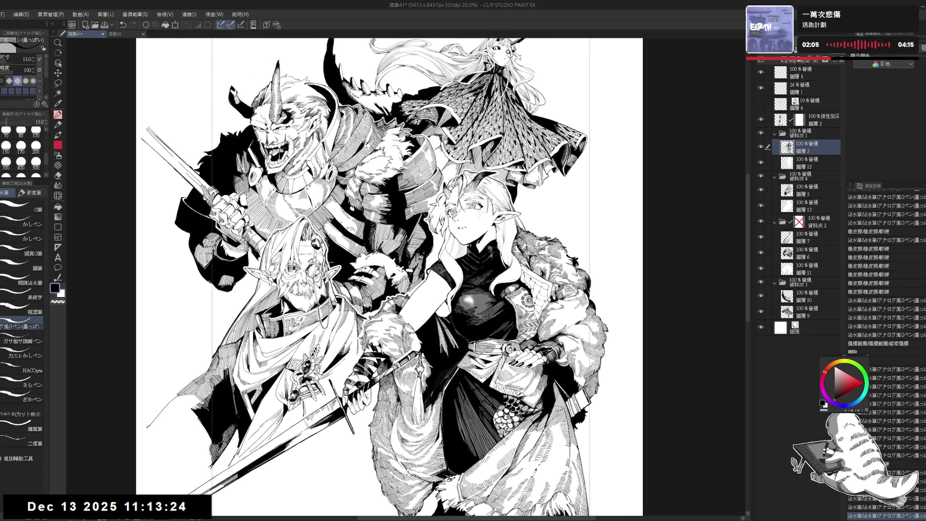
scroll(445, 139, "down", 1)
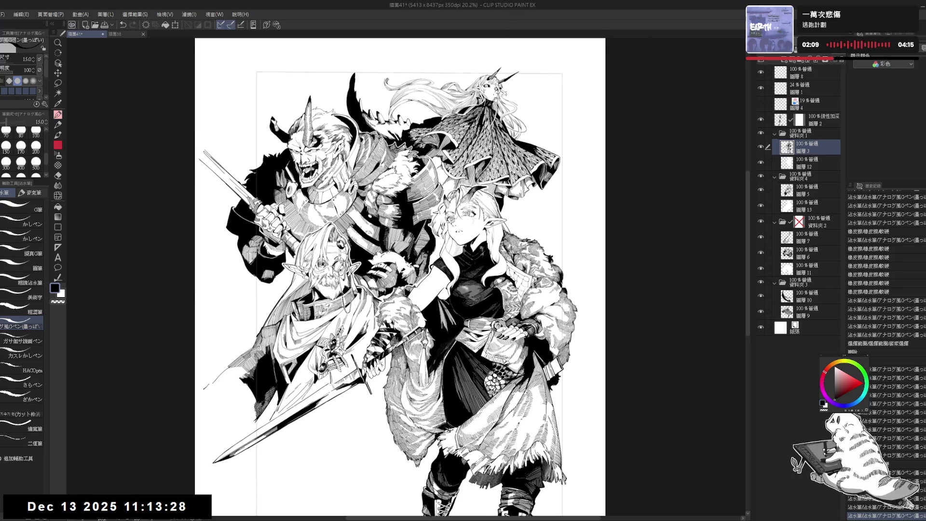
scroll(477, 101, "up", 3)
scroll(432, 104, "up", 2)
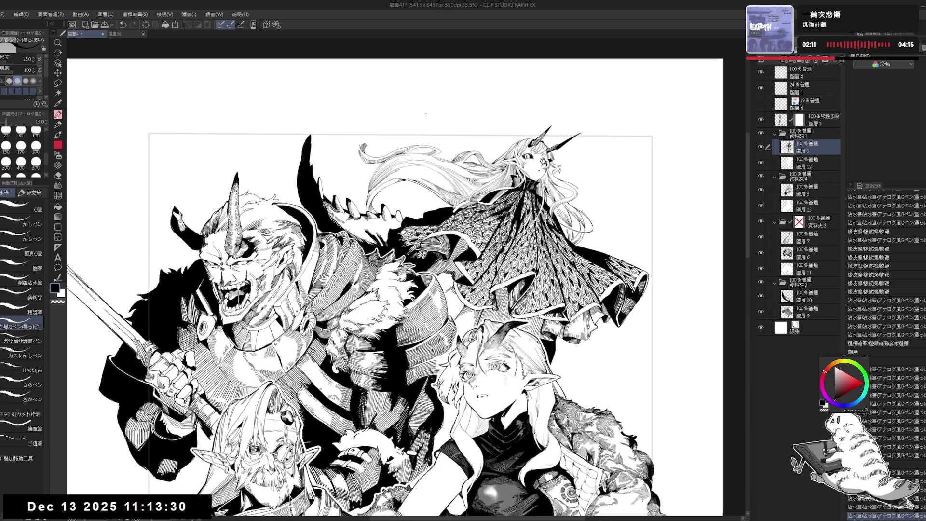
left_click(807, 311)
left_click(761, 312)
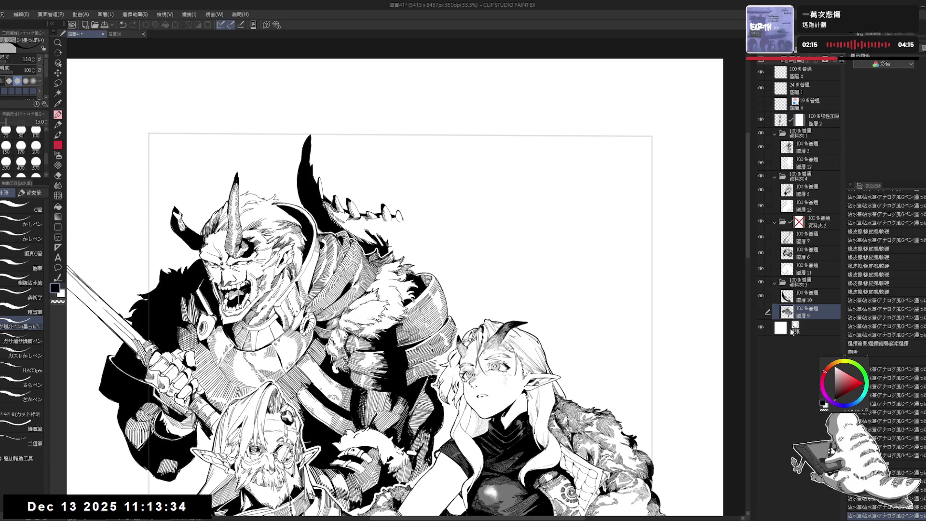
left_click(761, 312)
scroll(393, 171, "up", 2)
left_click_drag(405, 275, 415, 261)
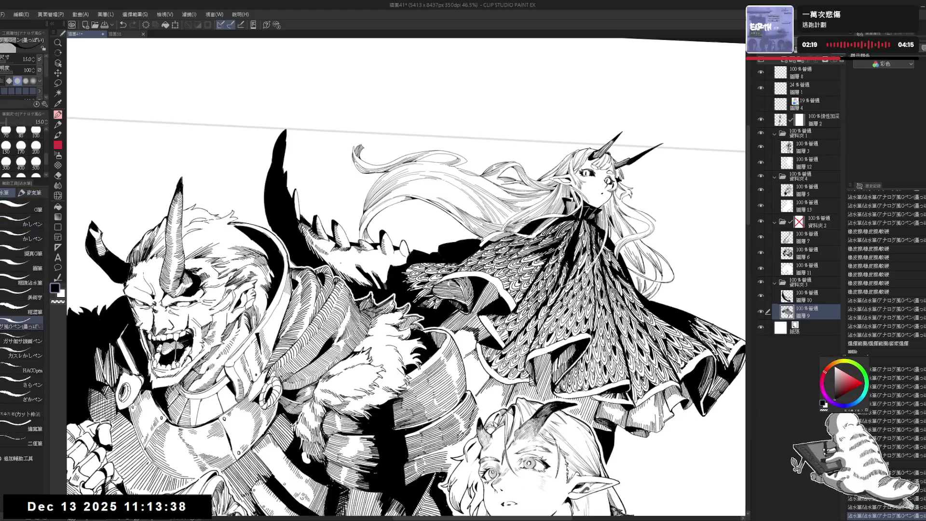
key("ctrl+d")
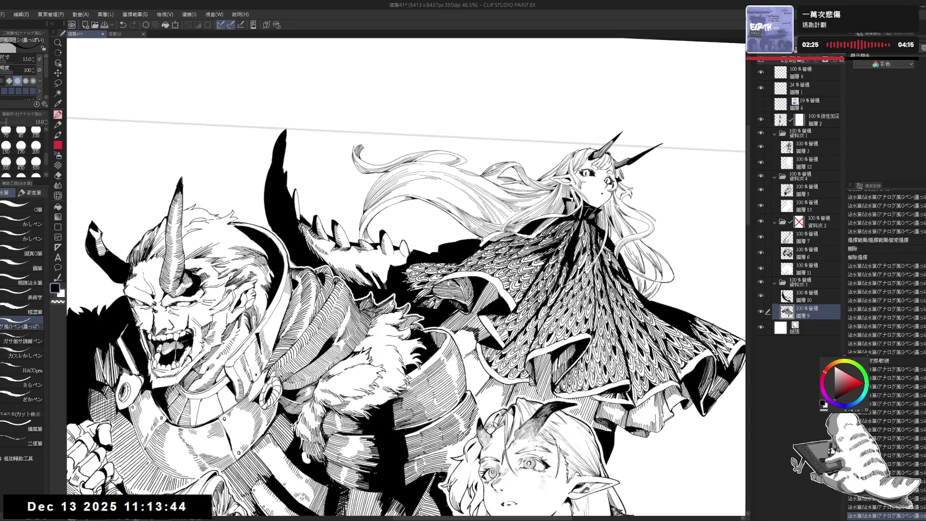
mouse_move(405, 270)
left_mouse_down()
mouse_move(424, 289)
mouse_move(434, 231)
left_mouse_up()
left_click_drag(333, 271, 341, 276)
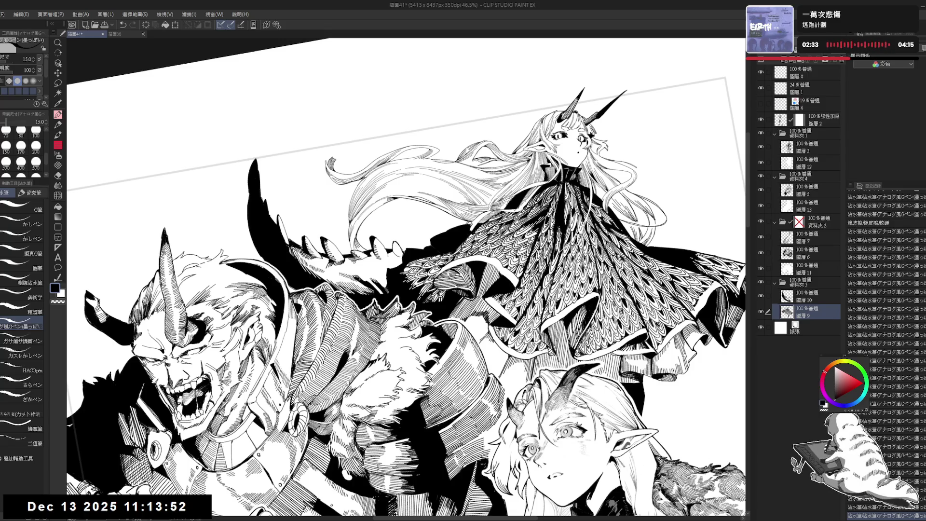
left_click_drag(434, 169, 530, 266)
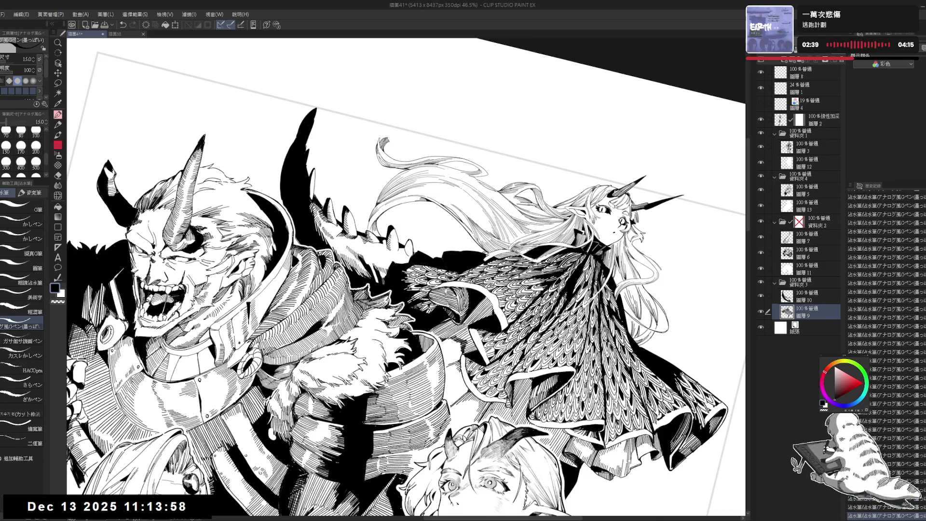
key("ctrl+@")
key("ctrl+minus")
key("h")
key("h")
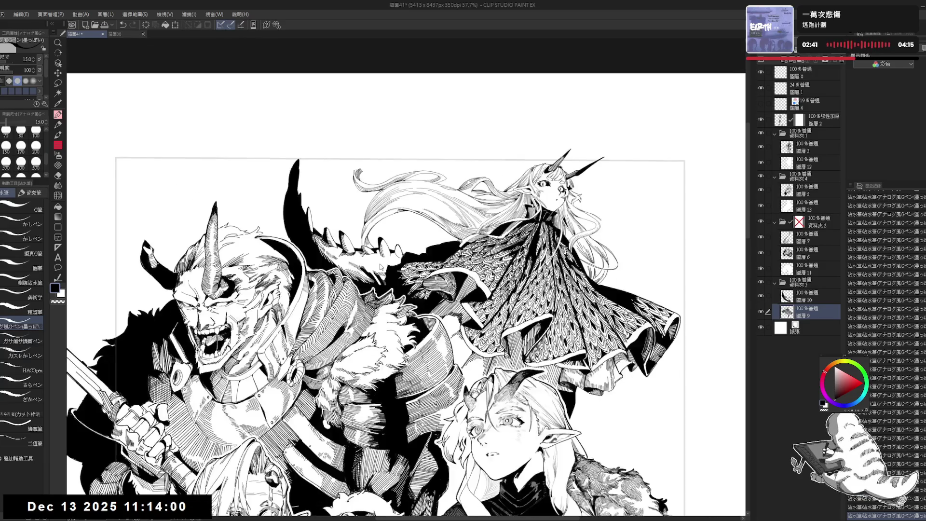
left_click_drag(182, 506, 289, 366)
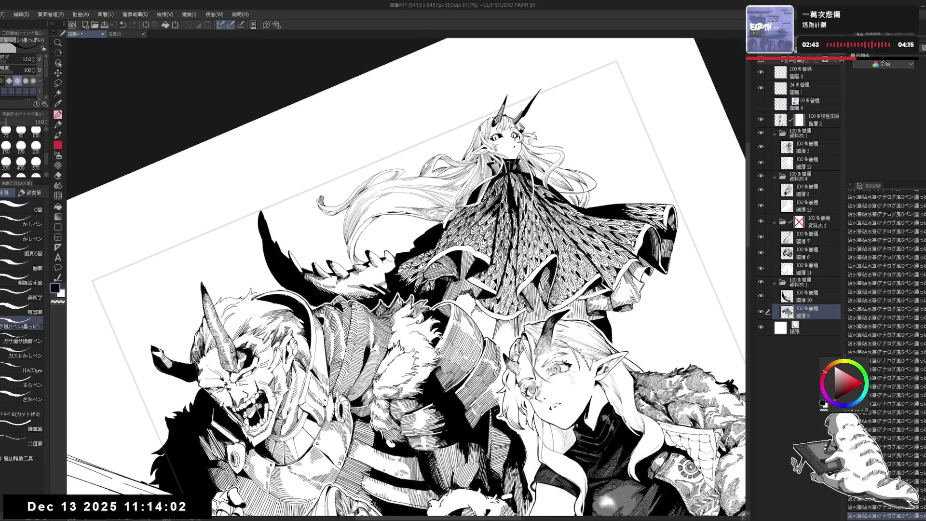
key("ctrl+z")
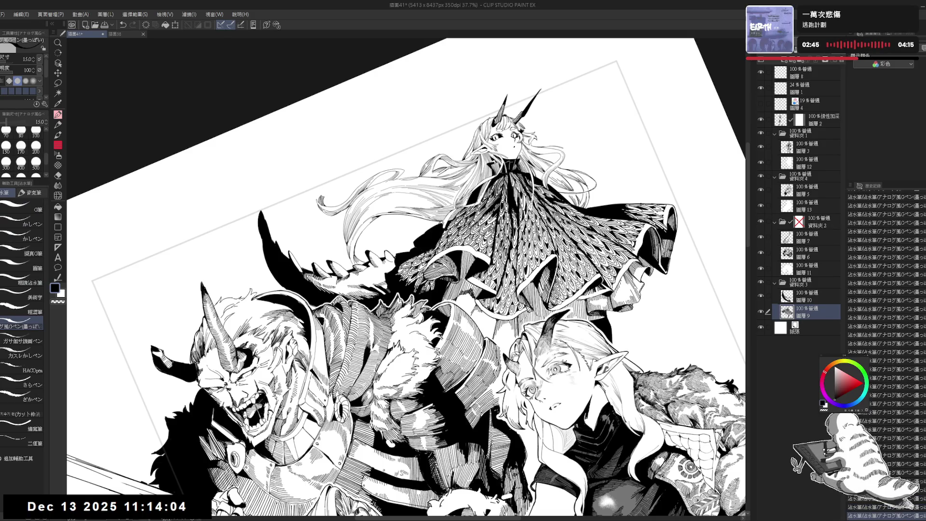
key("ctrl+@")
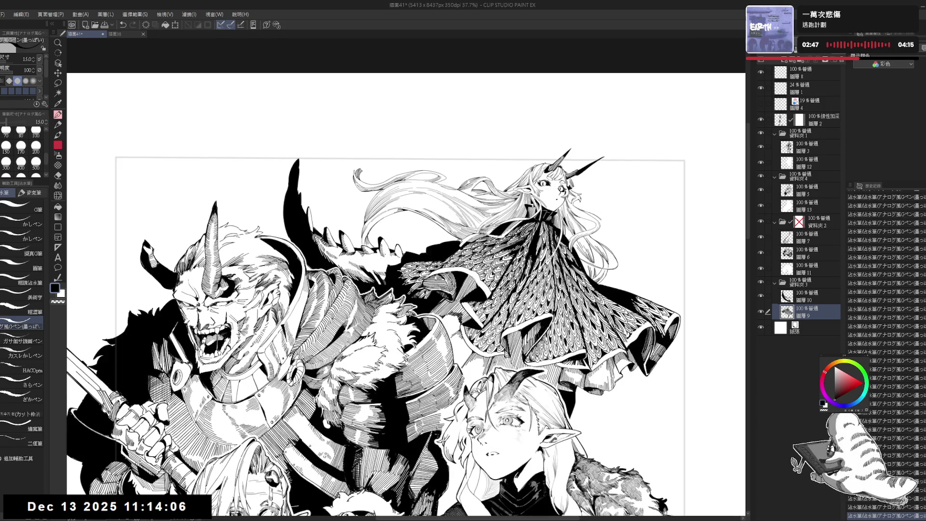
scroll(391, 235, "down", 2)
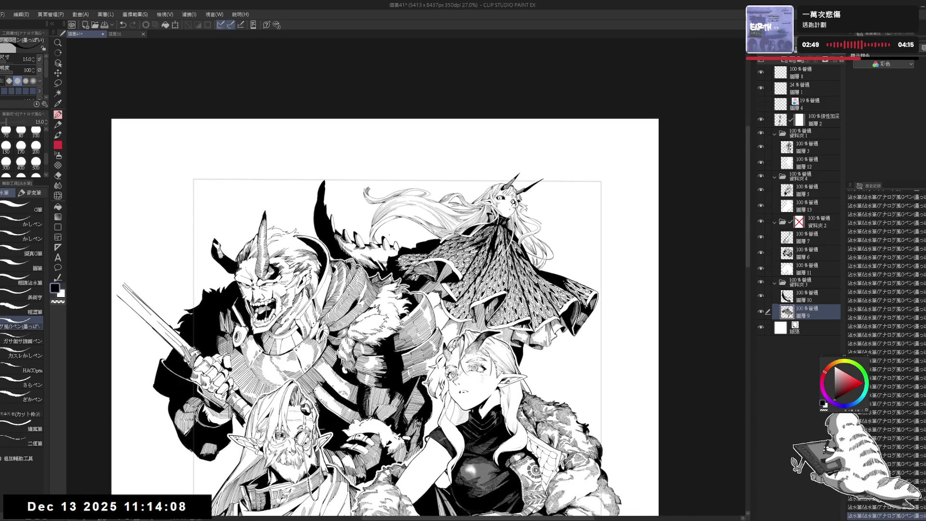
left_click_drag(386, 290, 373, 208)
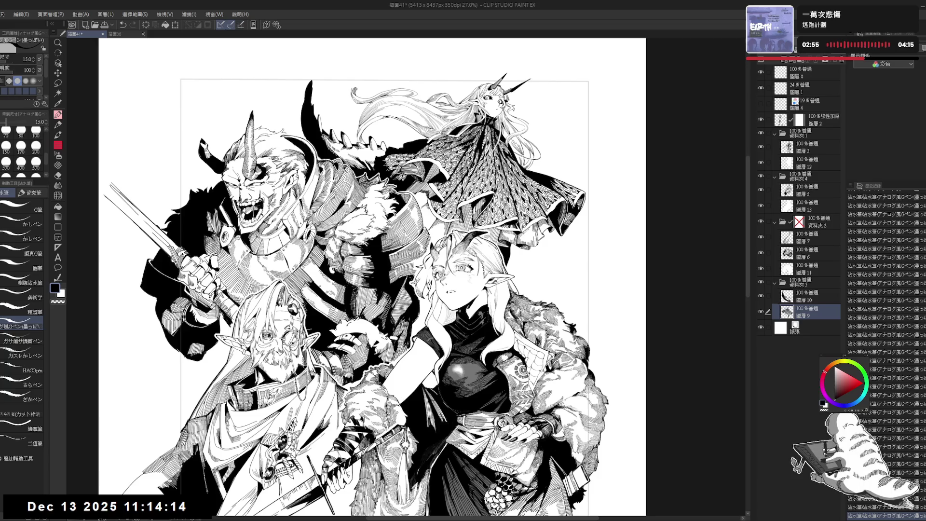
key("ctrl+minus")
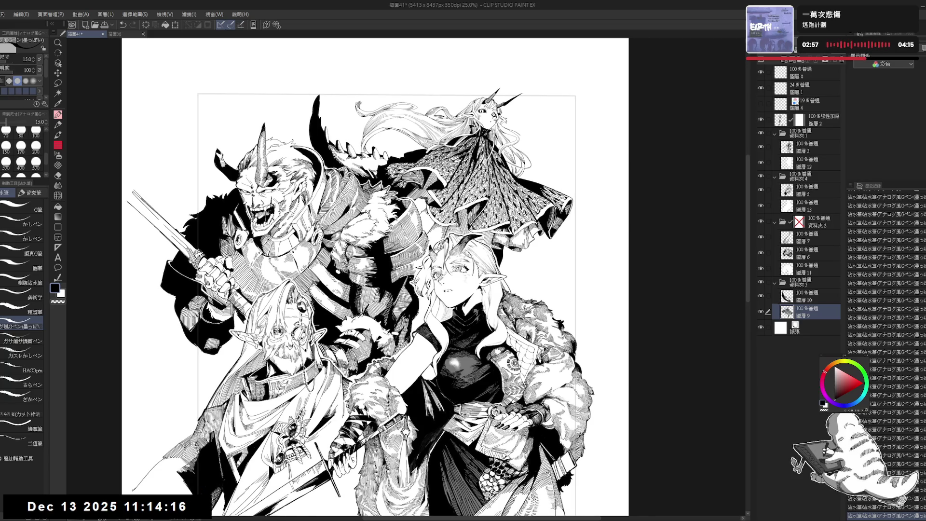
mouse_move(400, 250)
left_mouse_down()
mouse_move(405, 283)
mouse_move(403, 273)
left_mouse_up()
key("ctrl+minus")
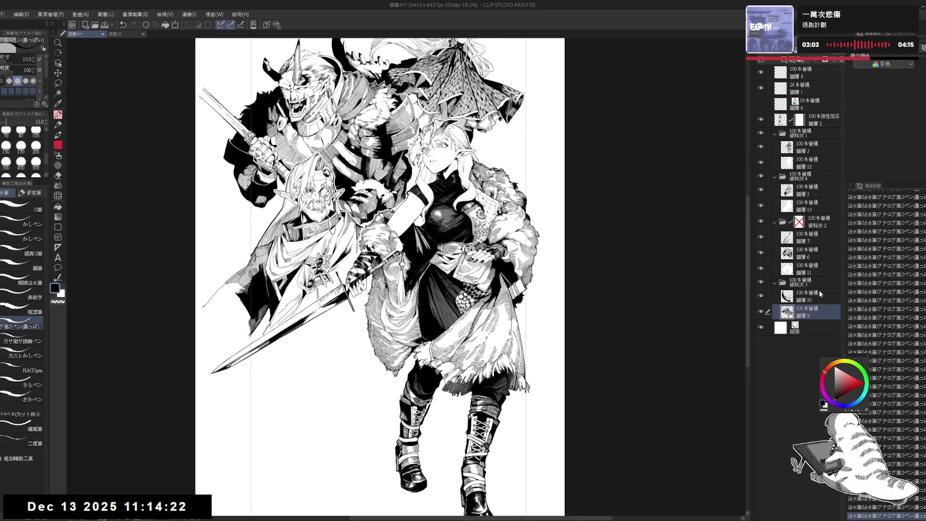
Show the blue sketch layer 圖層 4 and raise its opacity to 100%
left_click(818, 97)
left_click(761, 103)
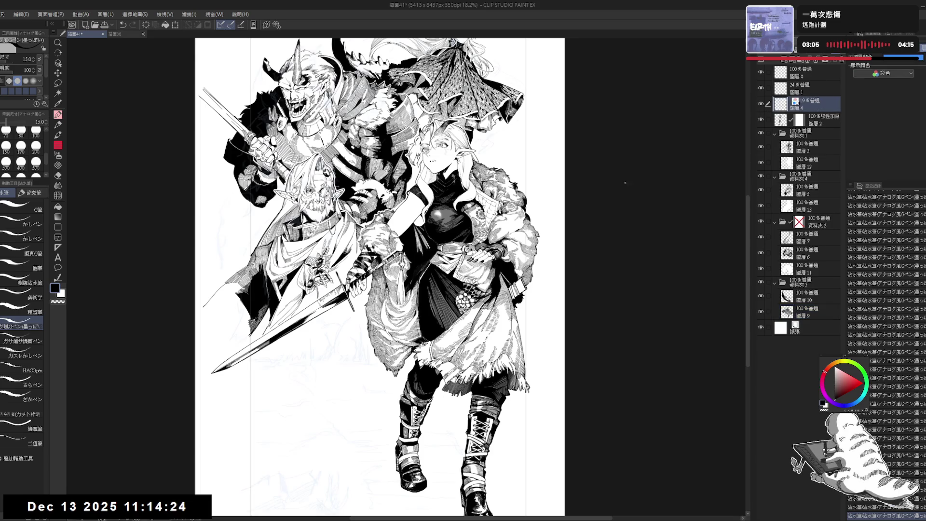
left_click_drag(657, 161, 668, 117)
left_click_drag(781, 52, 842, 52)
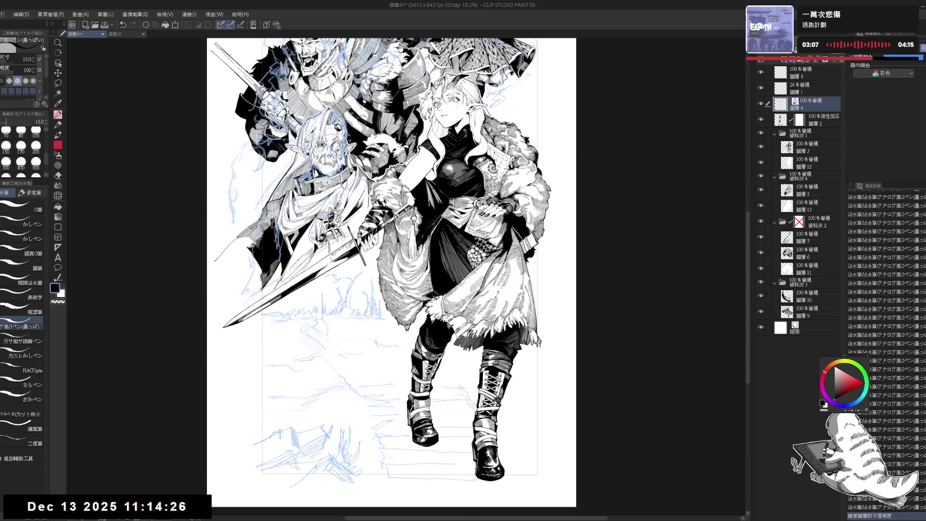
scroll(380, 371, "up", 1)
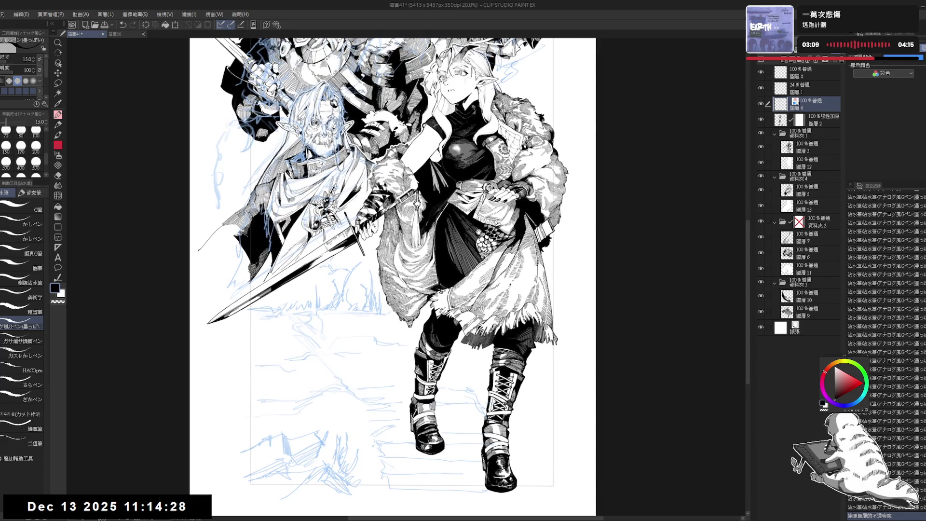
left_click_drag(446, 206, 453, 220)
Add a new raster layer just above the paper and delete 圖層 8
left_click(786, 60)
left_click_drag(806, 104, 809, 340)
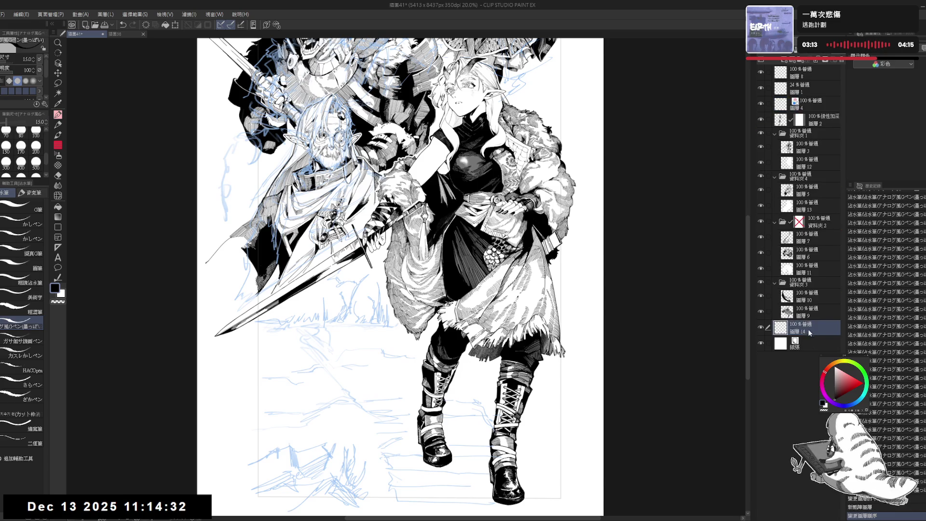
left_click(780, 77)
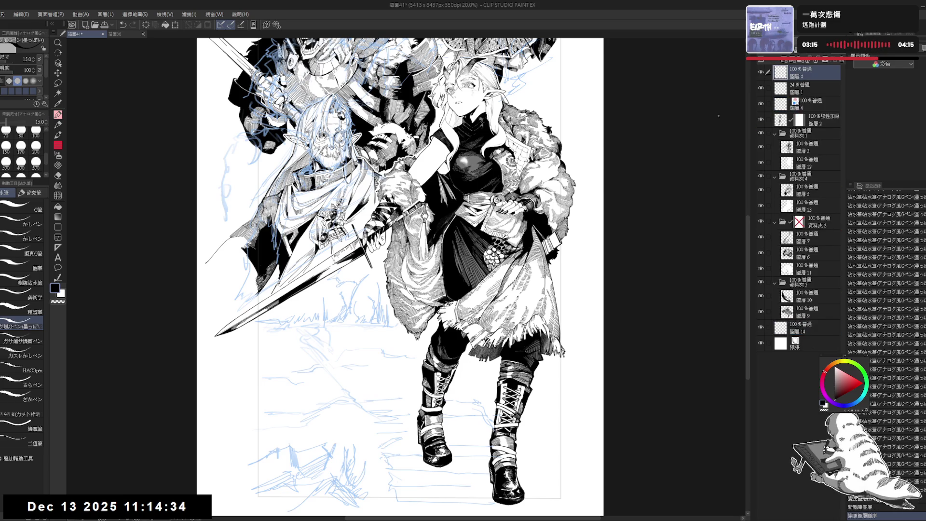
scroll(399, 270, "up", 3)
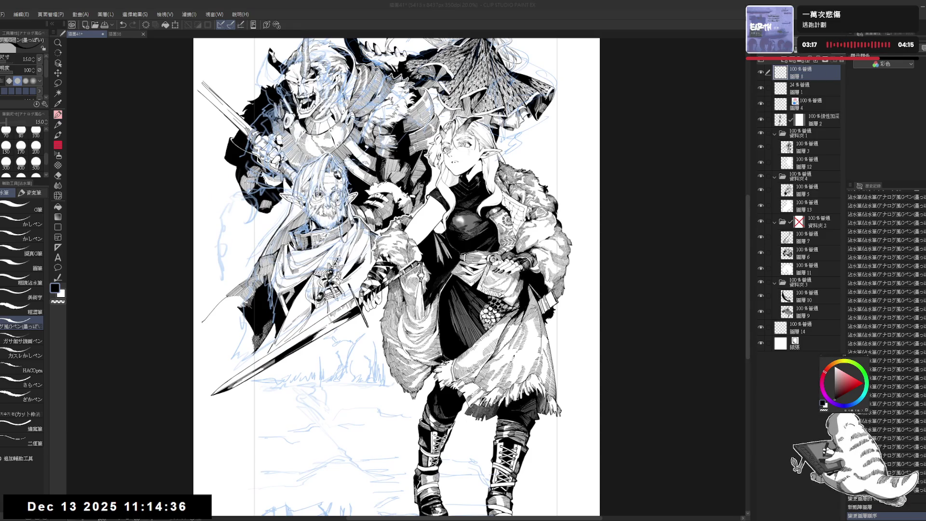
key("Delete")
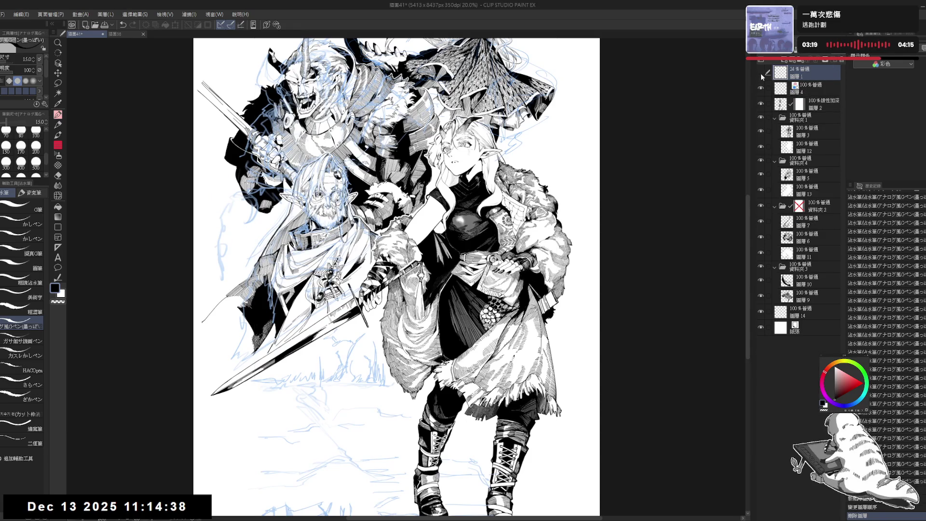
Select 圖層 14, slightly enlarge the pen, and frame the boots and ground
left_click_drag(369, 449, 393, 380)
left_click(801, 312)
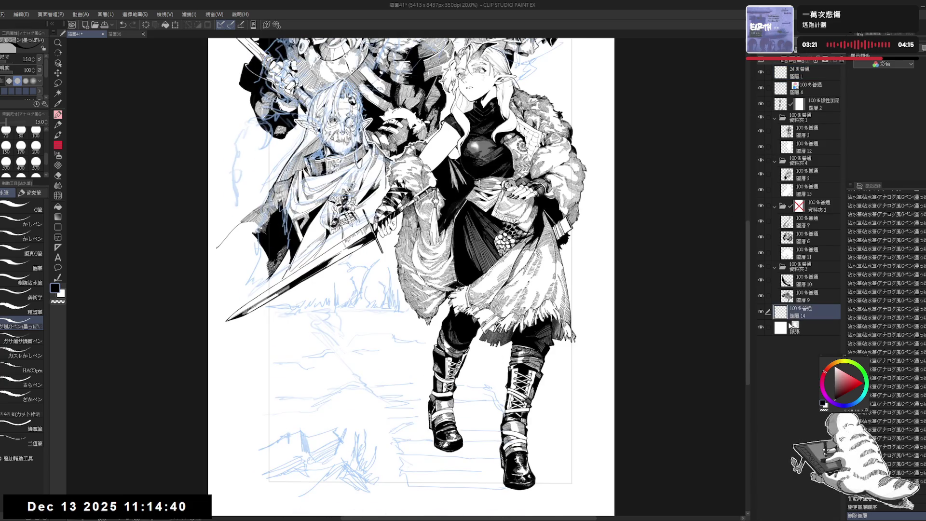
key("bracketright")
mouse_move(347, 316)
left_mouse_down()
mouse_move(320, 309)
mouse_move(326, 317)
left_mouse_up()
mouse_move(378, 220)
left_mouse_down()
mouse_move(390, 379)
mouse_move(372, 309)
left_mouse_up()
mouse_move(386, 369)
left_mouse_down()
mouse_move(385, 323)
mouse_move(363, 288)
left_mouse_up()
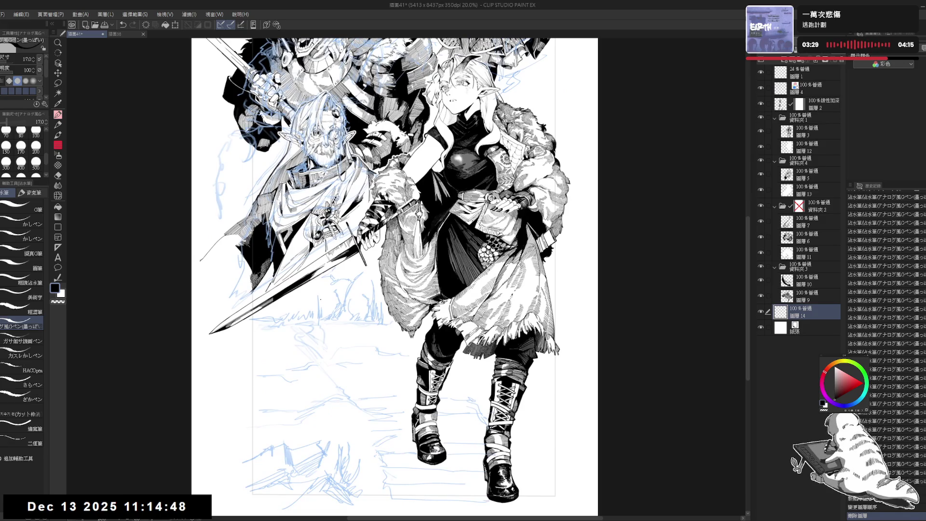
left_click_drag(319, 326, 344, 306)
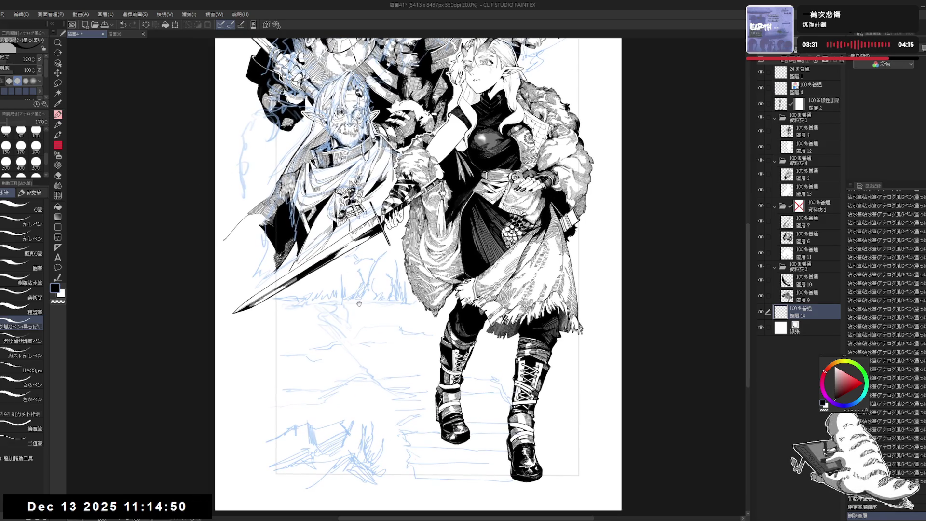
mouse_move(413, 409)
left_mouse_down()
mouse_move(402, 381)
mouse_move(405, 454)
left_mouse_up()
Set the pen to 25, move 圖層 14 to the top, and fade the sketch to 51%
key("]")
key("]")
key("e")
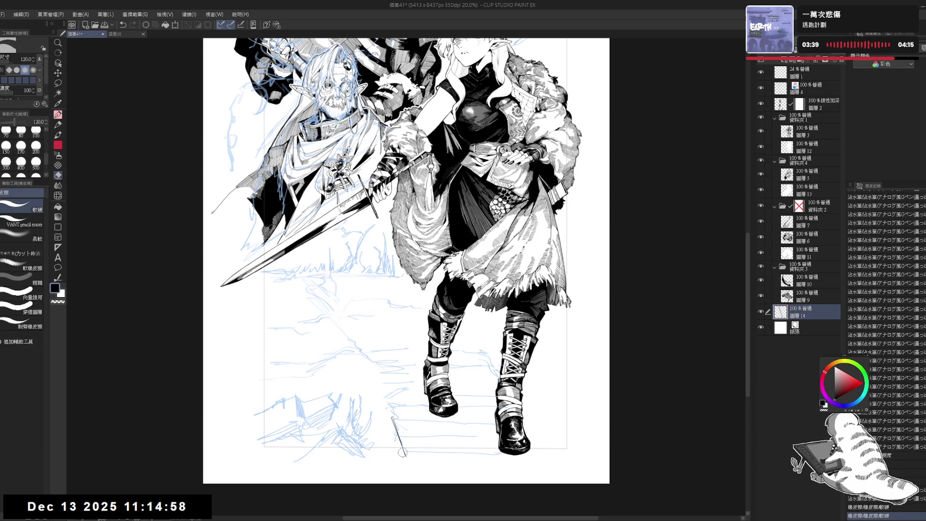
key("p")
left_click_drag(404, 455, 398, 442)
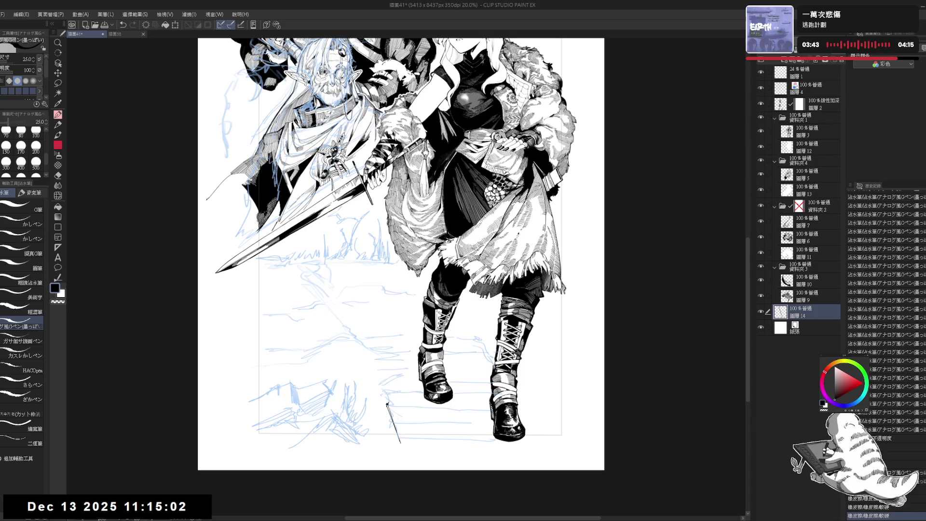
left_click_drag(386, 241, 393, 246)
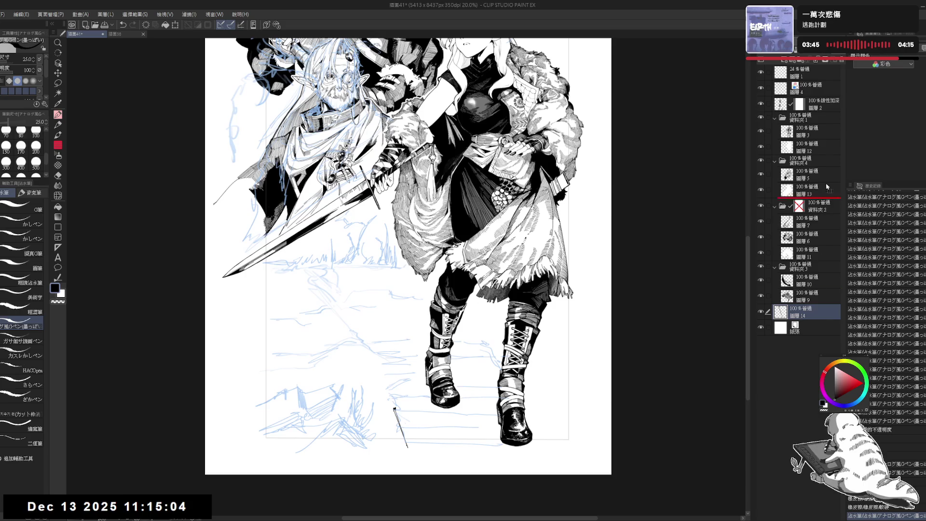
left_click_drag(823, 73, 820, 48)
key("ctrl+plus")
key("ctrl+plus")
left_click(810, 104)
left_click(810, 73)
left_click_drag(411, 386, 386, 369)
key("e")
key("p")
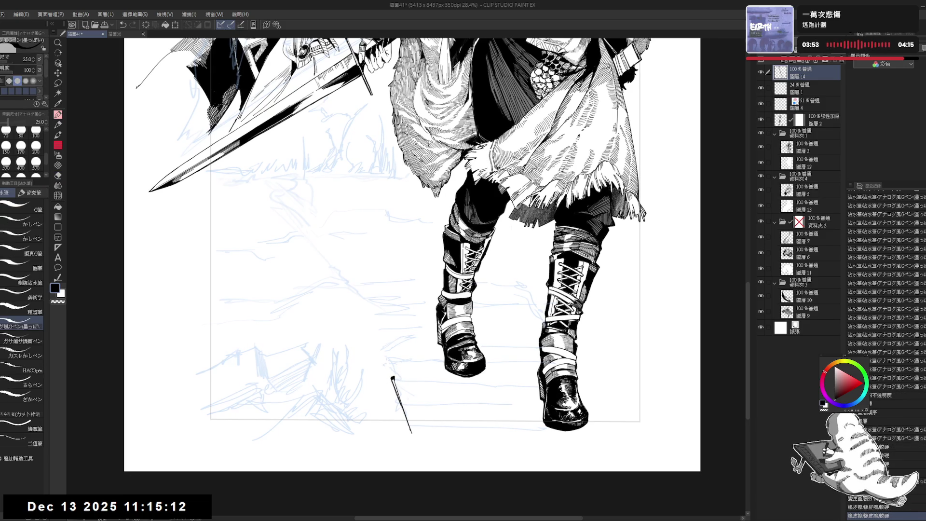
Ink the bottom edge at the slab's right corner beneath the boots
mouse_move(424, 386)
left_mouse_down()
mouse_move(404, 373)
mouse_move(498, 374)
mouse_move(501, 392)
left_mouse_up()
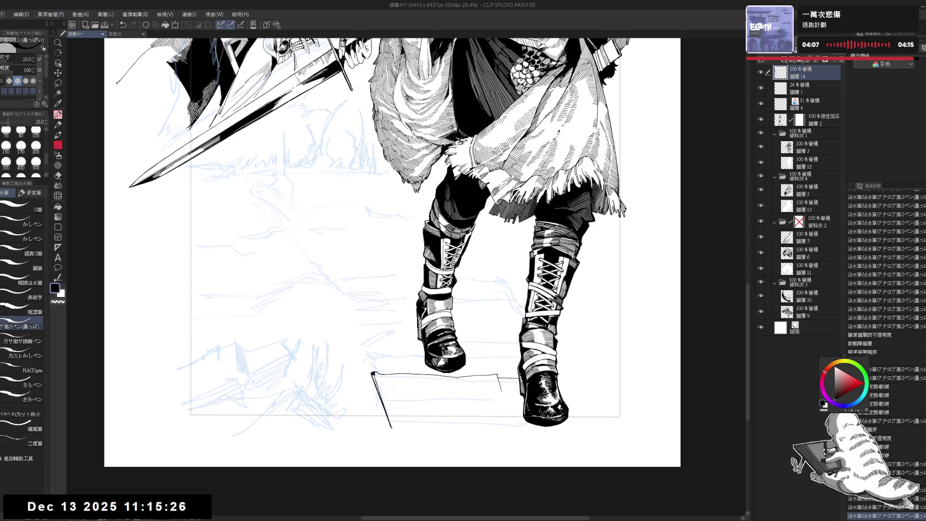
left_click_drag(513, 401, 484, 381)
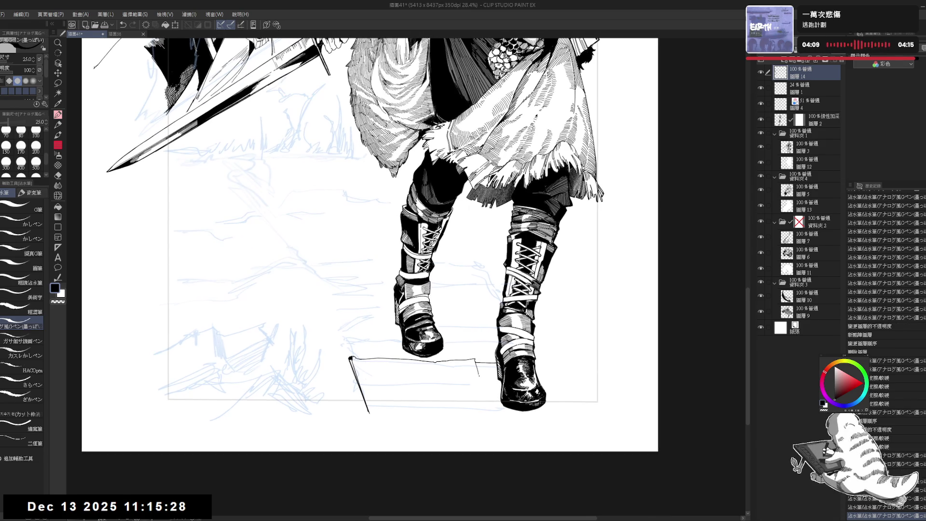
mouse_move(479, 377)
left_mouse_down()
mouse_move(439, 381)
mouse_move(436, 369)
left_mouse_up()
key("ctrl+z")
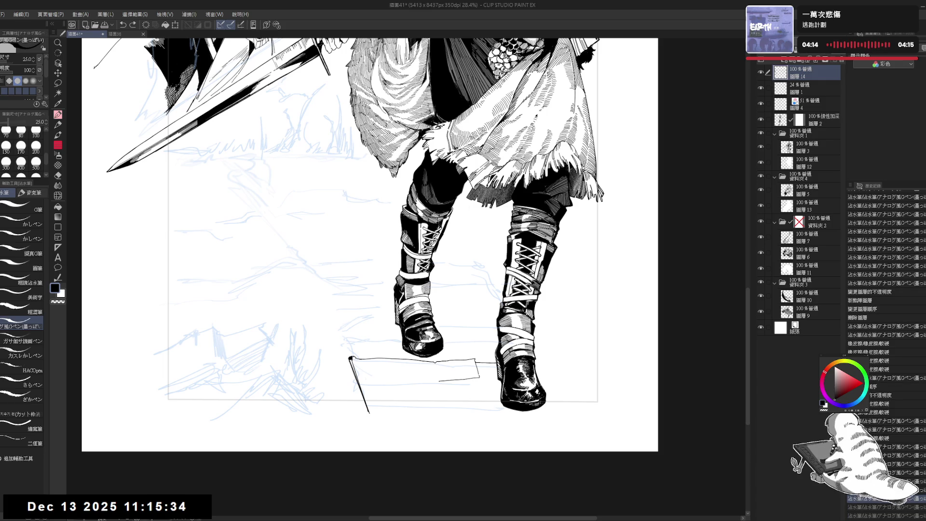
key("ctrl+y")
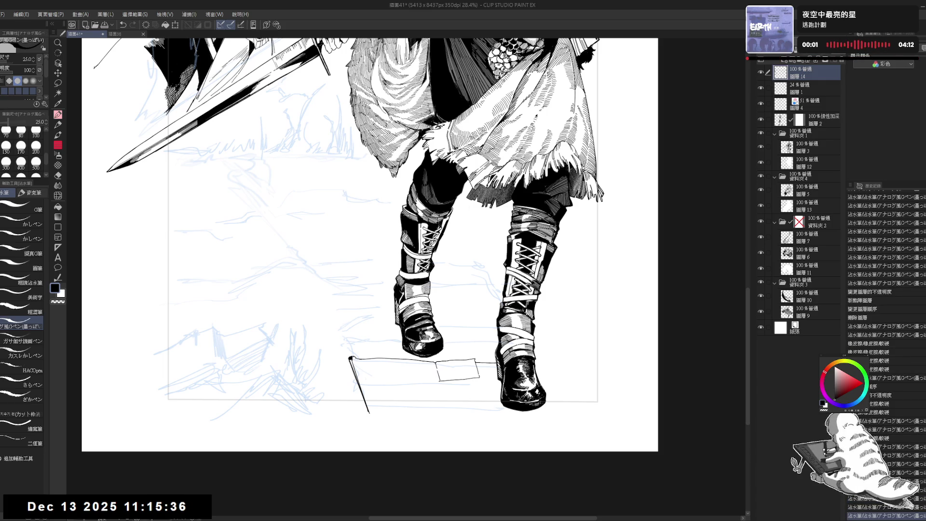
scroll(478, 367, "up", 2)
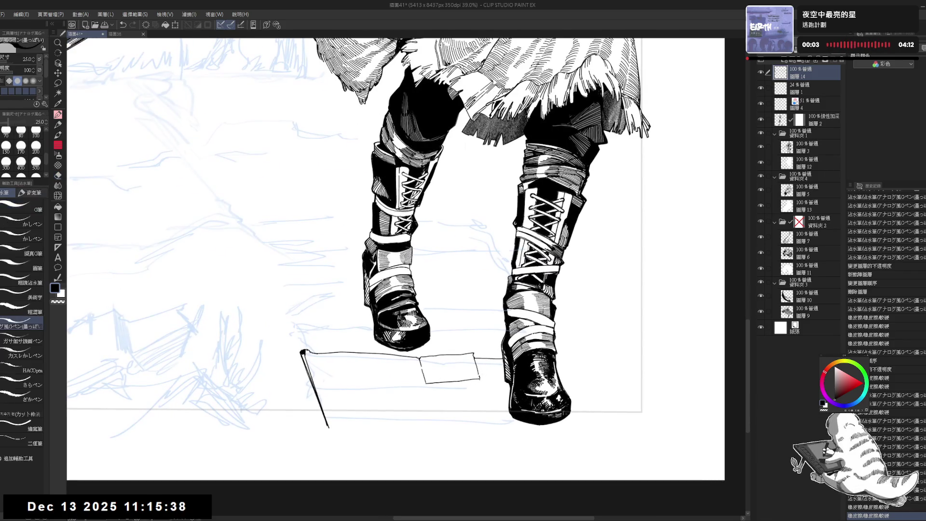
Fill the small inset slab's corner with solid black
left_click_drag(530, 338, 434, 410)
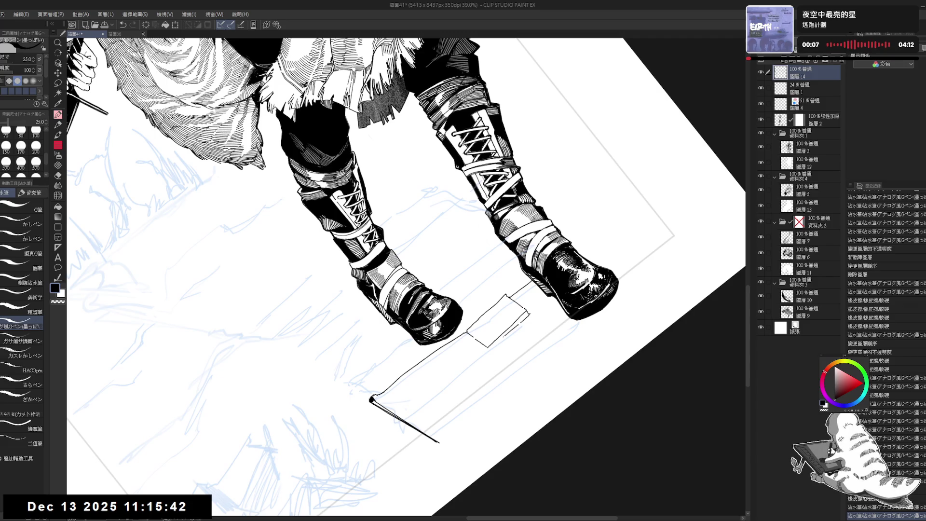
key("at")
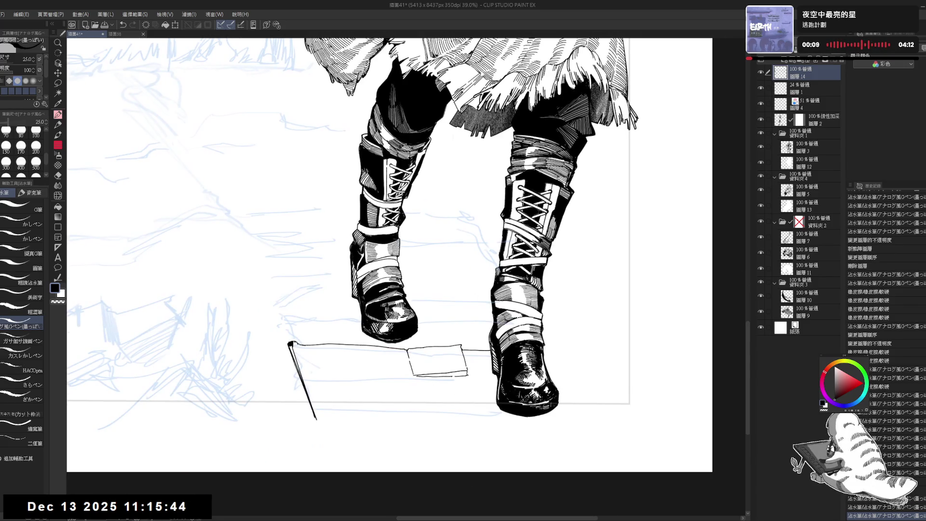
key("g")
left_click(468, 374)
key("p")
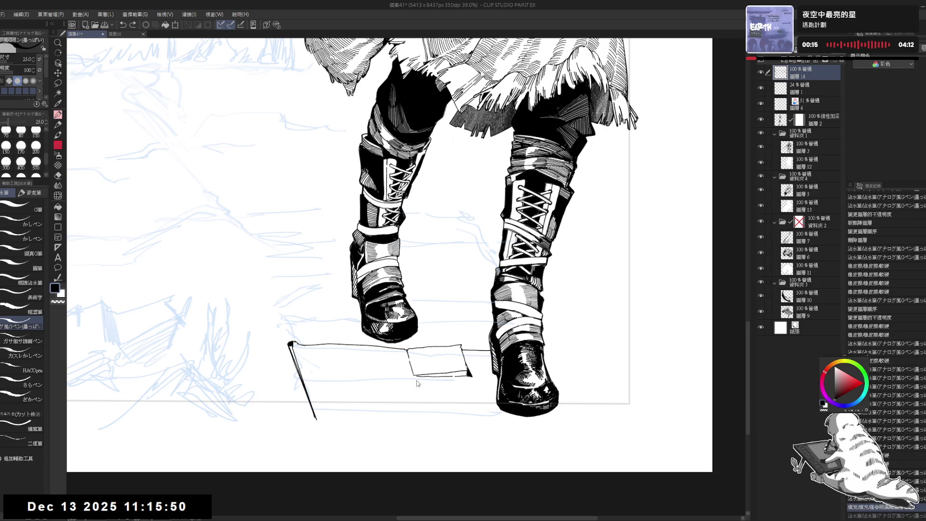
Redraw the vertical line under the small slab and extend its lower-right corner
key("ctrl+z")
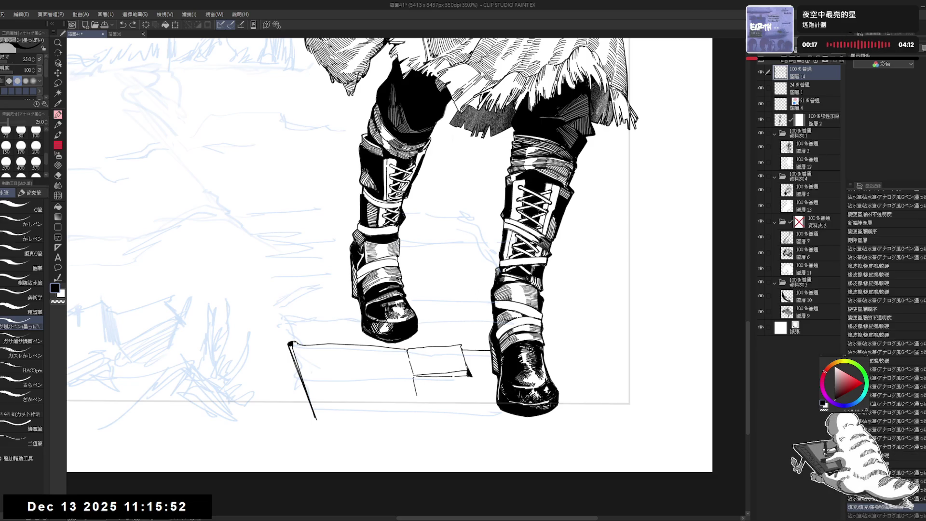
key("ctrl+z")
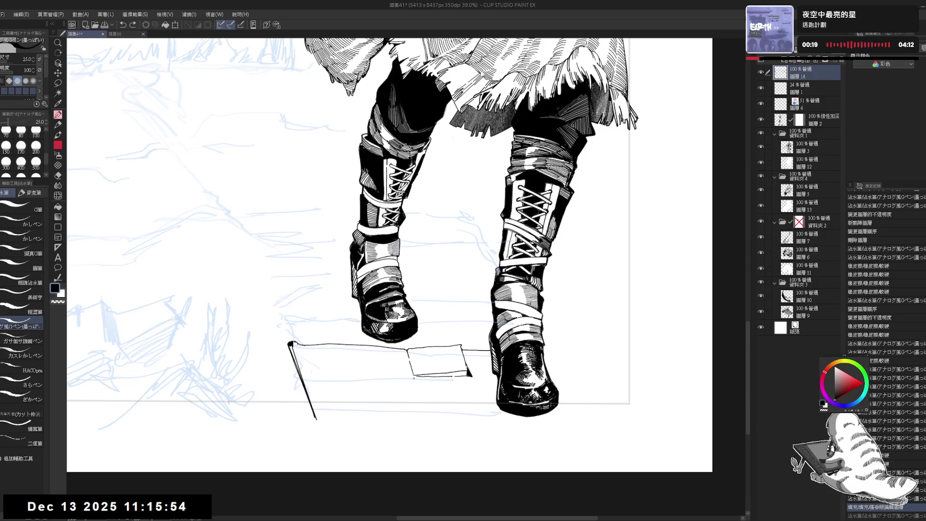
left_click_drag(415, 379, 426, 414)
left_click_drag(467, 371, 476, 381)
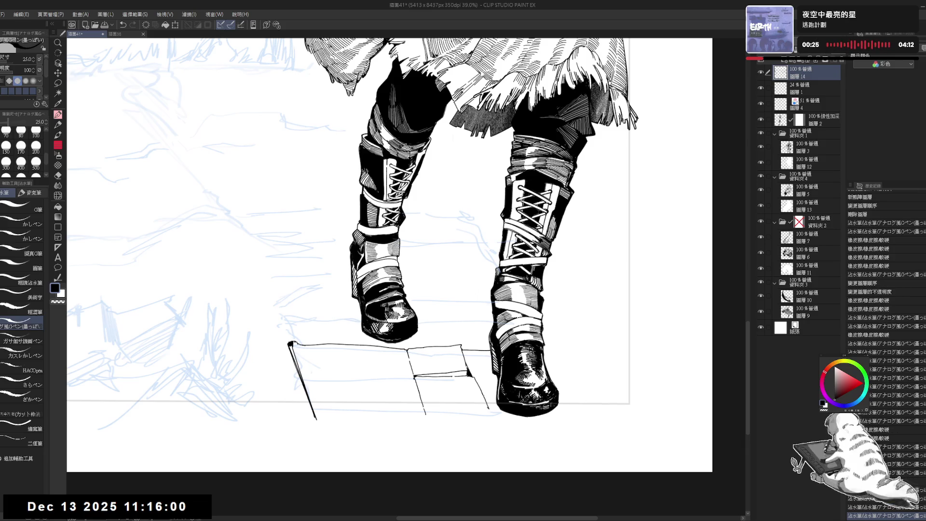
scroll(484, 377, "down", 3)
left_click_drag(405, 231, 393, 241)
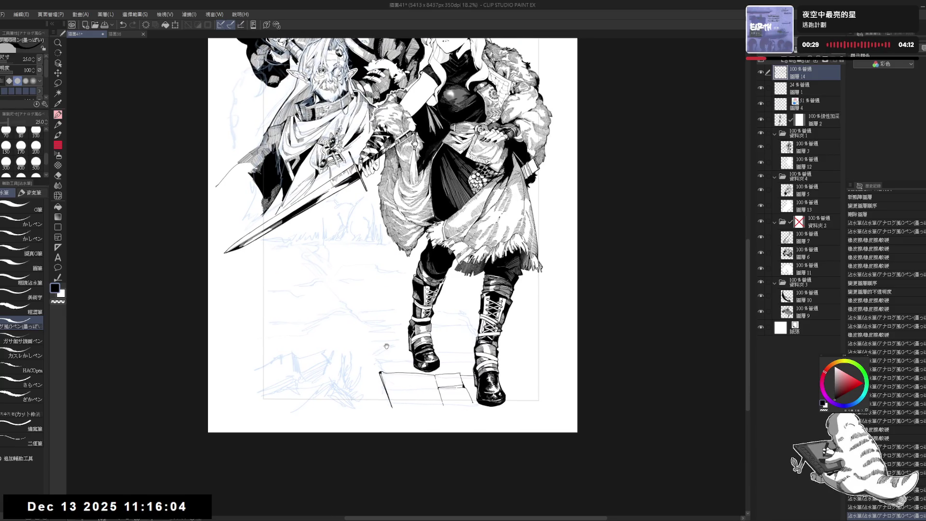
Add a small ink mark near the boots and a short stroke above the slabs, then undo it
left_click_drag(410, 389, 409, 384)
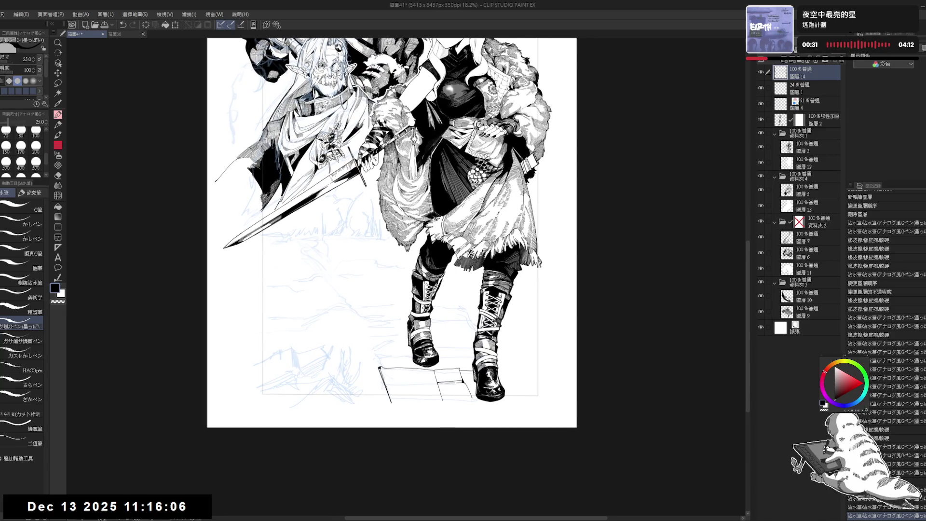
left_click(393, 375)
mouse_move(457, 369)
left_mouse_down()
mouse_move(444, 368)
mouse_move(495, 370)
mouse_move(517, 397)
left_mouse_up()
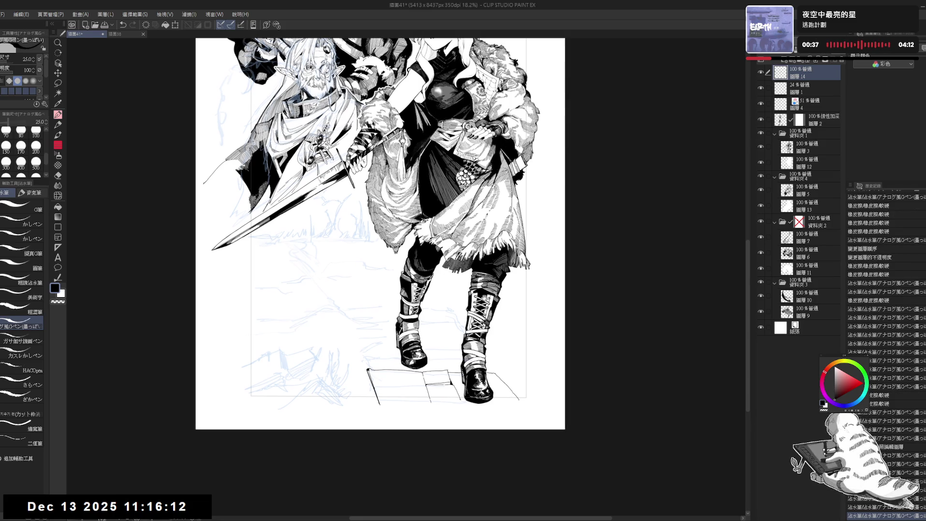
left_click_drag(423, 287, 429, 300)
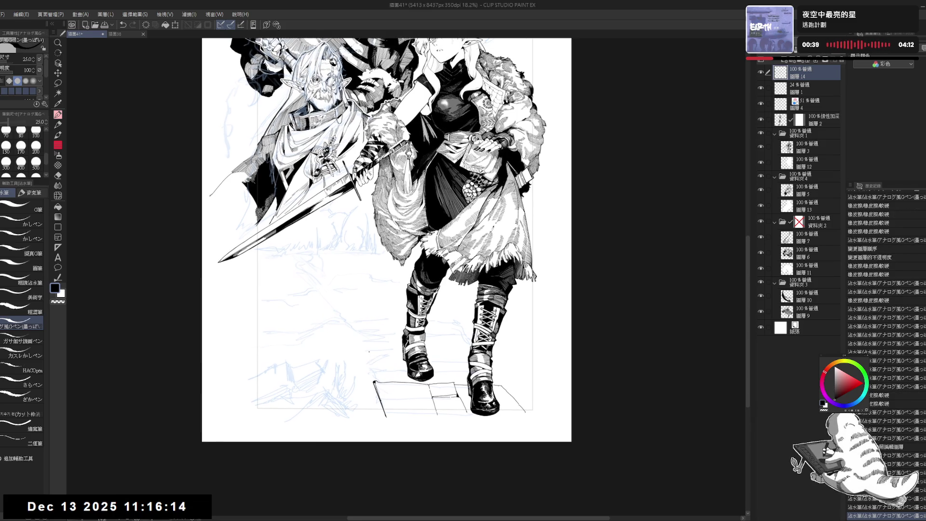
left_click_drag(369, 352, 369, 359)
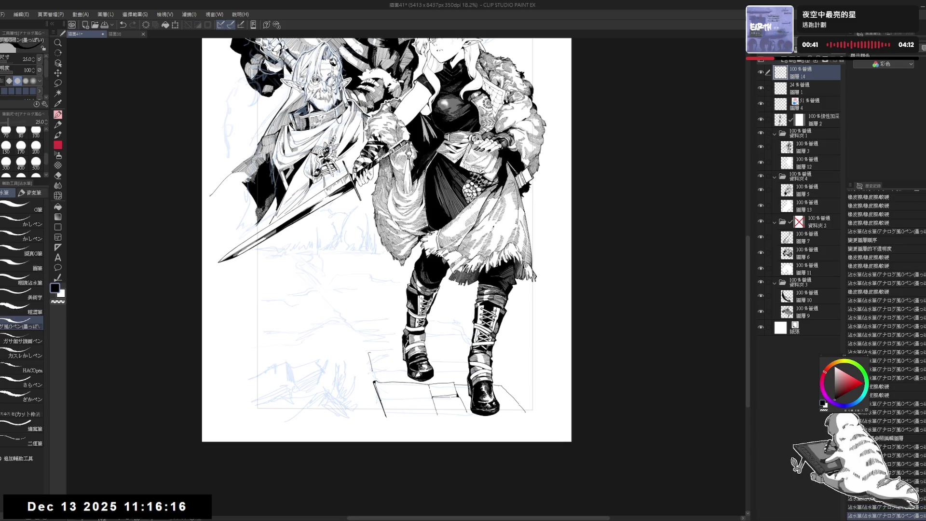
key("ctrl+z")
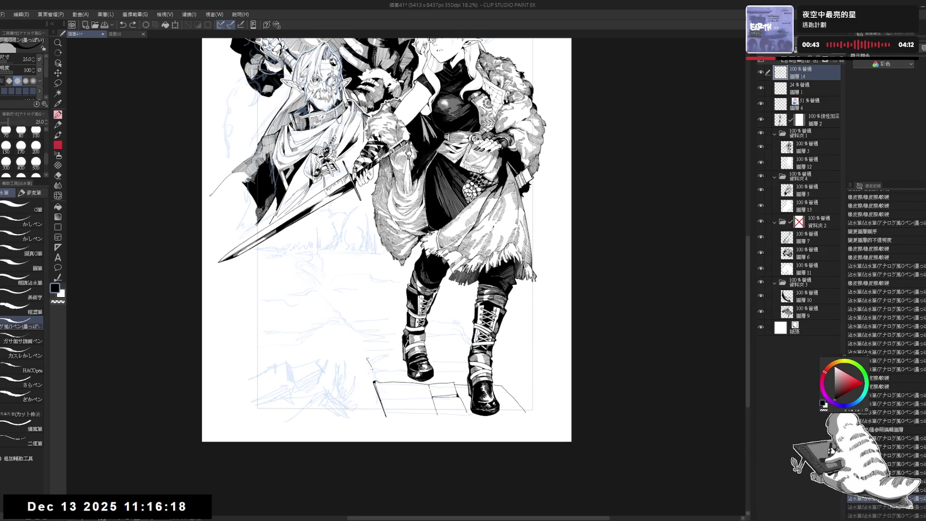
key("ctrl+y")
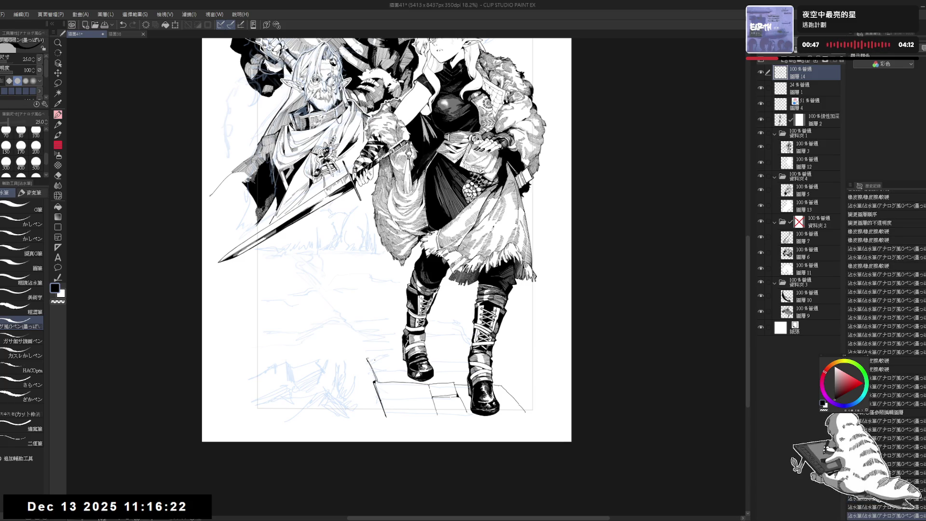
scroll(378, 353, "down", 2)
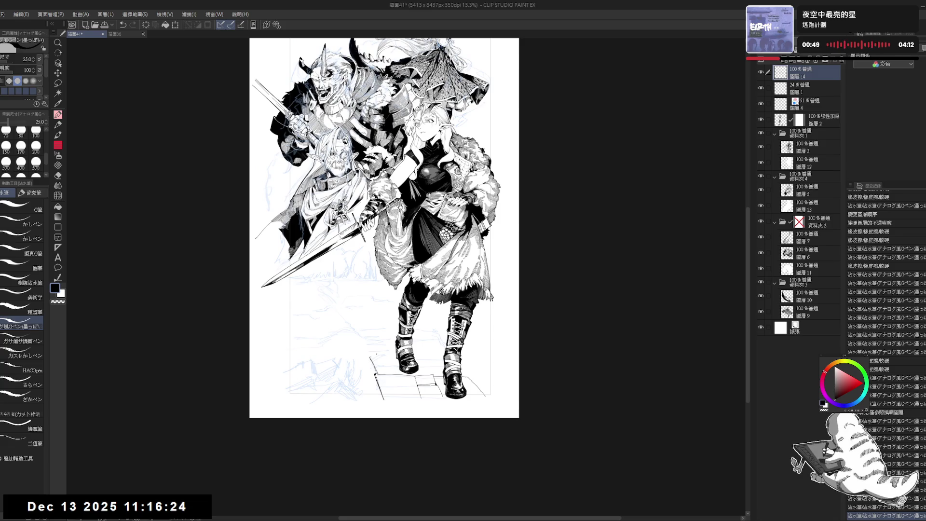
scroll(394, 350, "up", 2)
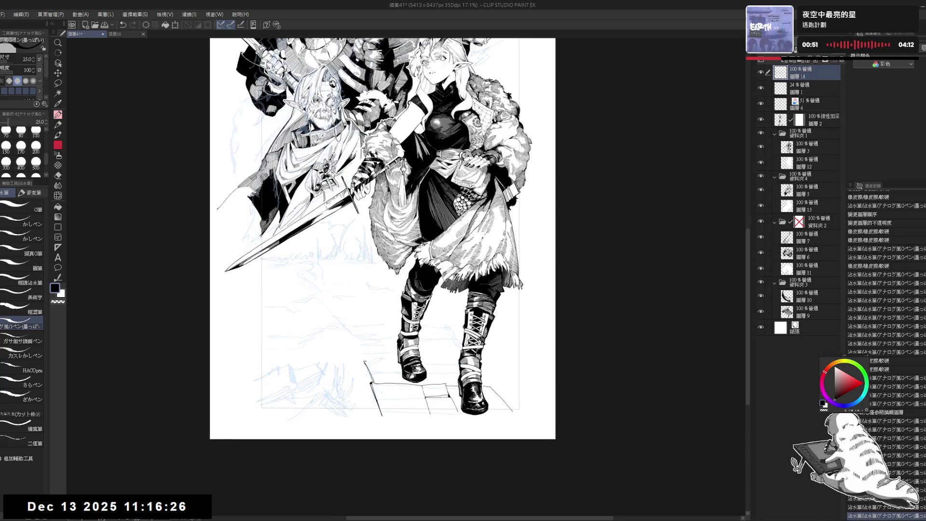
key("ctrl+z")
Extend the slab edge lines and lengthen the slab's top edge rightward, undoing a misplaced stroke
left_click_drag(375, 361, 385, 360)
left_click_drag(445, 365, 453, 370)
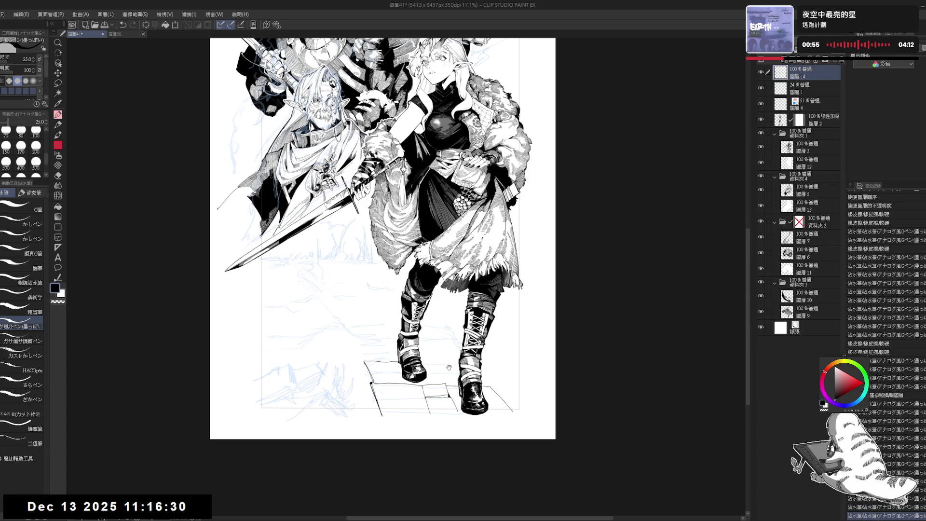
left_click_drag(386, 241, 371, 235)
left_click_drag(411, 356, 468, 361)
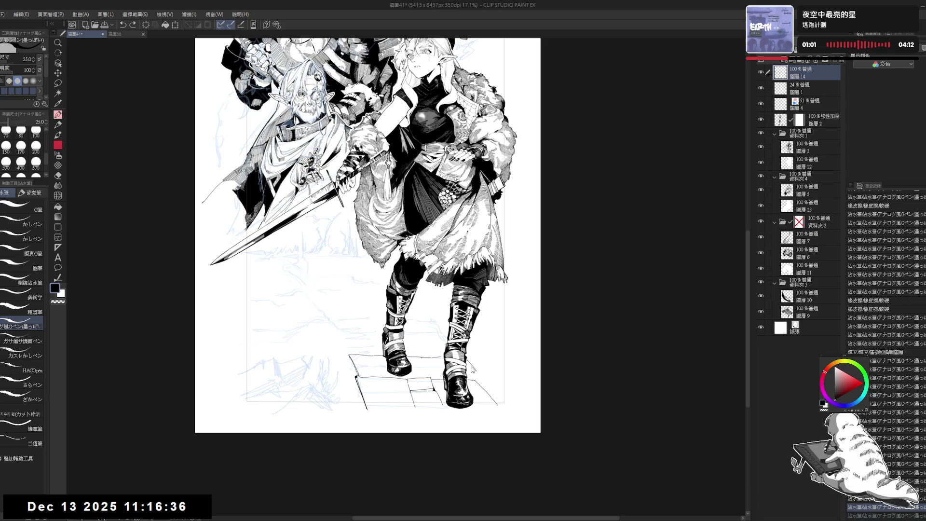
left_click_drag(467, 362, 477, 379)
key("ctrl+z")
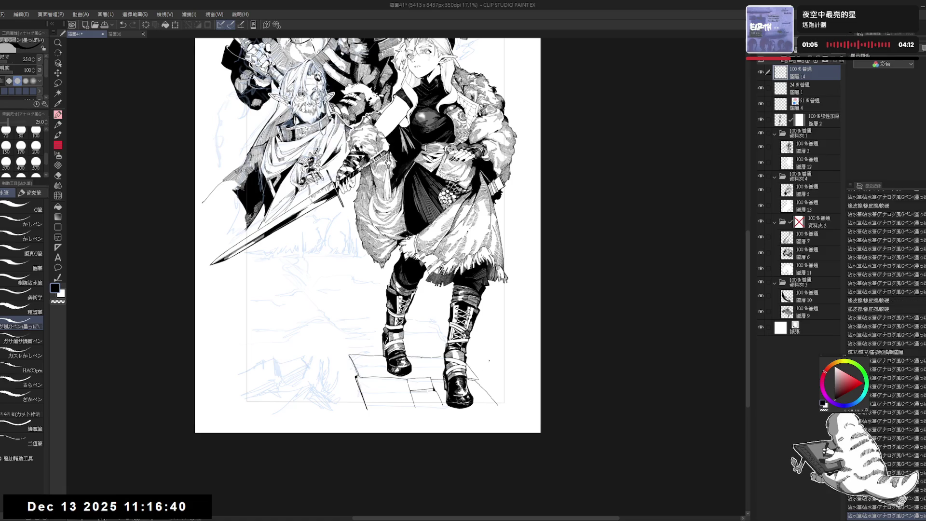
left_click_drag(482, 337, 481, 334)
scroll(471, 315, "down", 2)
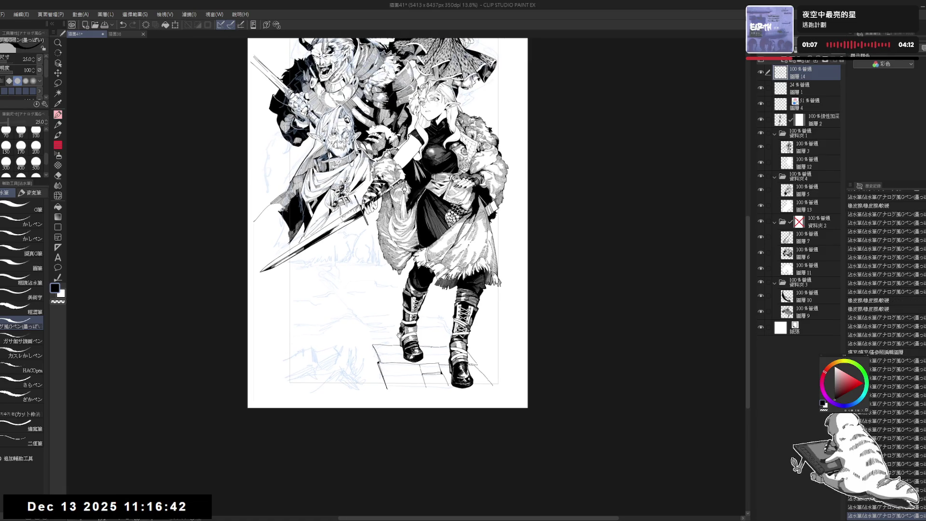
scroll(392, 386, "up", 2)
Erase stray sketch marks near the slabs with the Eraser
key("e")
left_click(376, 357)
key("p")
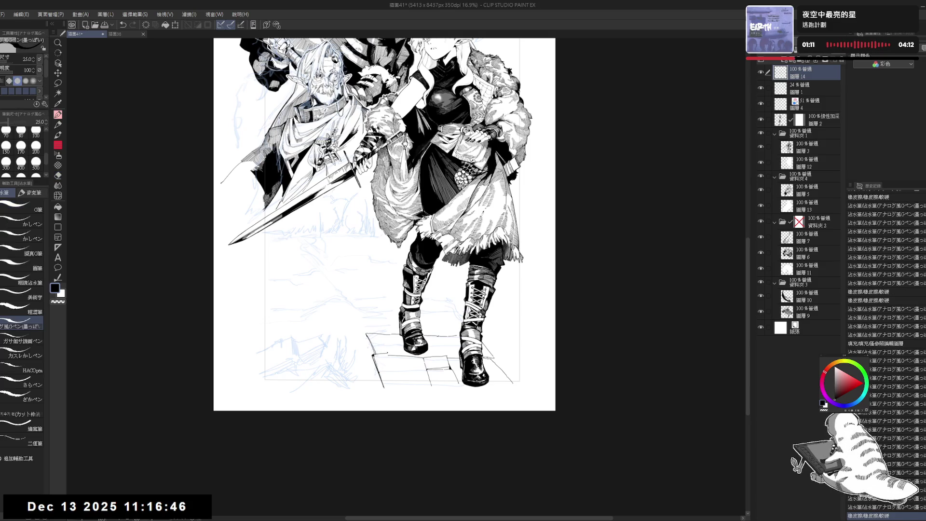
key("e")
left_click(388, 356)
Ink short strokes on the slab steps, erasing a stray mark and undoing unwanted strokes
key("p")
left_click_drag(395, 365, 396, 374)
scroll(391, 357, "up", 2)
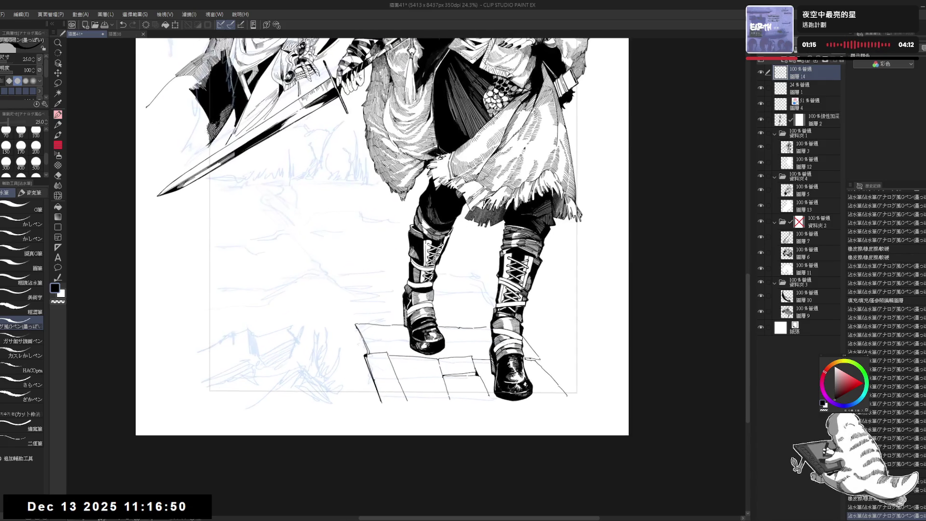
key("e")
left_click(390, 368)
key("p")
left_click_drag(373, 365, 388, 365)
key("ctrl+z")
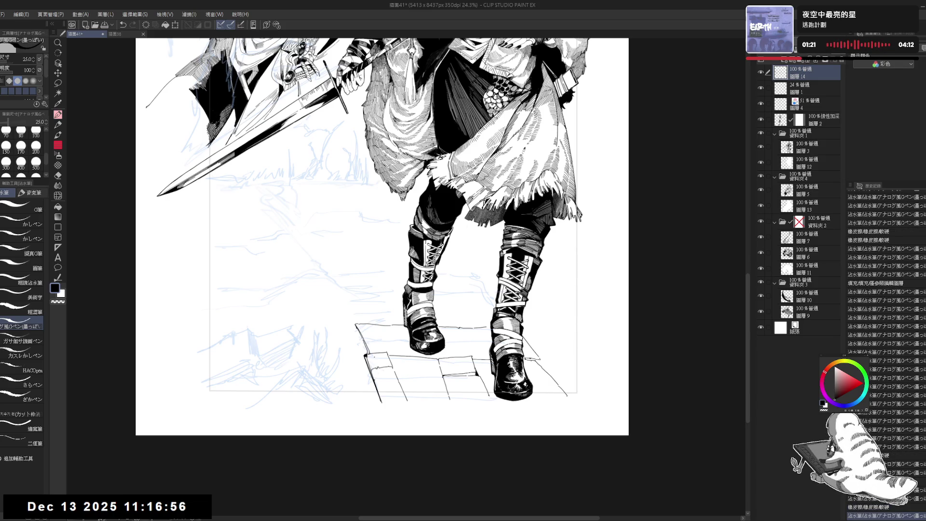
left_click_drag(372, 368, 375, 373)
key("ctrl+z")
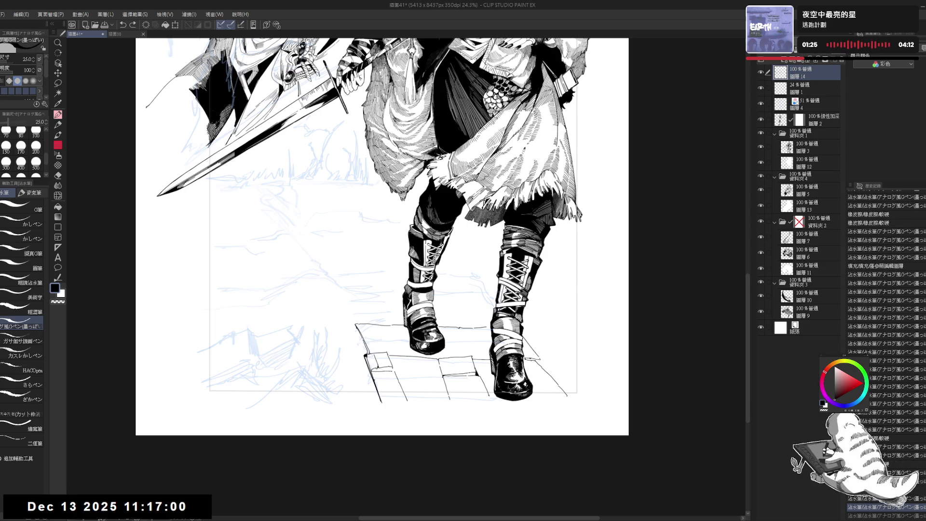
scroll(426, 398, "down", 1)
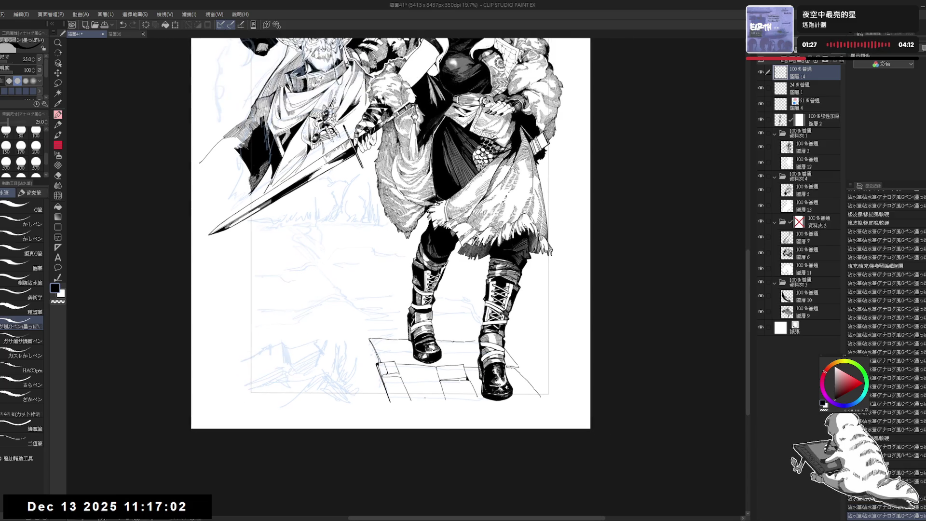
scroll(427, 397, "down", 1)
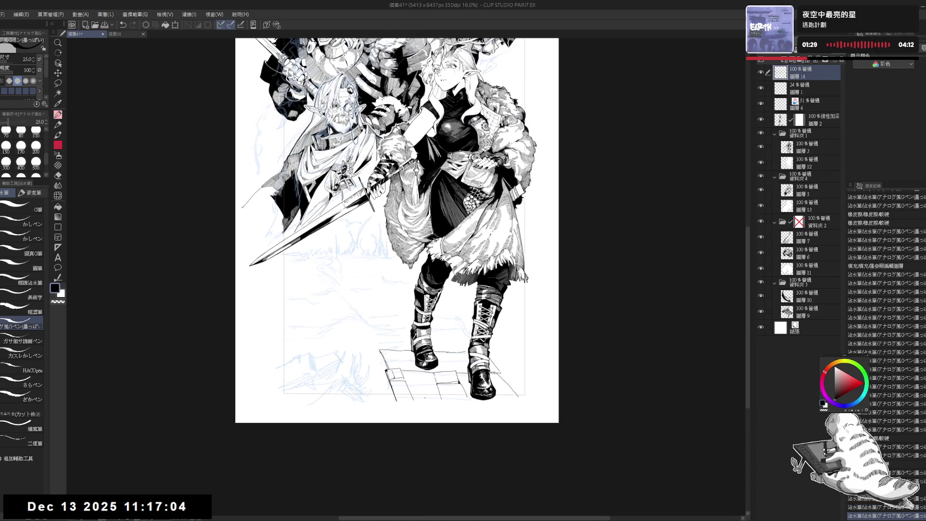
scroll(426, 398, "up", 1)
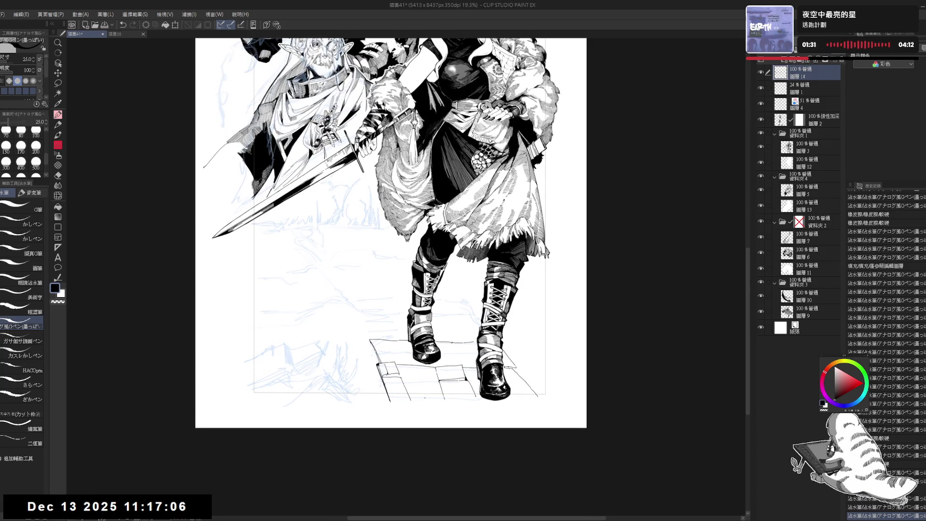
Redraw the short line on the slab edge and add a tiny mark by the right boot
left_click_drag(367, 347, 361, 348)
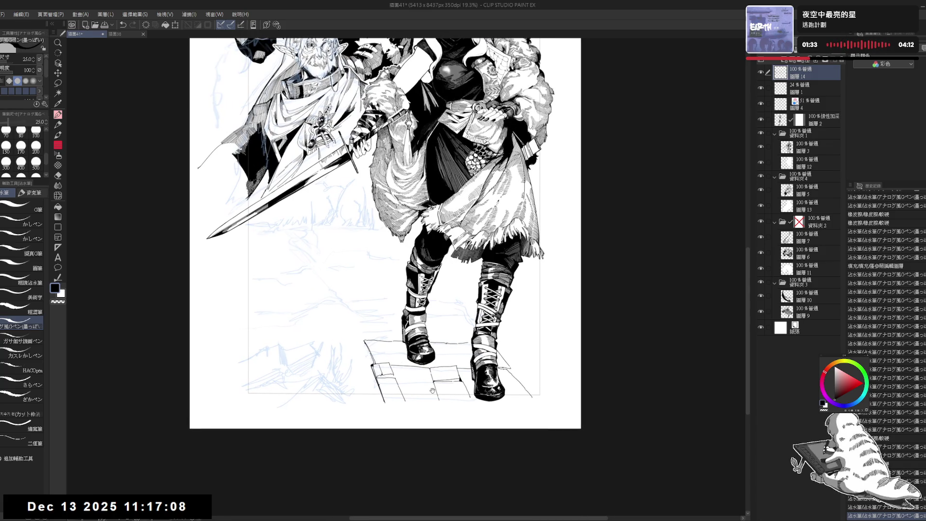
left_click_drag(434, 390, 431, 391)
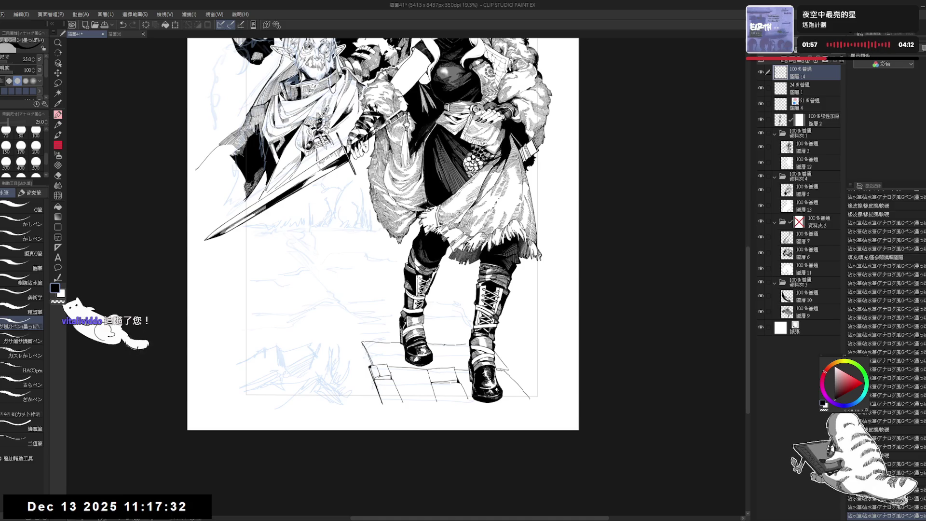
left_click_drag(412, 377, 379, 347)
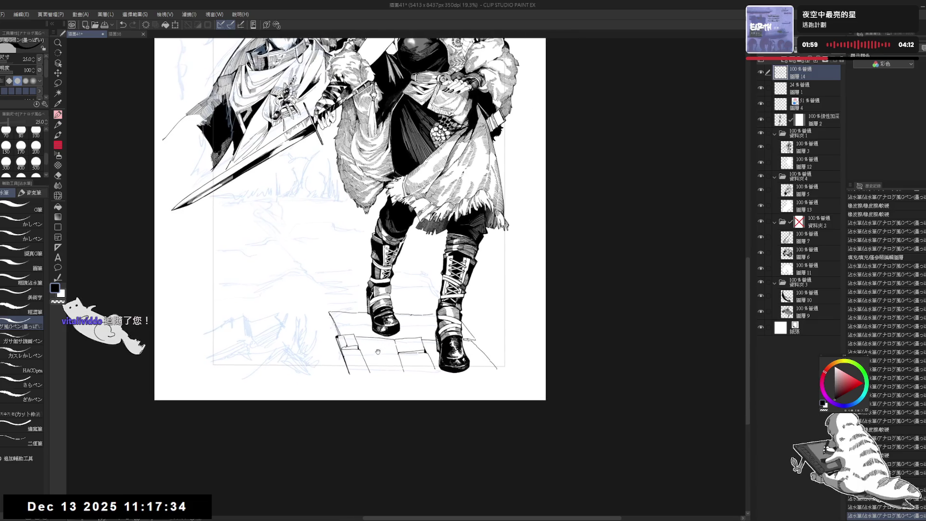
scroll(379, 348, "up", 2)
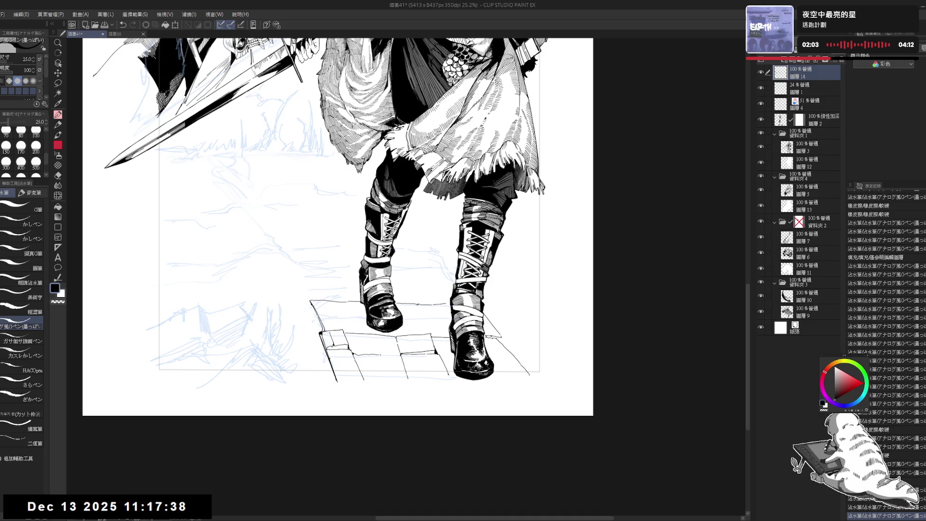
left_click_drag(351, 354, 381, 354)
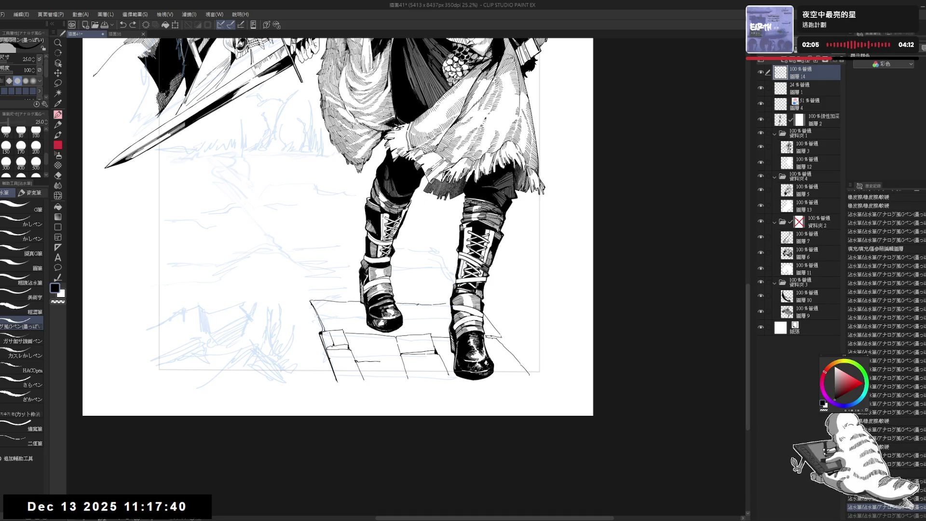
scroll(343, 227, "right", 1)
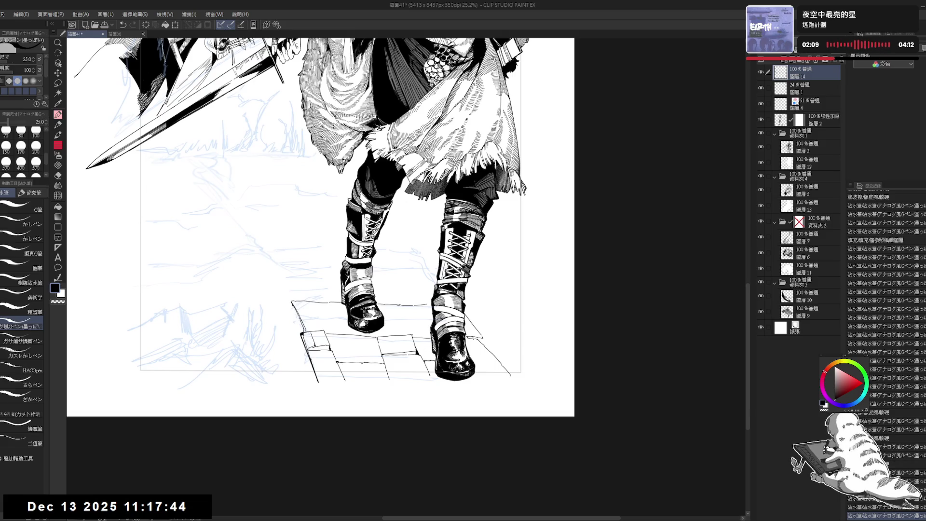
left_click(475, 343)
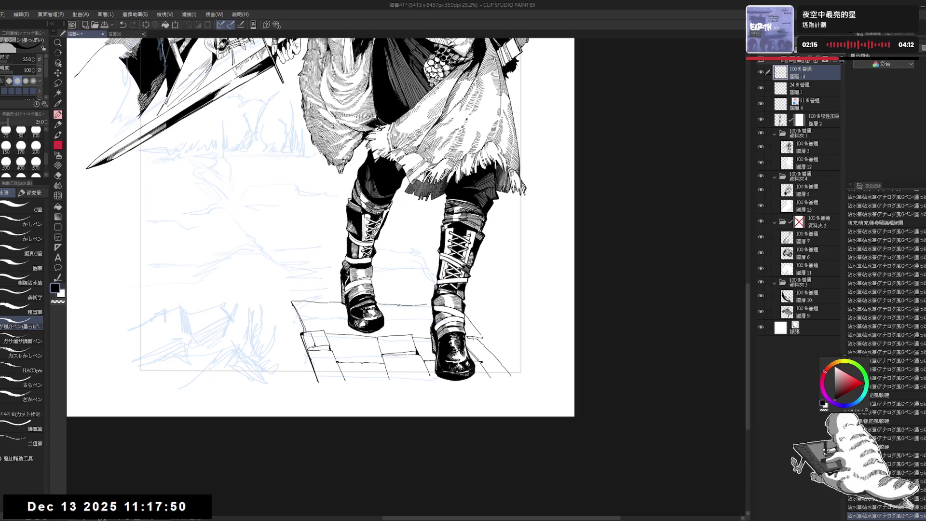
Erase a small stray mark and ink another short stroke on the slab steps
left_click_drag(375, 332, 398, 405)
key("e")
left_click(405, 411)
key("p")
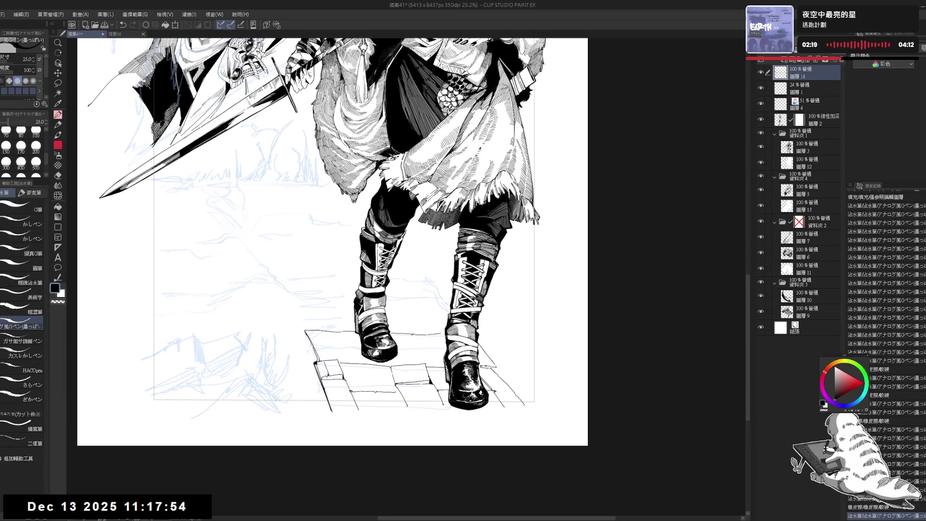
left_click_drag(420, 284, 411, 320)
scroll(366, 326, "down", 1)
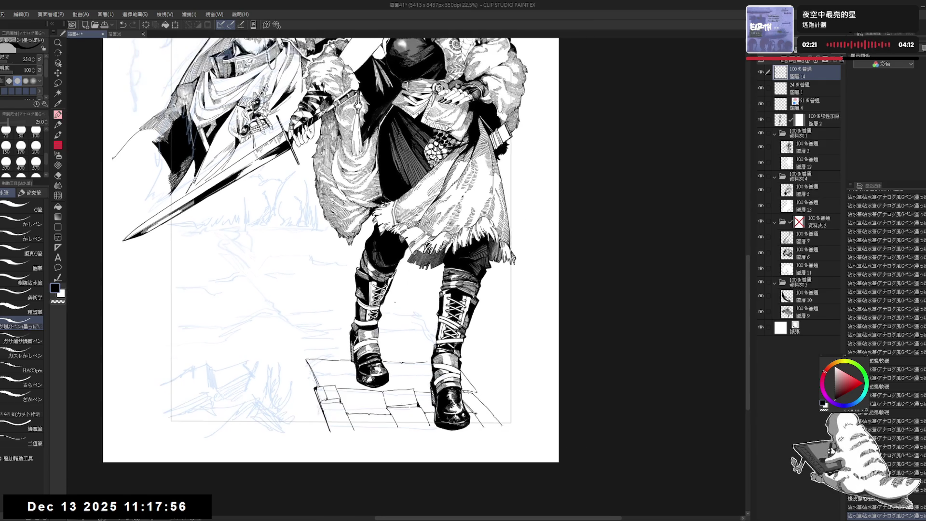
scroll(300, 332, "down", 1)
left_click_drag(320, 345, 330, 342)
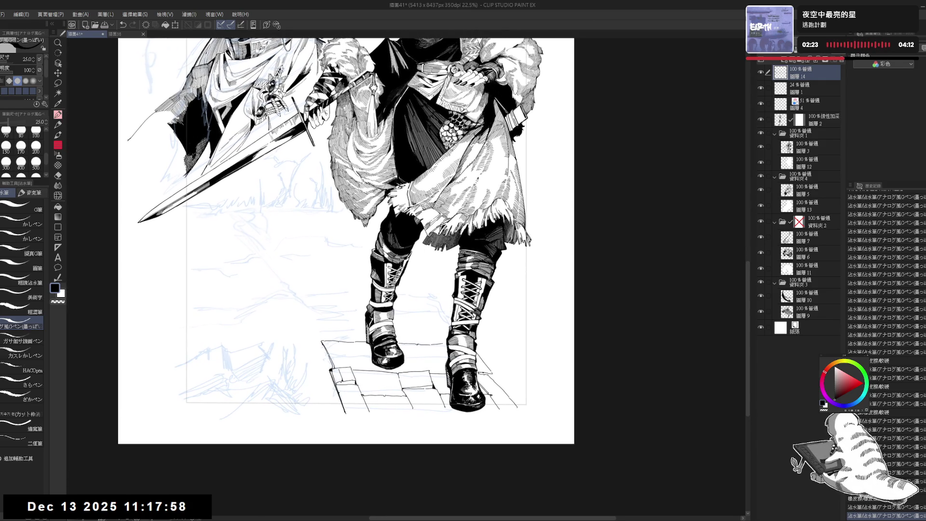
Dot the slabs with tiny ink marks near the boot, then zoom out to view the whole figure
left_click(365, 351)
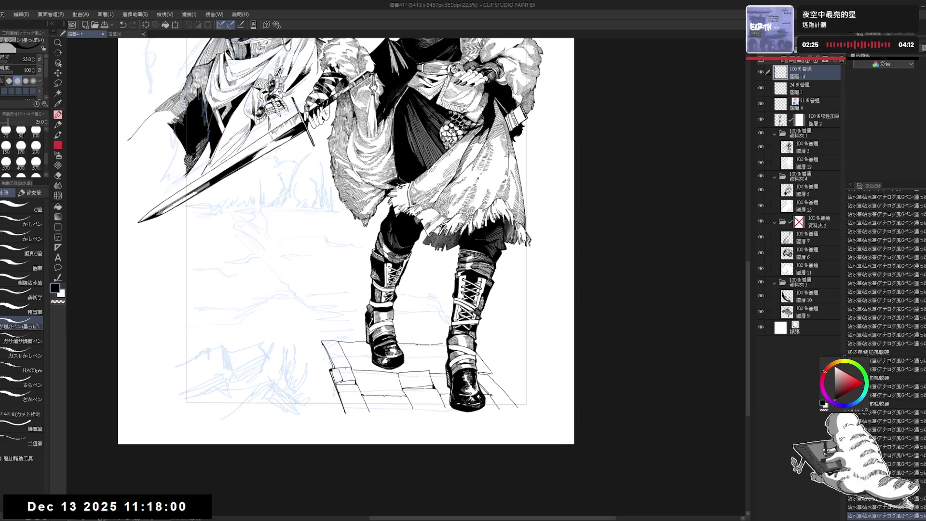
left_click(344, 348)
left_click(449, 359)
left_click(394, 354)
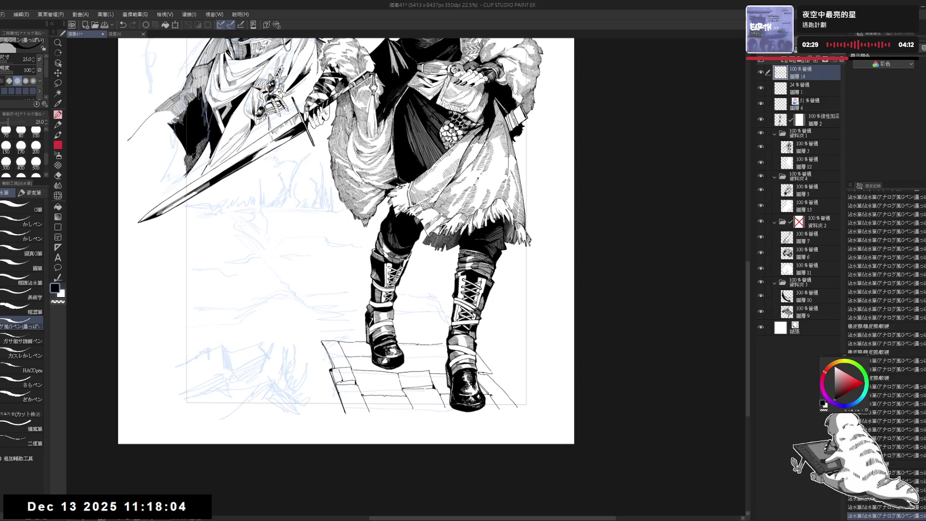
left_click_drag(415, 357, 393, 357)
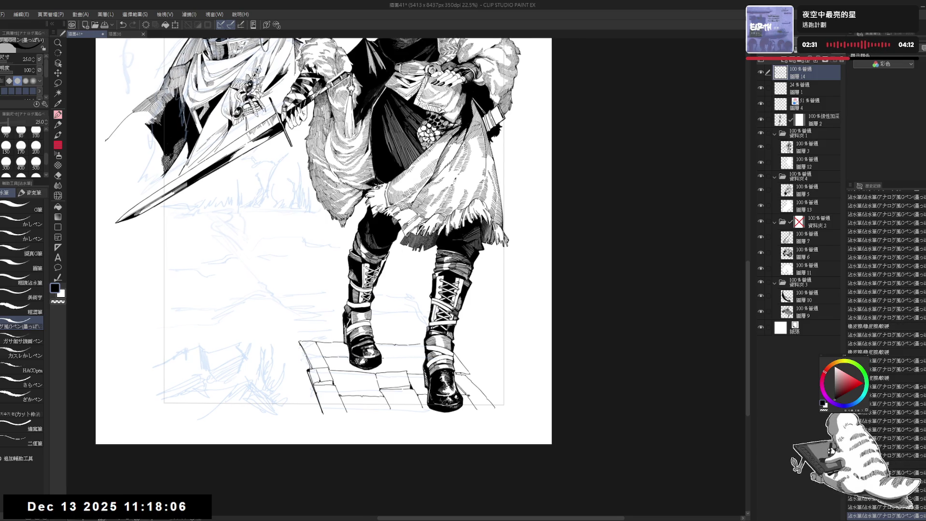
left_click(394, 353)
left_click(394, 354)
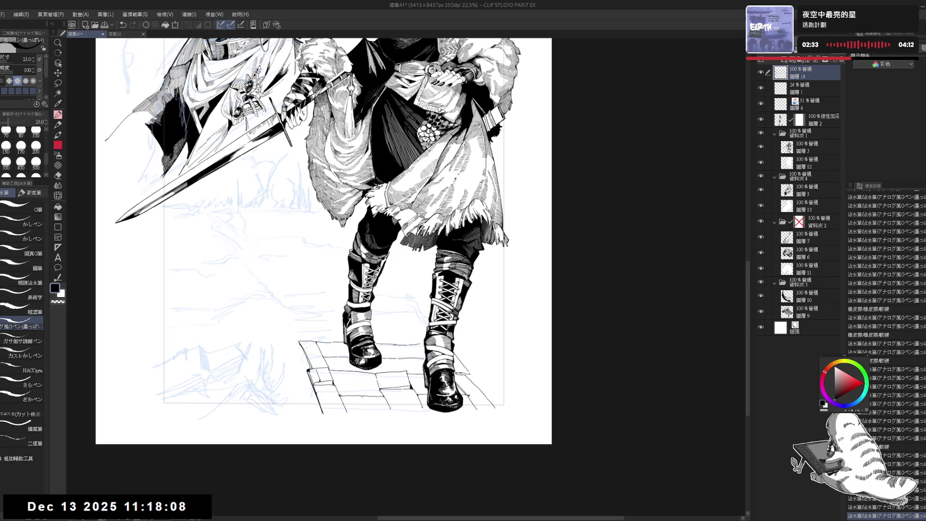
left_click(393, 353)
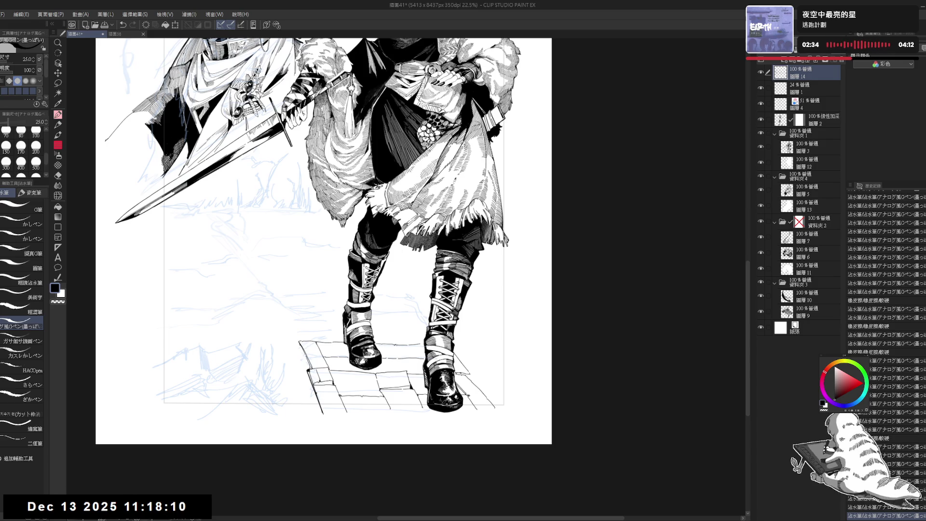
left_click(407, 359)
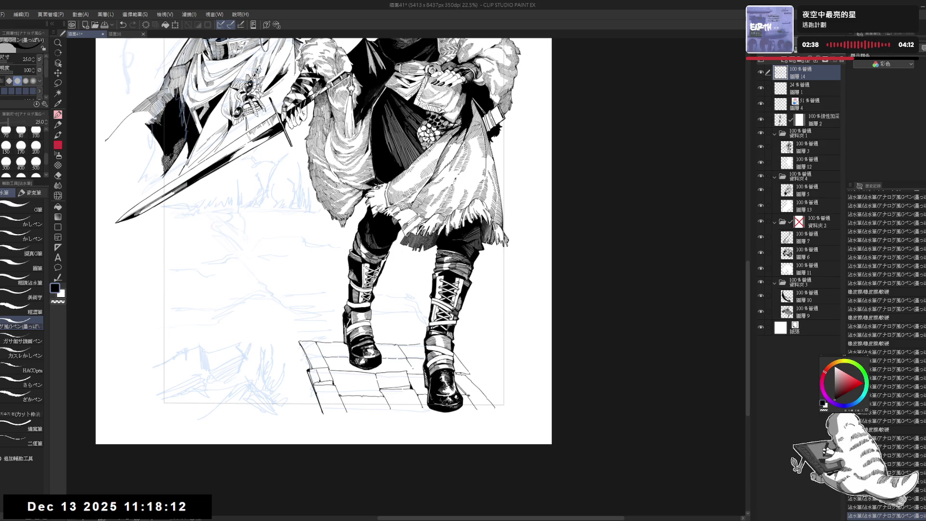
key("ctrl+minus")
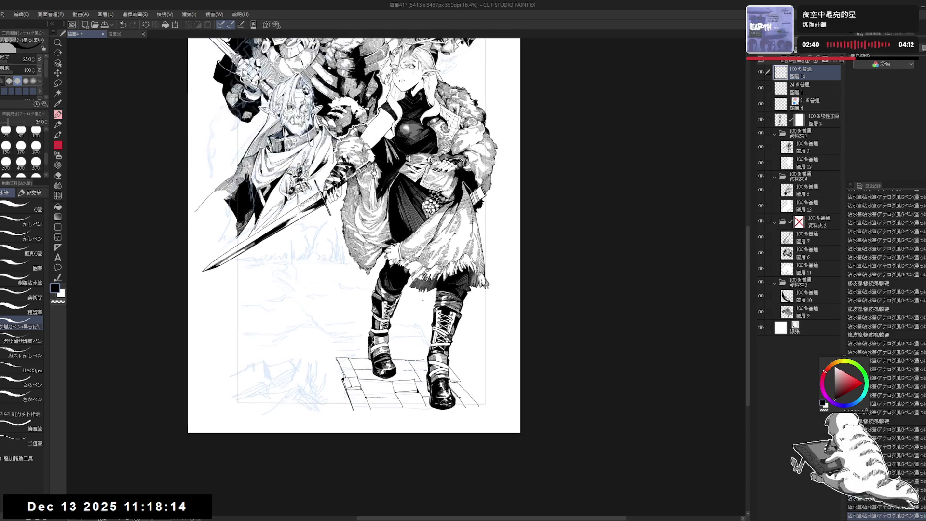
Draw a long diagonal ink line at lower left ending in a short hook, raising pen size to 30
mouse_move(327, 331)
left_mouse_down()
mouse_move(340, 340)
mouse_move(341, 317)
left_mouse_up()
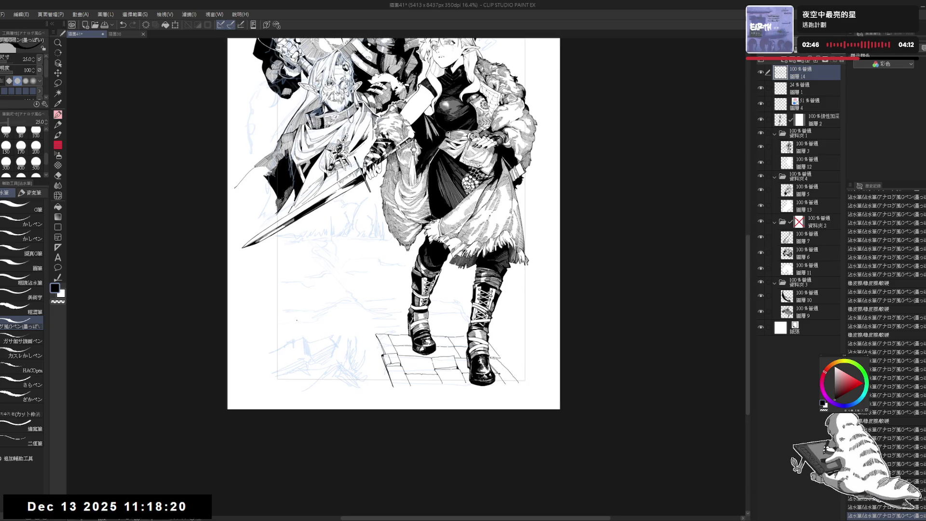
scroll(317, 325, "up", 2)
left_click_drag(317, 325, 275, 379)
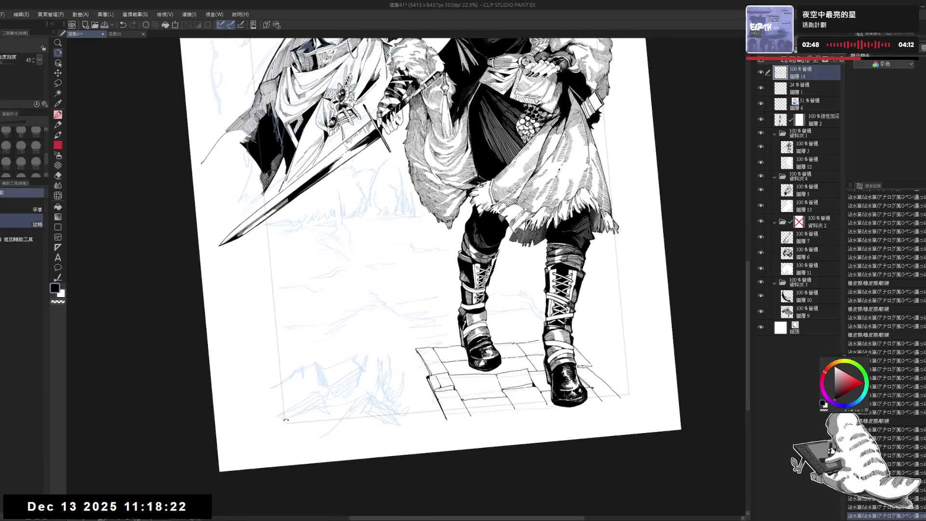
left_click_drag(252, 313, 325, 377)
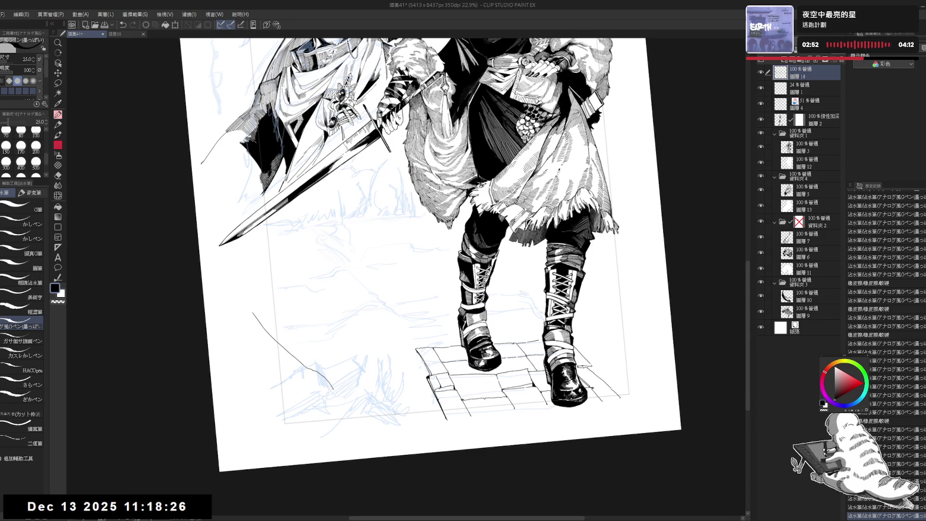
key("]")
mouse_move(333, 389)
left_mouse_down()
mouse_move(342, 401)
mouse_move(319, 411)
left_mouse_up()
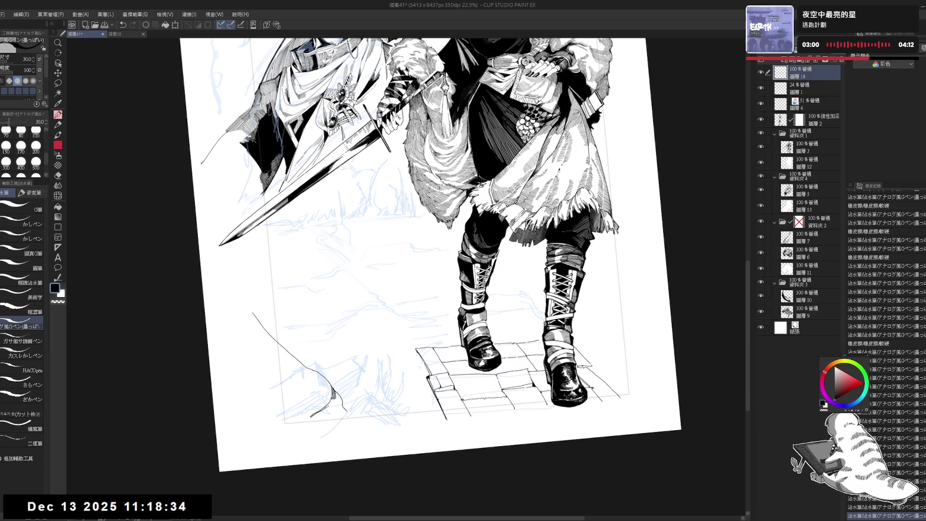
left_click(309, 423)
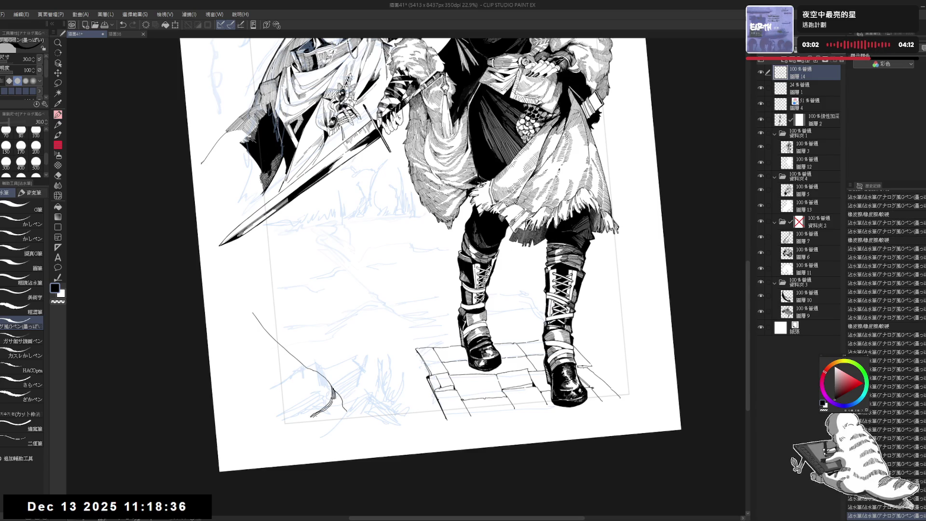
left_click_drag(333, 401, 328, 412)
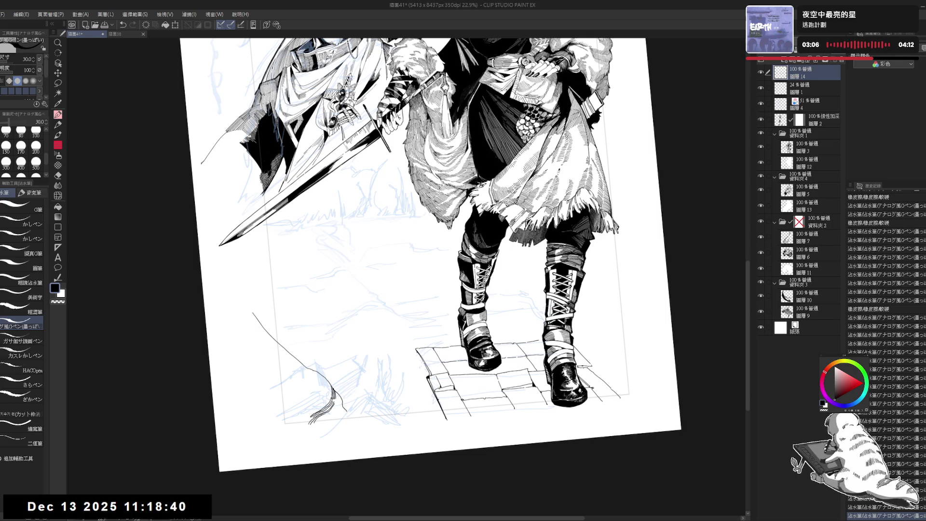
Rotate the canvas to a shallower tilt and ink another strand on the tuft
left_click_drag(434, 241, 441, 225)
left_click_drag(530, 386, 603, 265)
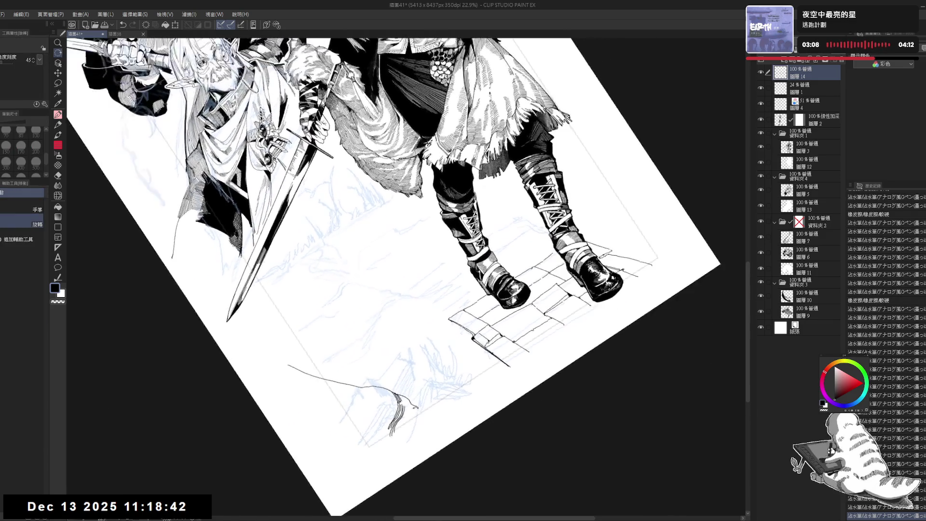
left_click_drag(429, 404, 418, 351)
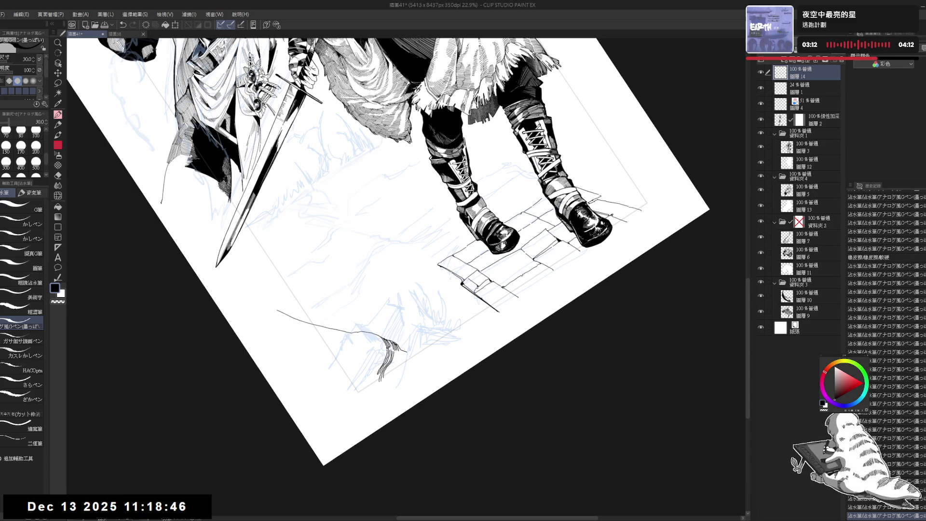
mouse_move(367, 290)
left_mouse_down()
mouse_move(348, 326)
mouse_move(373, 348)
left_mouse_up()
scroll(358, 308, "up", 2)
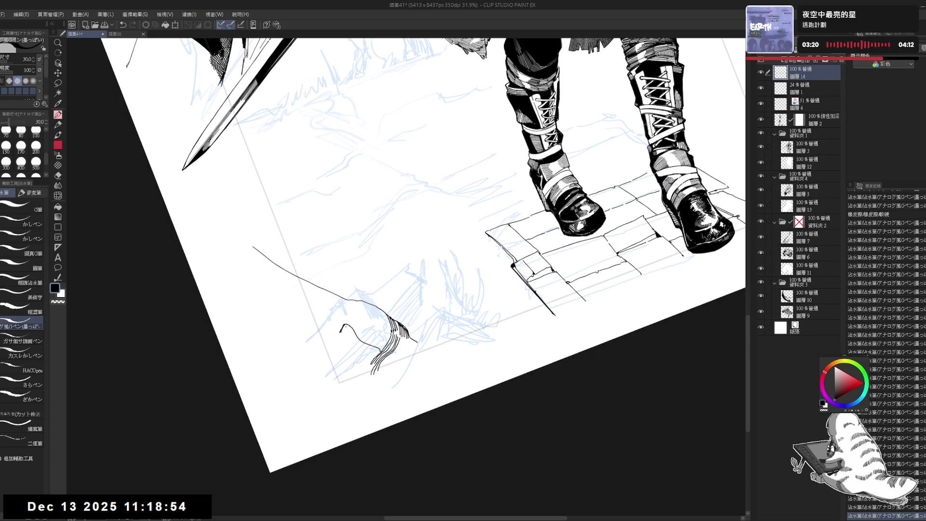
mouse_move(352, 331)
left_mouse_down()
mouse_move(355, 346)
mouse_move(369, 352)
left_mouse_up()
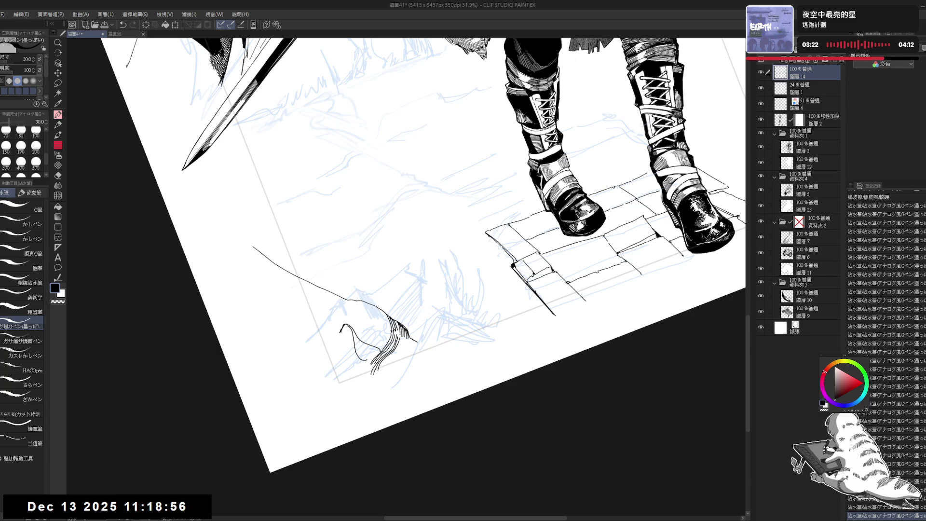
Fill the teardrop curl solid black and add a dark stroke to it
key("g")
key("p")
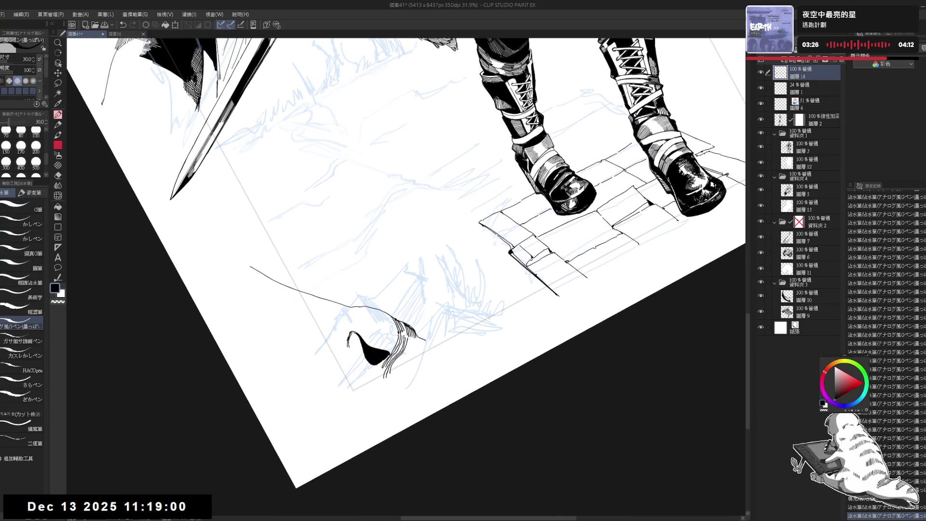
left_click_drag(354, 333, 359, 347)
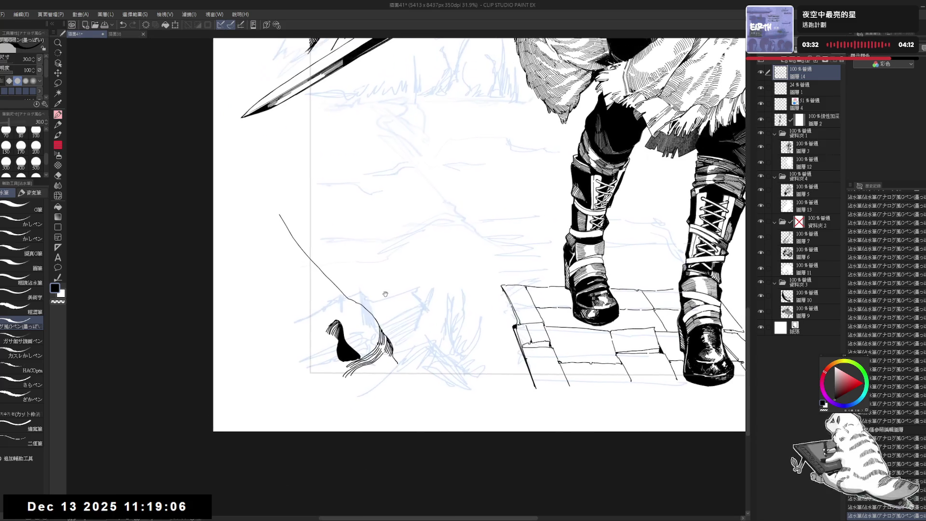
left_click_drag(406, 336, 399, 344)
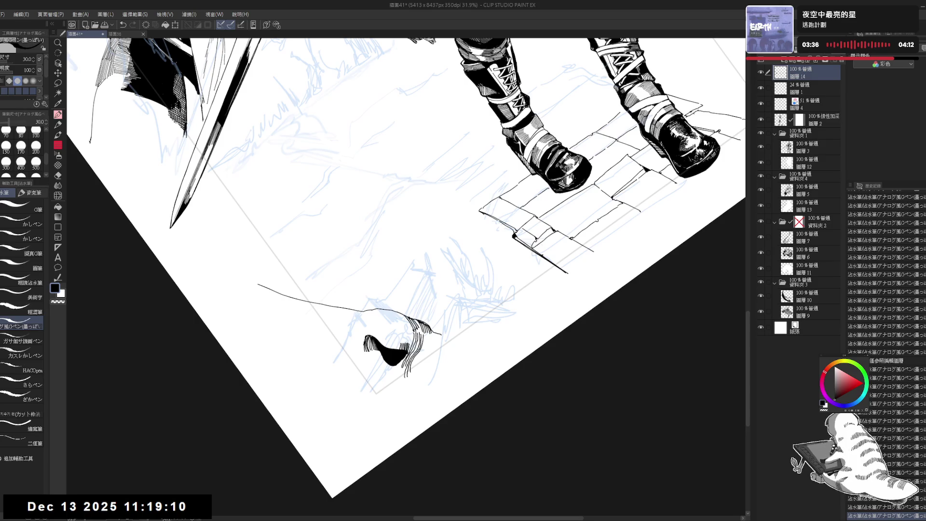
Re-tilt the canvas and erase a stray bit of ink on the tuft
key("ctrl+at")
scroll(415, 249, "down", 1)
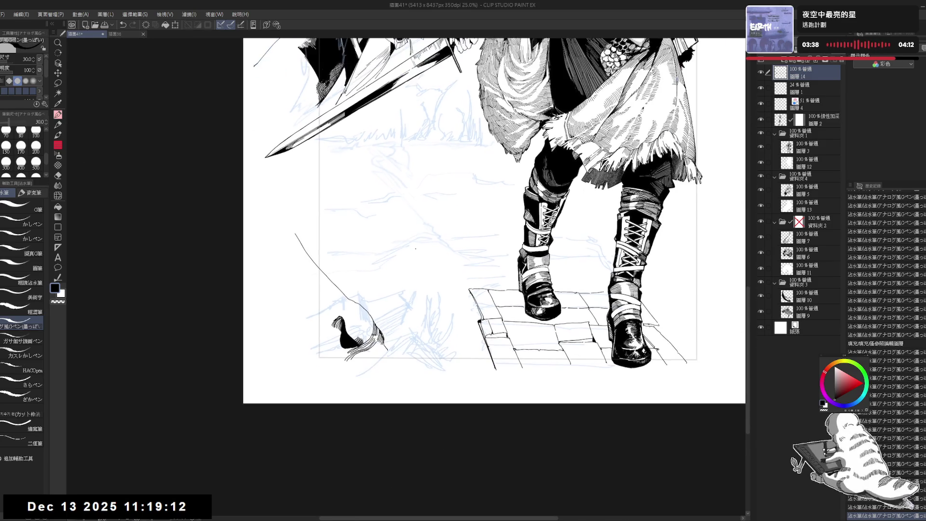
scroll(299, 287, "up", 1)
scroll(333, 379, "down", 1)
key("r")
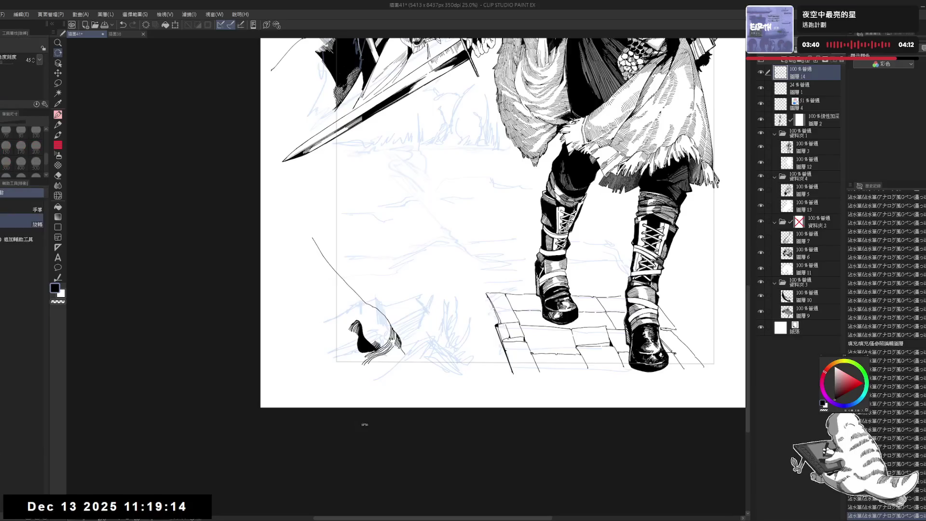
left_click_drag(362, 423, 419, 366)
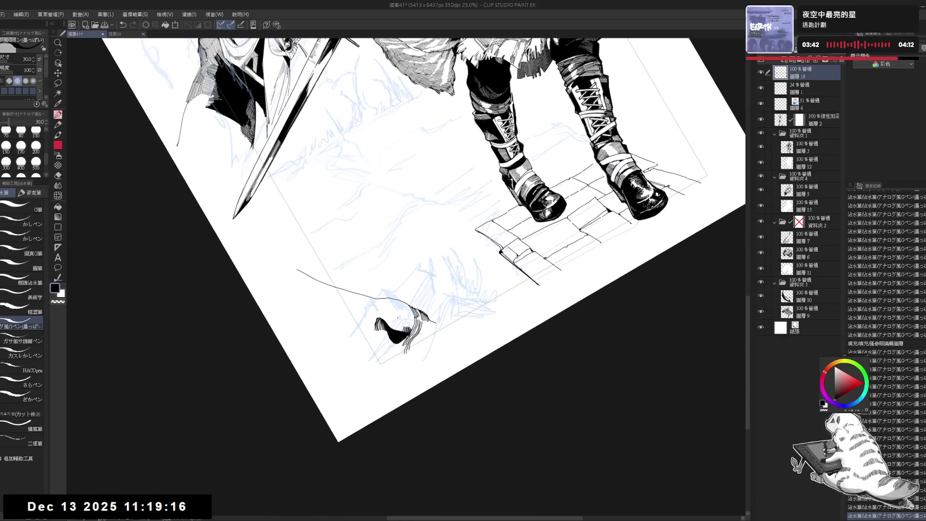
left_click_drag(398, 319, 398, 329)
left_click_drag(398, 319, 399, 329)
left_click_drag(398, 319, 398, 329)
mouse_move(398, 319)
left_mouse_down()
mouse_move(398, 330)
mouse_move(448, 270)
left_mouse_up()
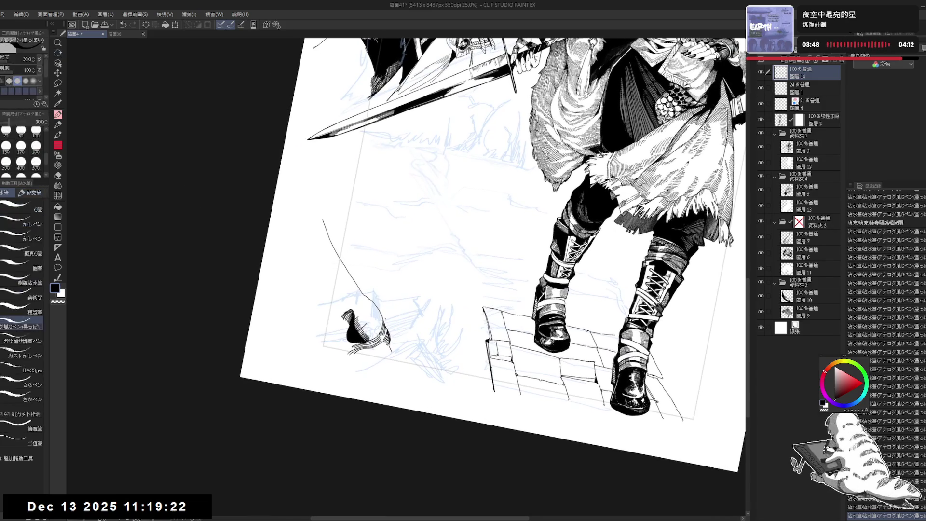
left_click_drag(386, 316, 400, 326)
mouse_move(394, 288)
left_mouse_down()
mouse_move(379, 324)
mouse_move(384, 341)
left_mouse_up()
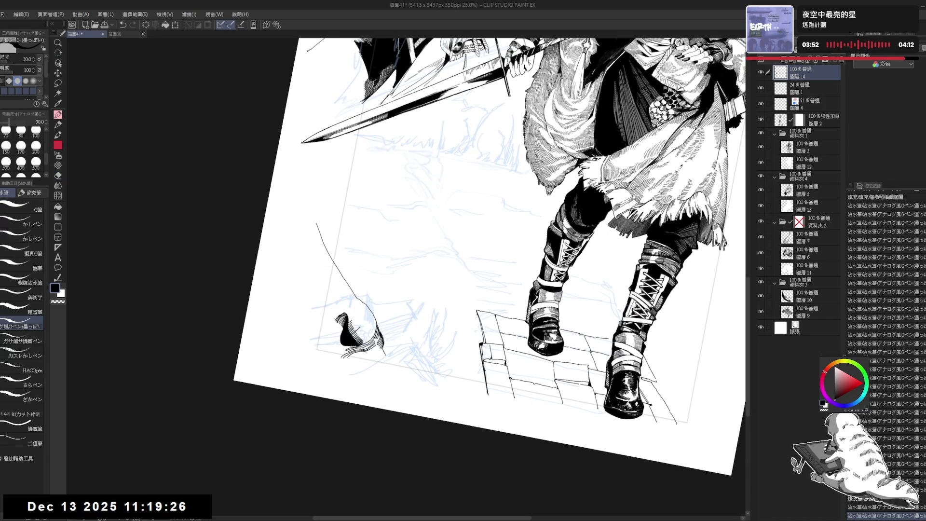
key("minus")
key("minus")
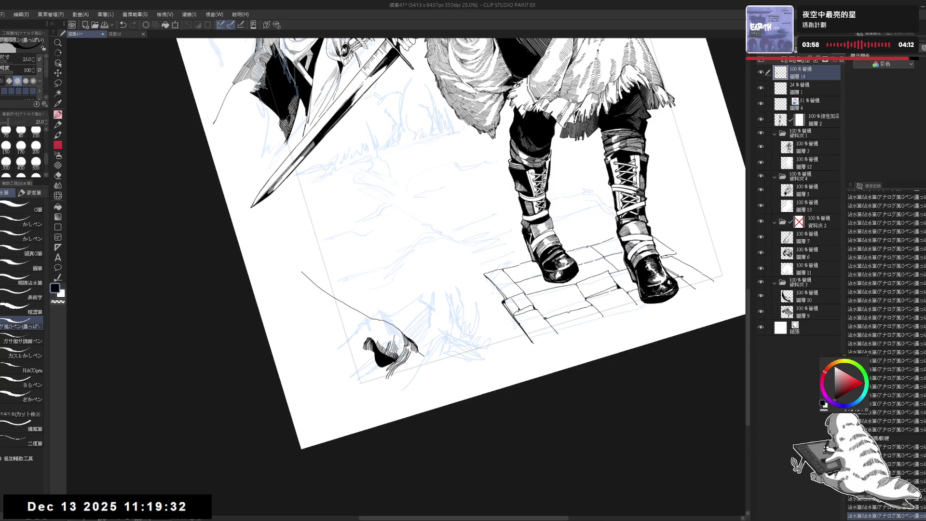
Straighten and zoom out the view, then fade the blue sketch Layer 4 to 21% opacity
scroll(885, 400, "down", 2)
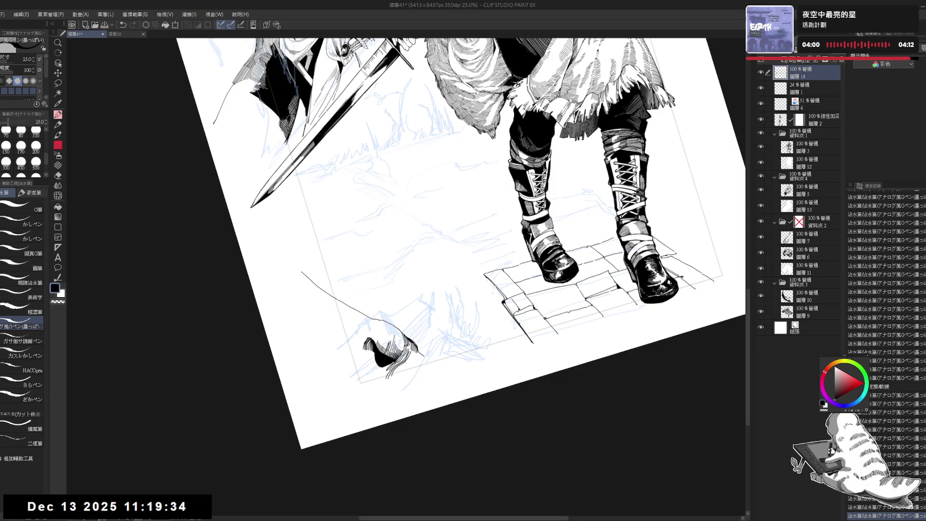
scroll(885, 386, "down", 1)
scroll(885, 366, "down", 1)
scroll(885, 359, "down", 1)
scroll(885, 352, "down", 1)
scroll(885, 343, "down", 2)
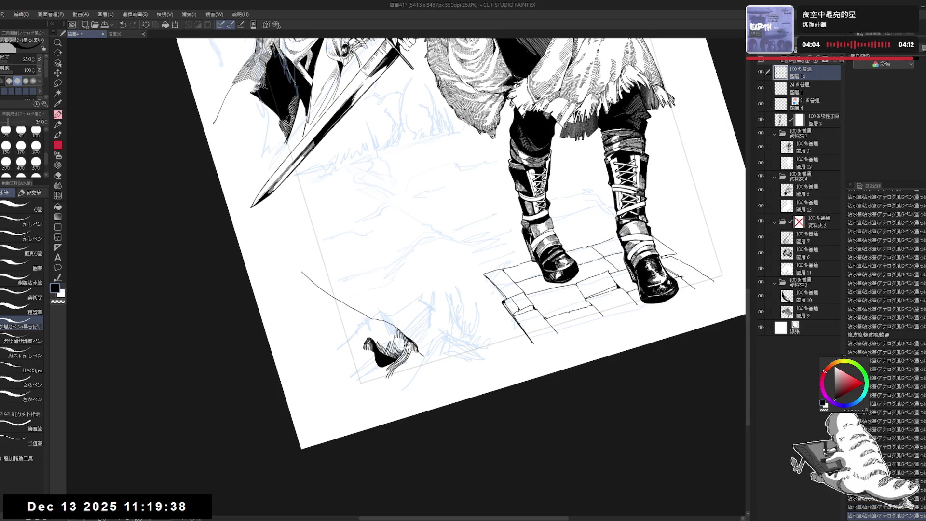
scroll(885, 328, "down", 2)
scroll(885, 314, "down", 1)
scroll(885, 299, "down", 2)
scroll(885, 290, "down", 2)
key("ctrl+@")
key("ctrl+minus")
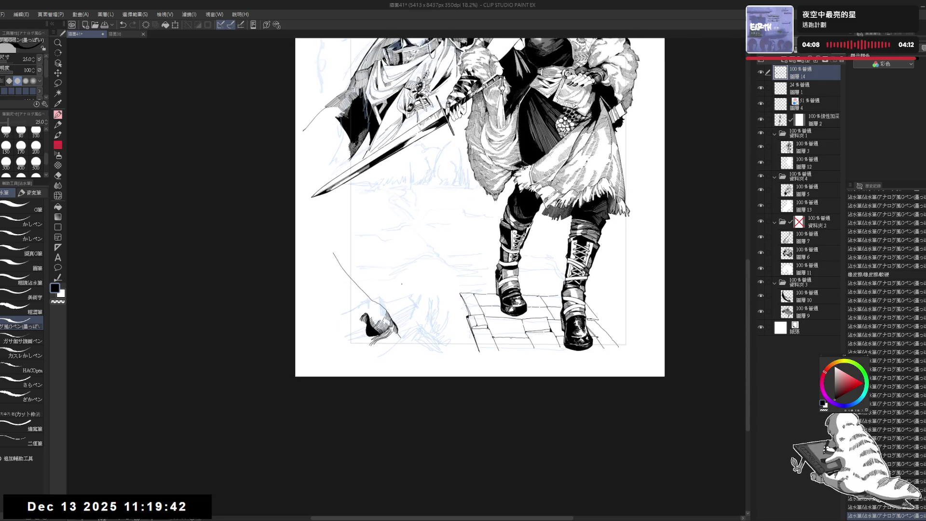
scroll(402, 284, "up", 2)
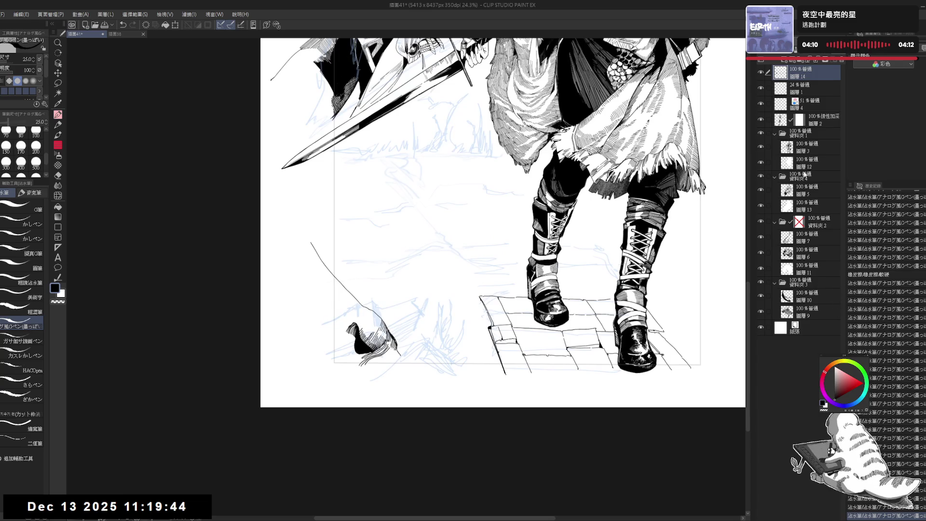
left_click(810, 104)
left_click_drag(816, 54, 796, 54)
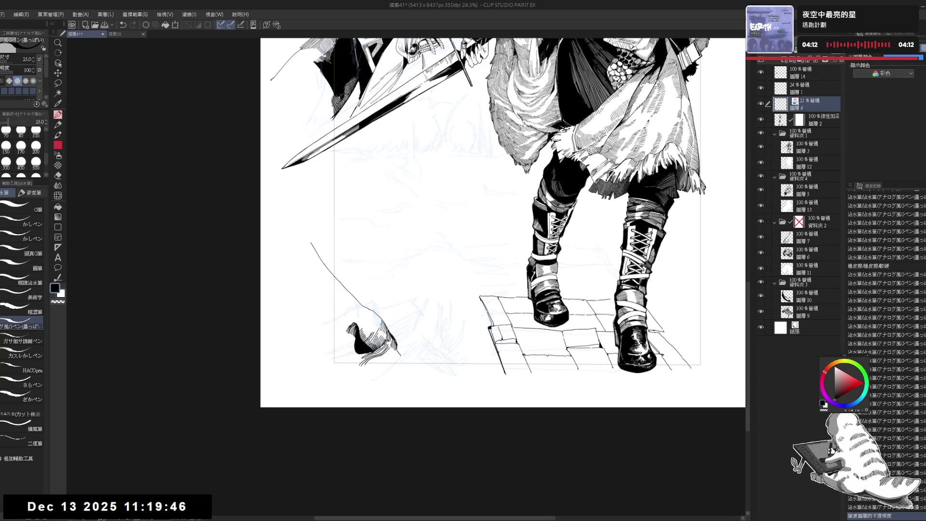
Back on the top ink layer, hatch fine strands across the tuft, including its right edge
left_click(802, 73)
scroll(406, 275, "down", 1)
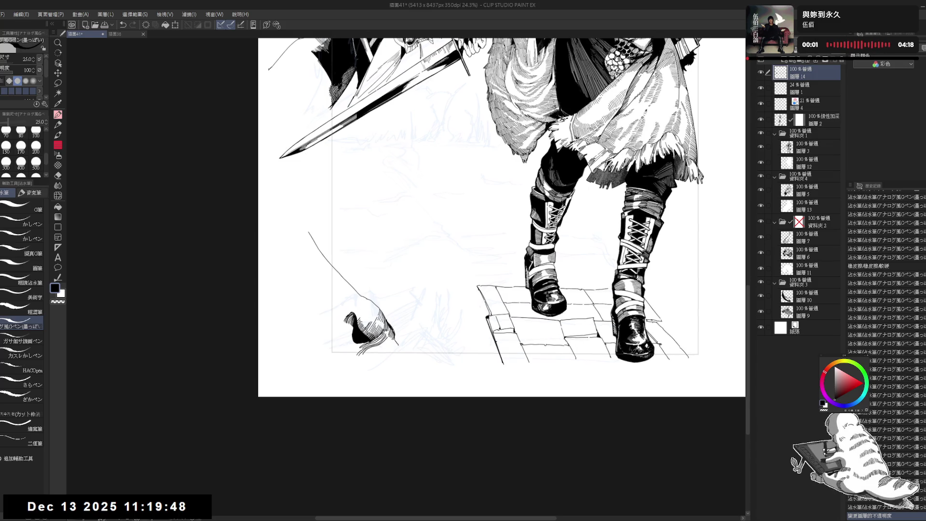
left_click_drag(501, 241, 434, 289)
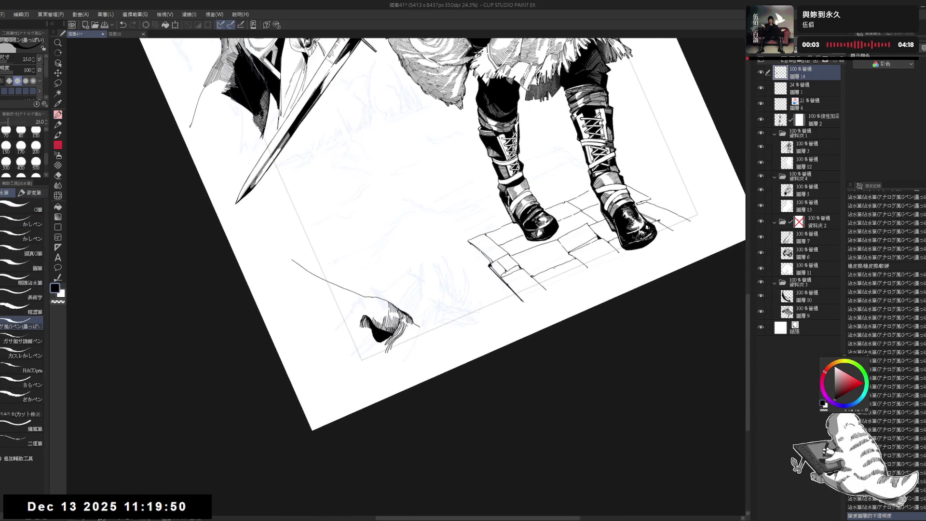
left_click_drag(400, 332, 410, 340)
left_click_drag(403, 335, 409, 339)
mouse_move(402, 335)
left_mouse_down()
mouse_move(411, 341)
mouse_move(392, 351)
left_mouse_up()
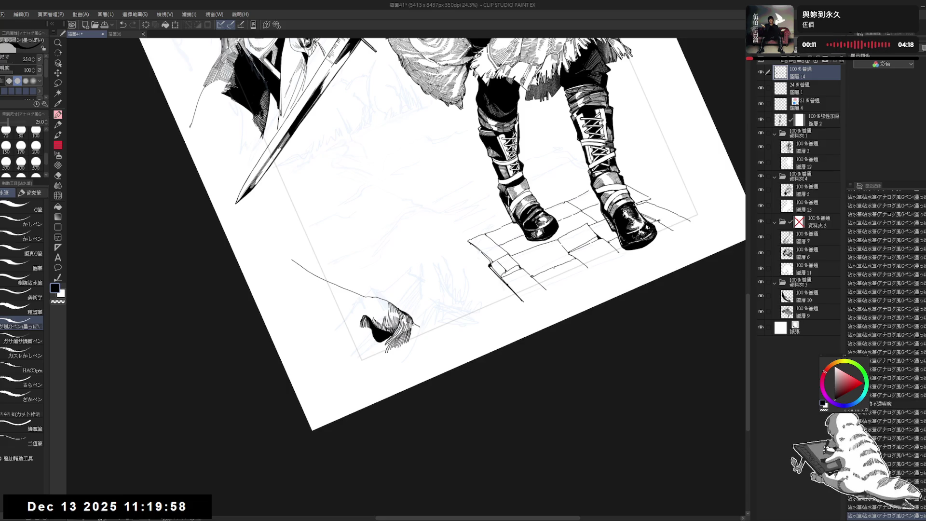
key("bracketright")
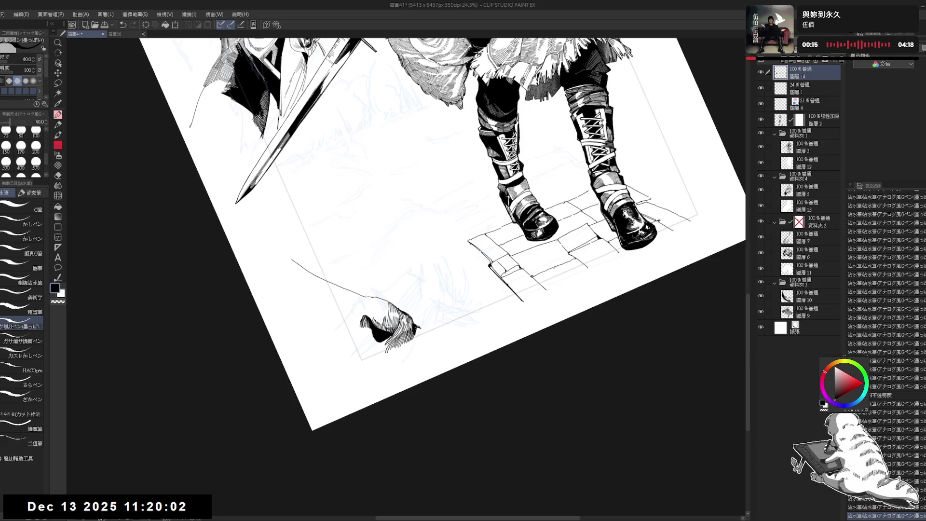
left_click_drag(419, 330, 423, 340)
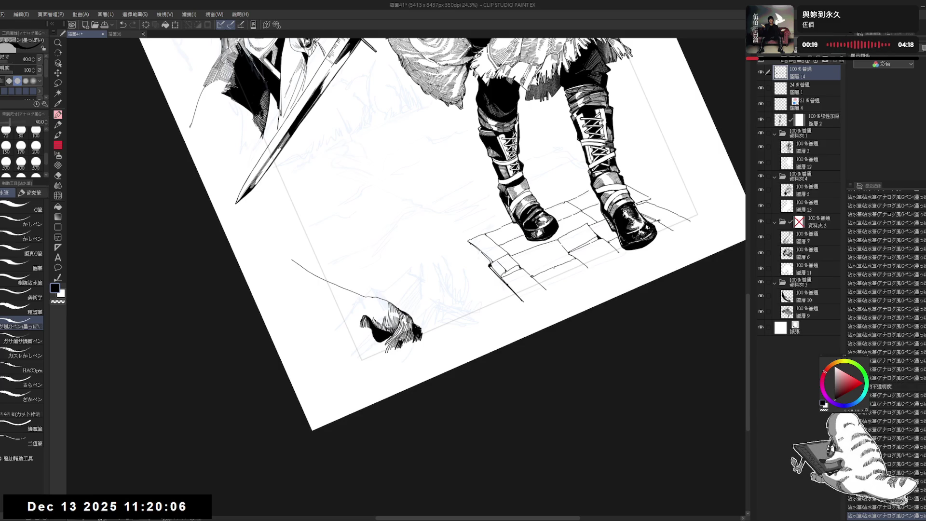
mouse_move(403, 343)
left_mouse_down()
mouse_move(413, 340)
mouse_move(375, 371)
mouse_move(394, 350)
left_mouse_up()
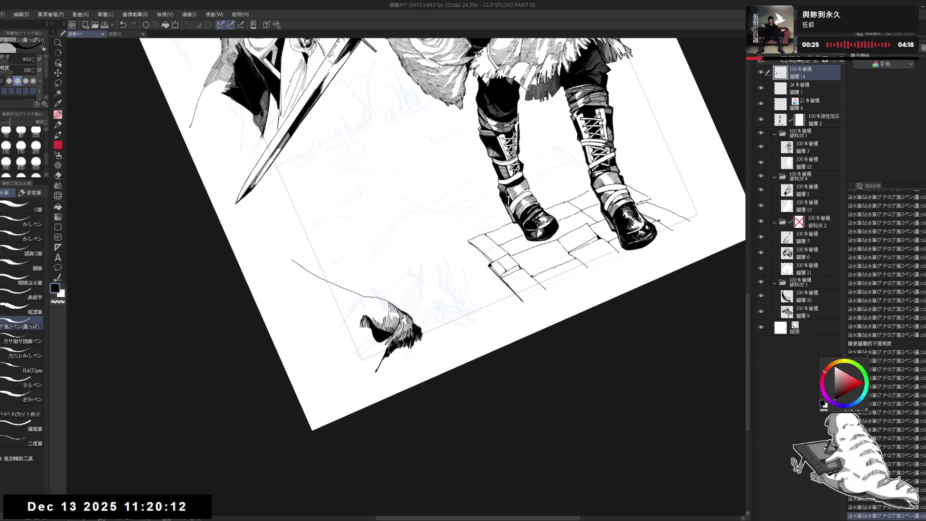
Erase stray ink around the tuft, add a thin stalk stroke, and reduce brush size from 40 to 30
key("e")
left_click_drag(385, 344, 372, 379)
key("p")
scroll(430, 265, "down", 3)
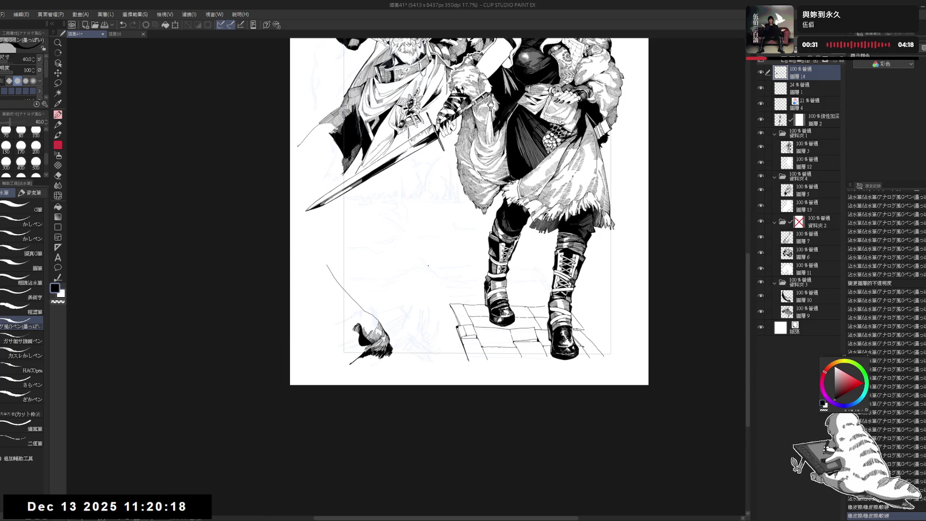
left_click_drag(428, 265, 427, 270)
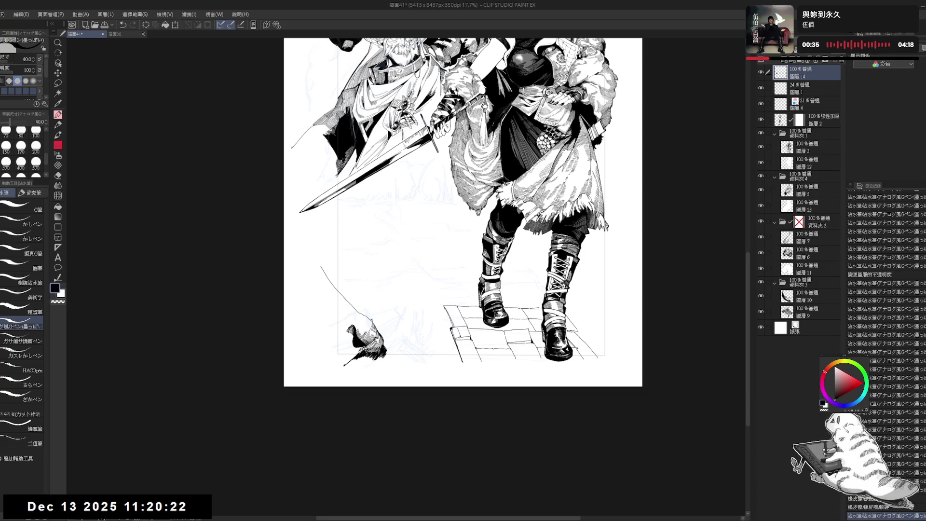
mouse_move(398, 311)
left_mouse_down()
mouse_move(405, 316)
mouse_move(391, 338)
mouse_move(373, 309)
left_mouse_up()
key("bracketleft")
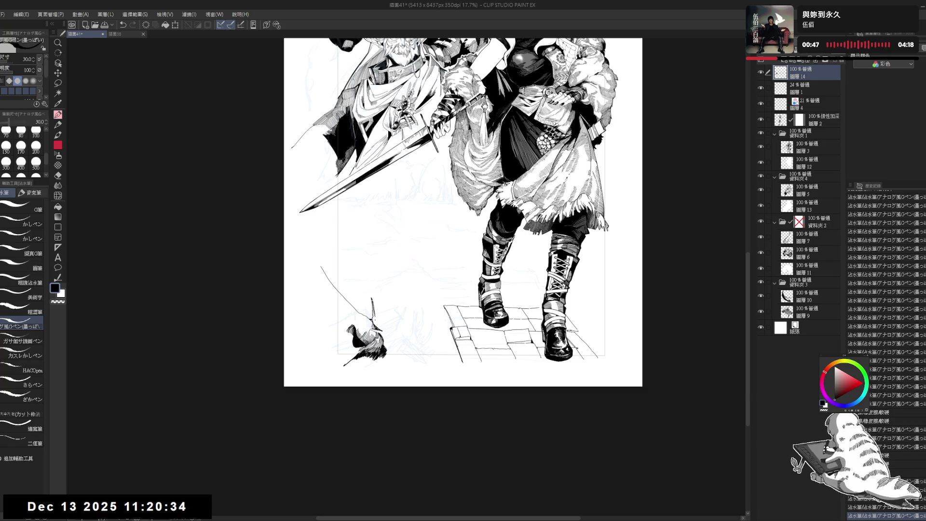
scroll(375, 306, "up", 1)
Darken the tuft's upper edge and add short strokes on top of the grass tuft
mouse_move(374, 314)
left_mouse_down()
mouse_move(379, 335)
mouse_move(383, 316)
mouse_move(372, 323)
mouse_move(408, 266)
mouse_move(383, 336)
mouse_move(418, 255)
mouse_move(384, 335)
left_mouse_up()
mouse_move(402, 296)
left_mouse_down()
mouse_move(386, 330)
mouse_move(423, 264)
mouse_move(389, 331)
mouse_move(398, 315)
left_mouse_up()
left_click_drag(444, 212, 438, 231)
left_click_drag(397, 289, 394, 308)
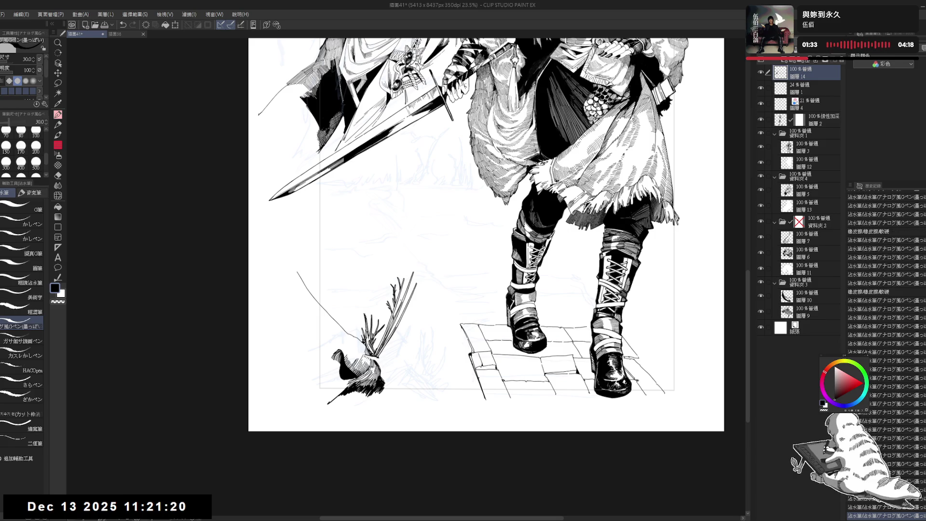
Extend the tallest grass stalk upward from the tuft
left_click_drag(410, 279, 424, 242)
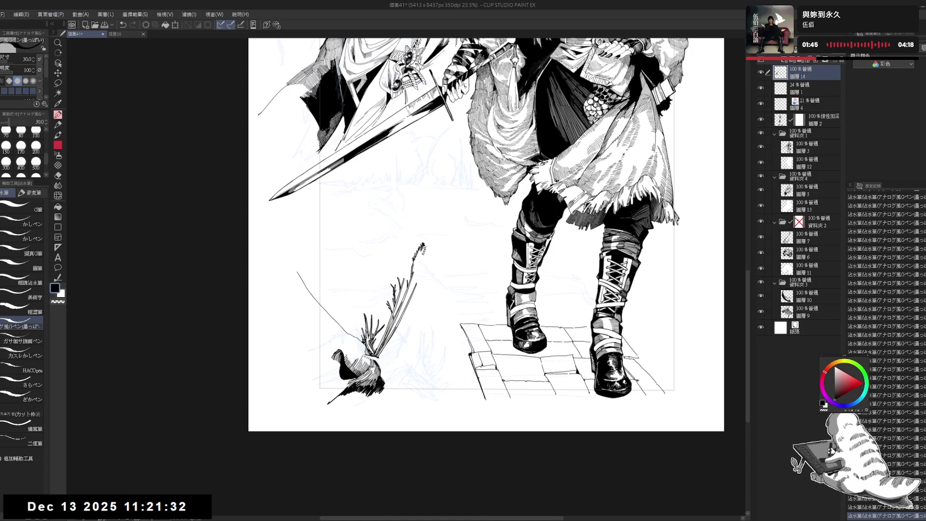
left_click_drag(433, 230, 430, 246)
key("minus")
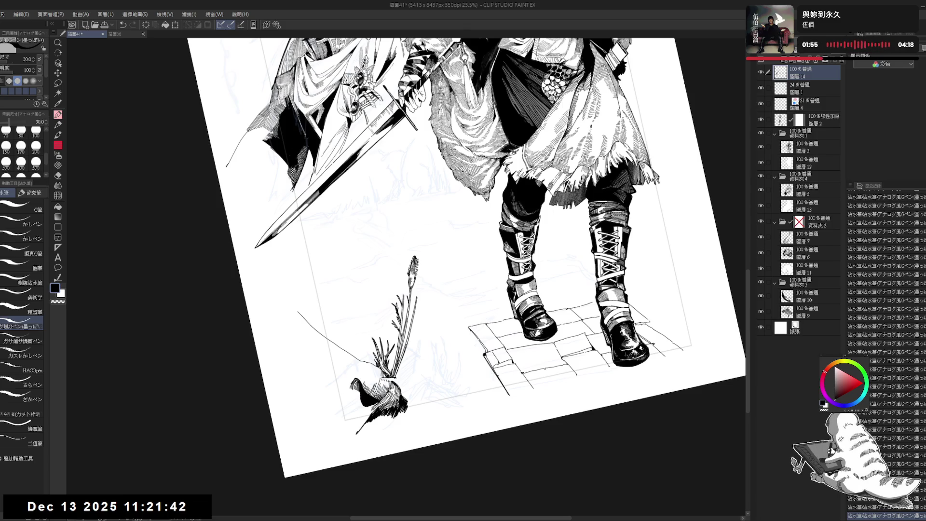
key("at")
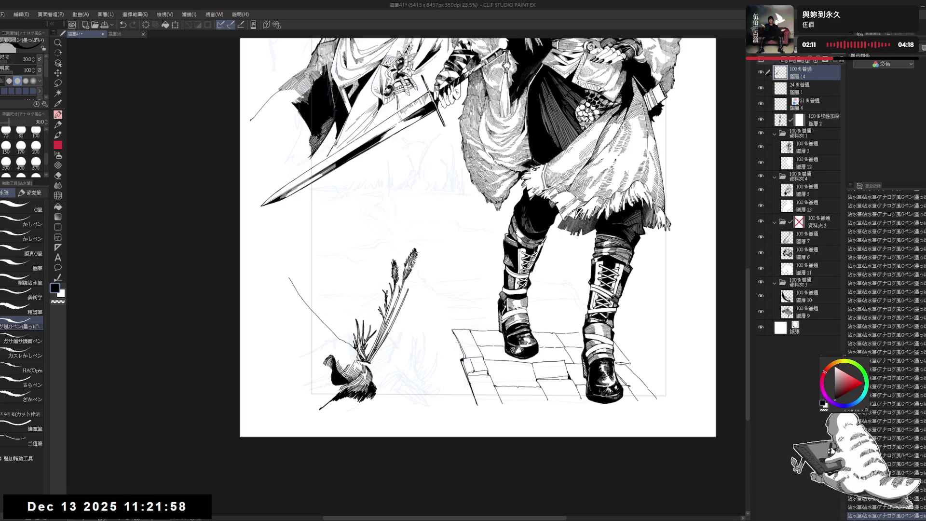
scroll(422, 253, "down", 1)
scroll(422, 253, "down", 2)
scroll(422, 253, "up", 1)
scroll(442, 267, "up", 1)
scroll(400, 322, "up", 1)
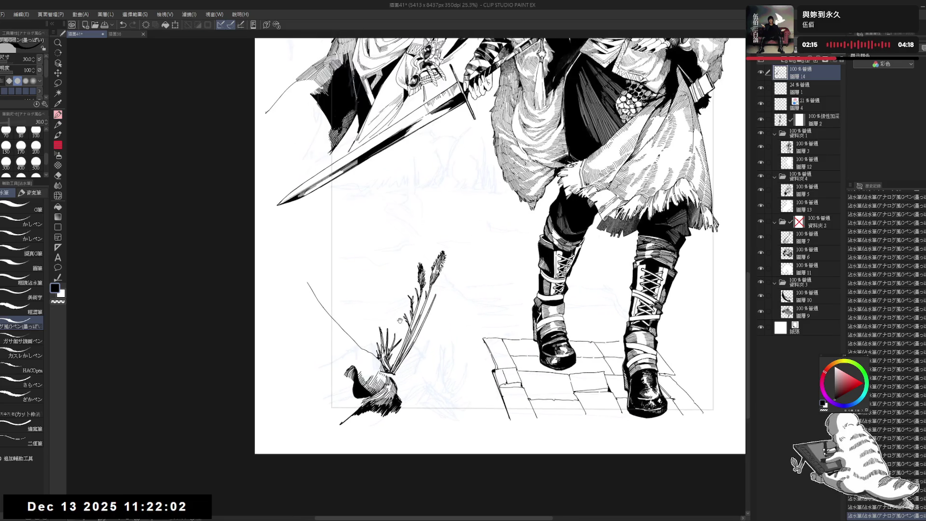
Ink another stroke along the grass stalks near the plant top
left_click_drag(399, 322, 449, 357)
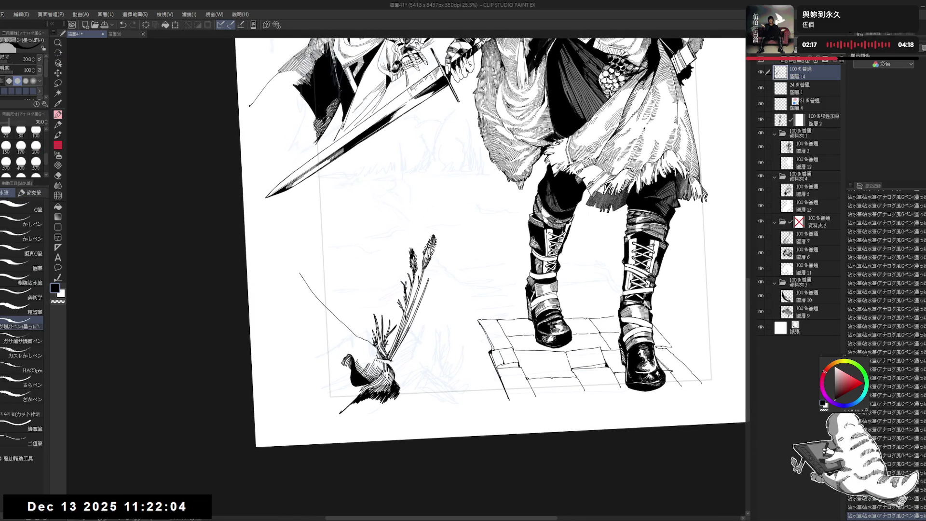
left_click_drag(482, 241, 476, 233)
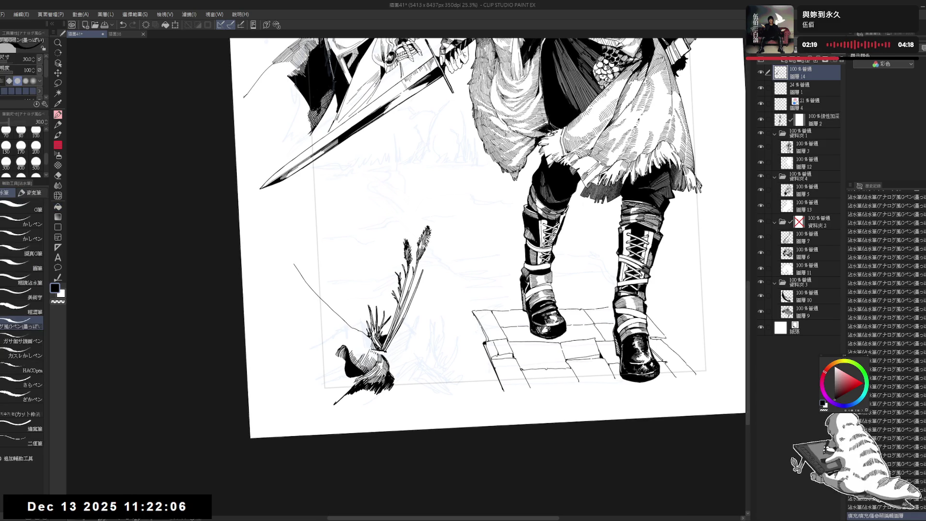
left_click_drag(405, 290, 410, 271)
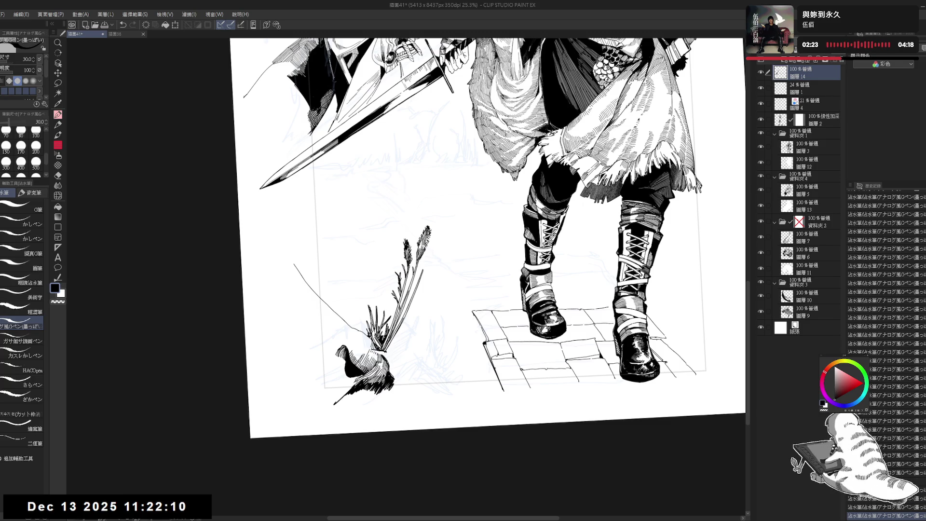
key("minus")
key("minus")
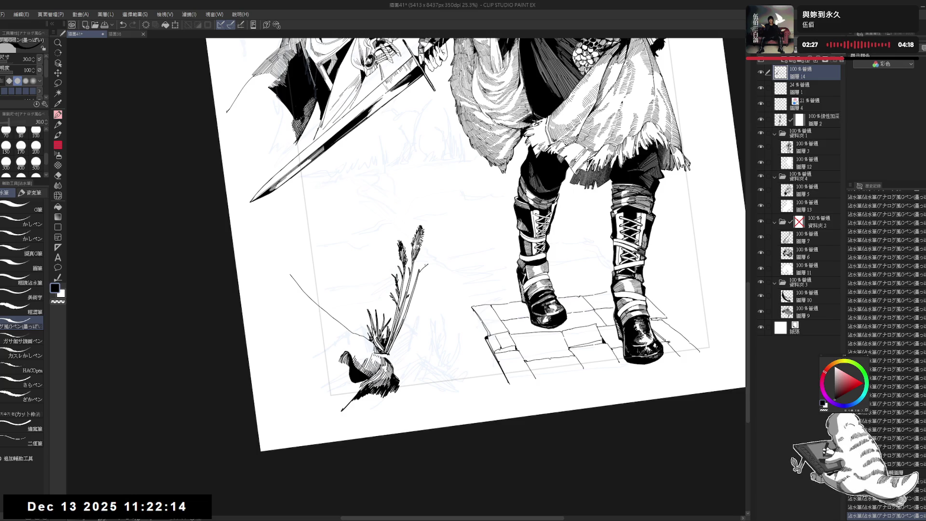
key("ctrl+z")
key("ctrl+y")
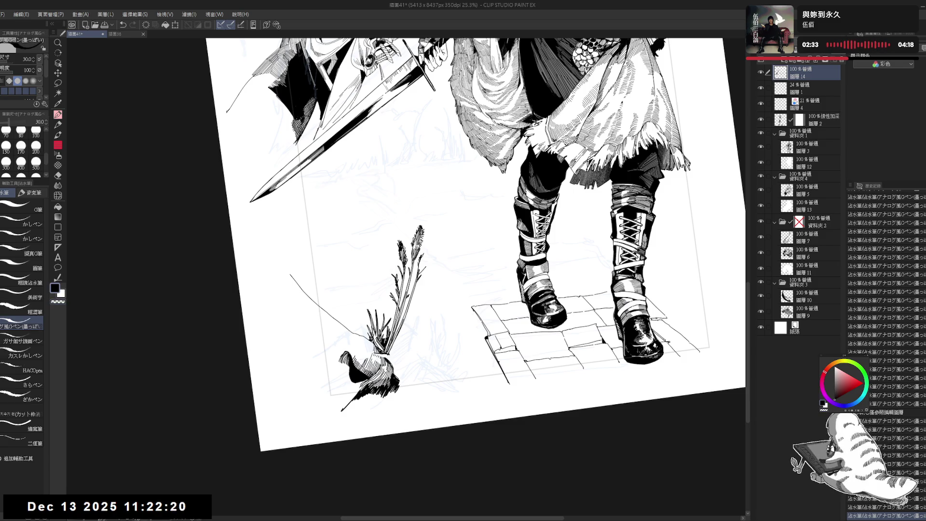
Fill an enclosed gap with solid black and hatch the grass seed heads
key("g")
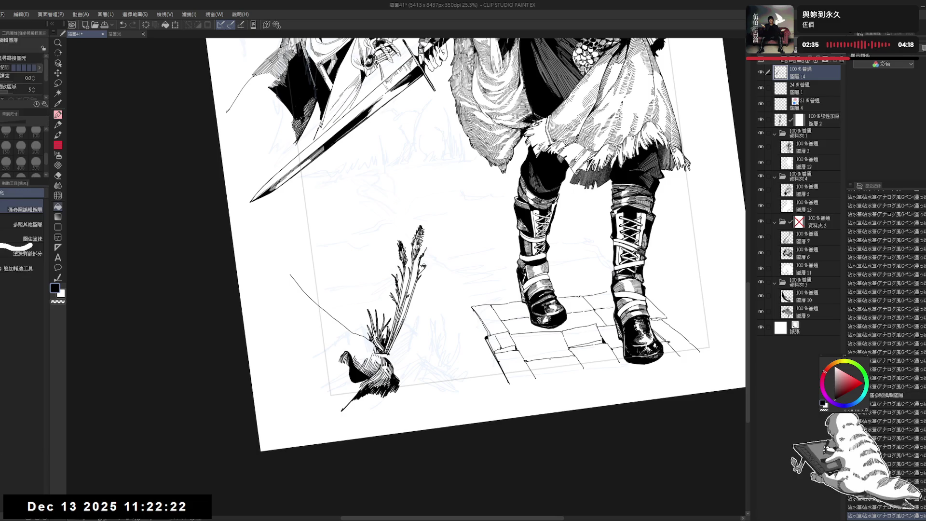
key("p")
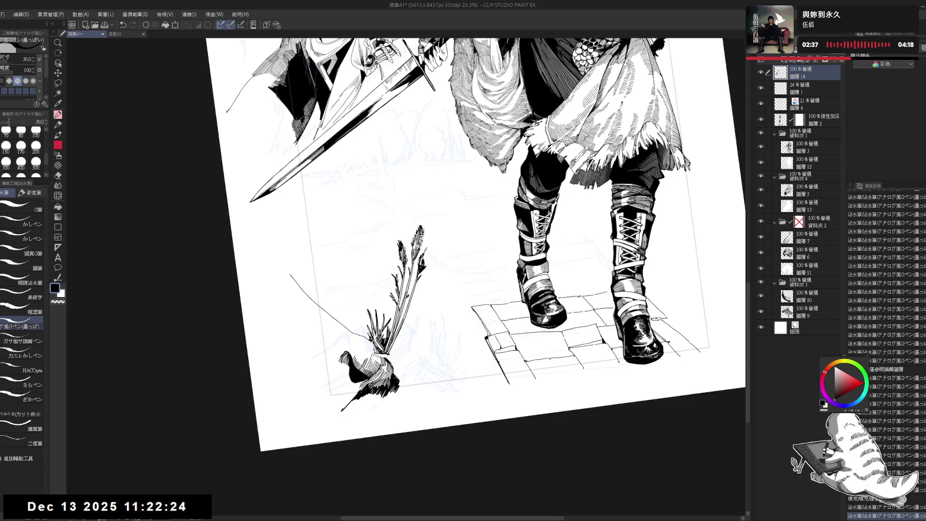
scroll(887, 348, "down", 2)
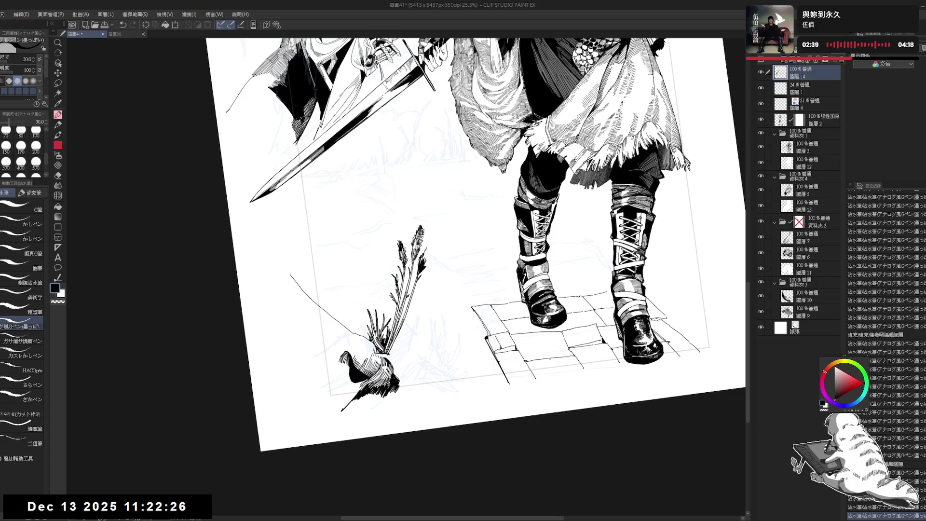
left_click_drag(426, 241, 432, 250)
scroll(887, 338, "up", 3)
scroll(887, 338, "down", 5)
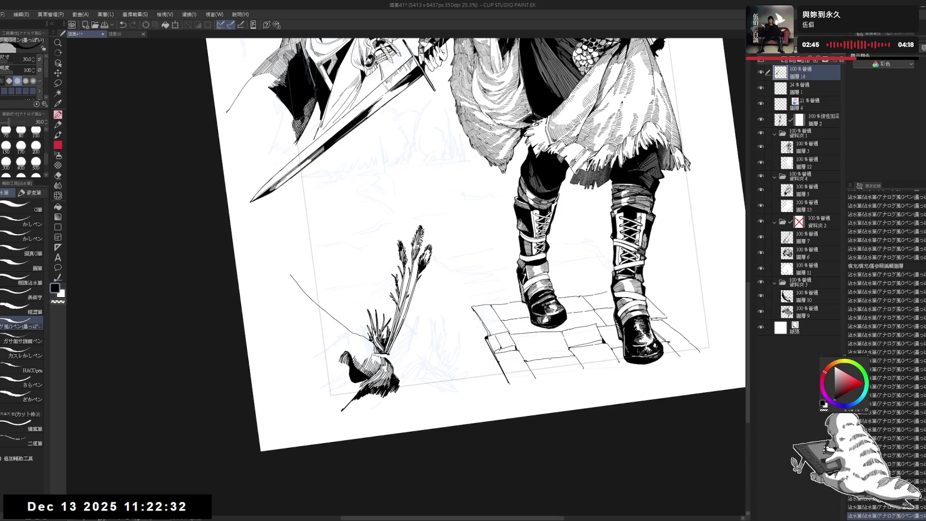
key("ctrl+at")
Hide the blue rough sketch layer and erase small marks near the plant tip and stem
left_click(762, 103)
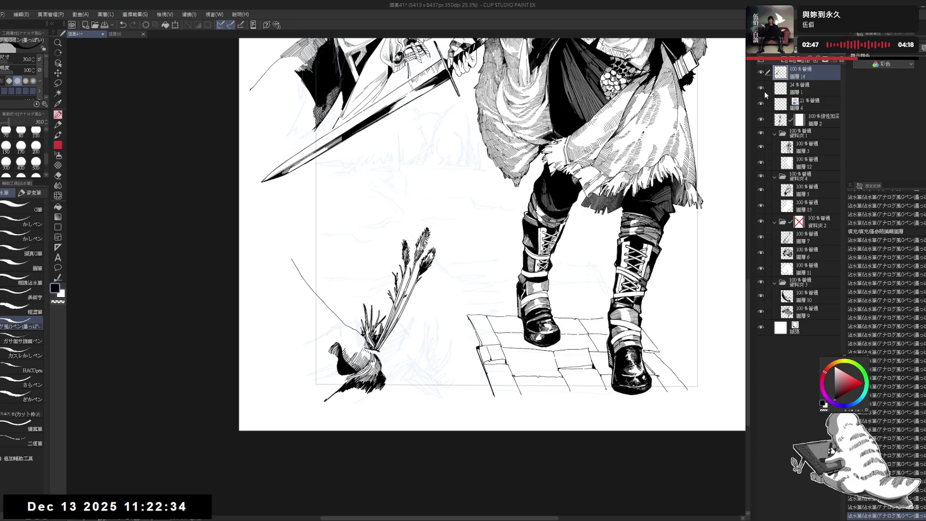
scroll(373, 280, "up", 2)
left_click_drag(373, 281, 357, 318)
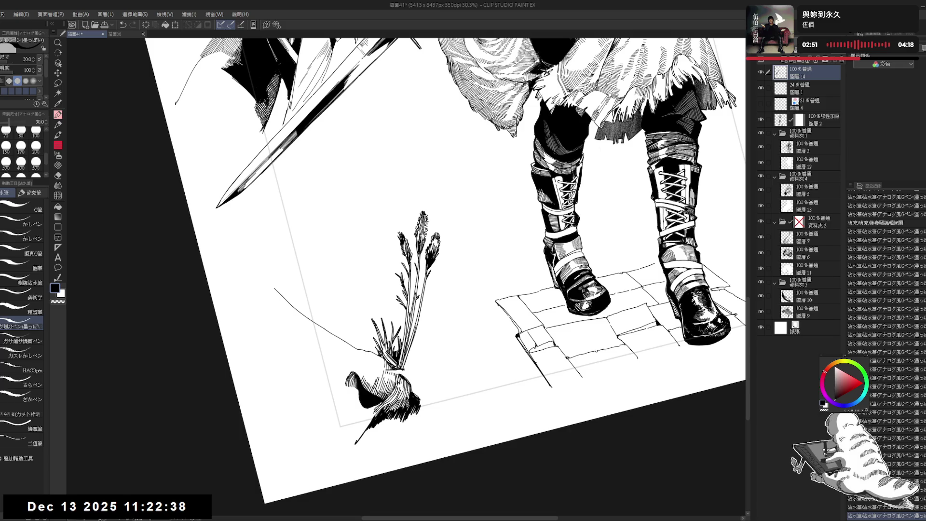
key("e")
left_click_drag(422, 229, 431, 294)
key("p")
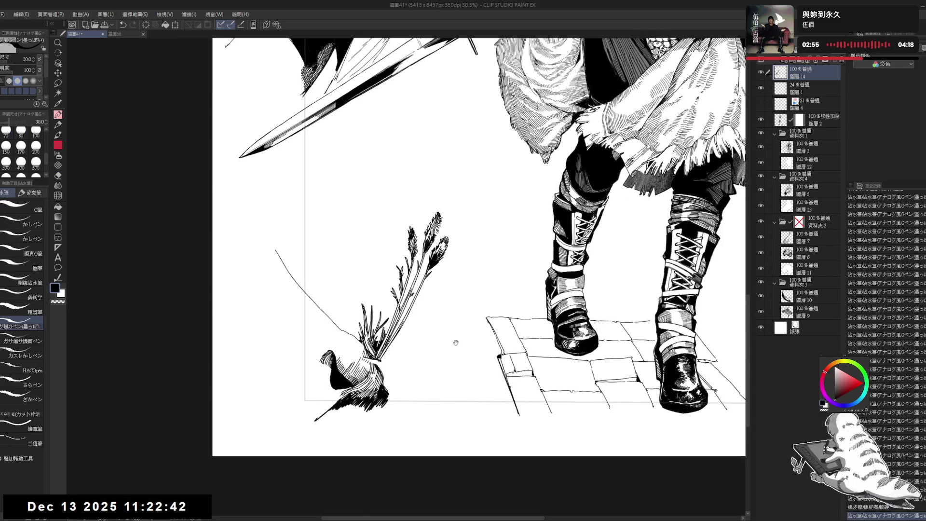
key("e")
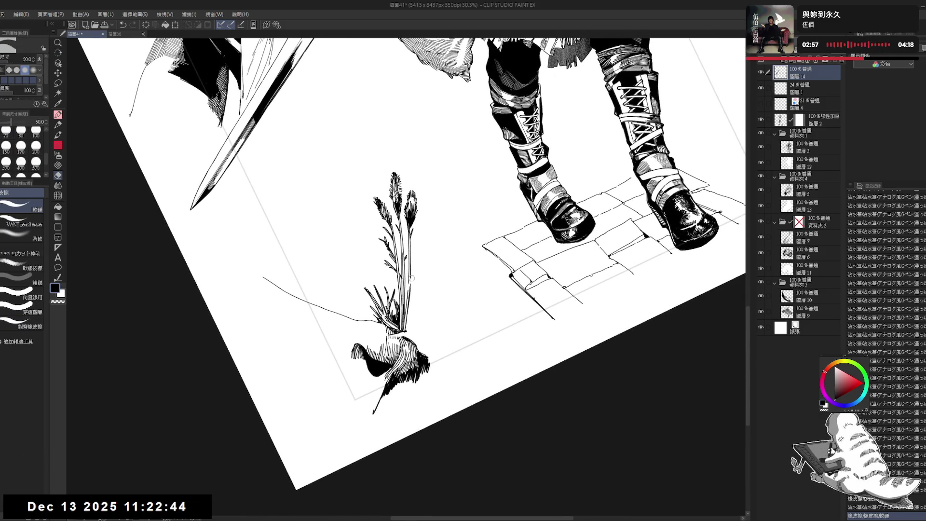
mouse_move(403, 304)
left_mouse_down()
mouse_move(409, 285)
mouse_move(399, 316)
left_mouse_up()
Re-ink along the plant stem and erase the stray ink just above it
key("p")
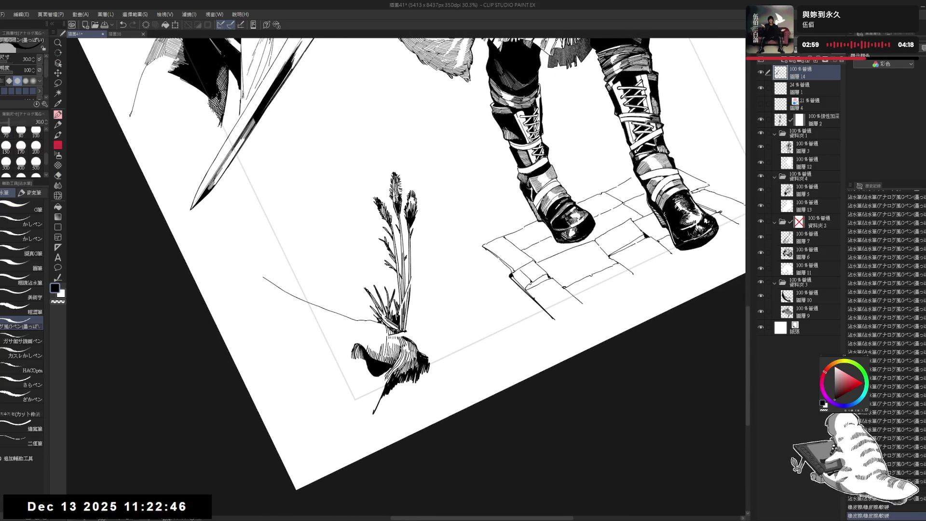
key("e")
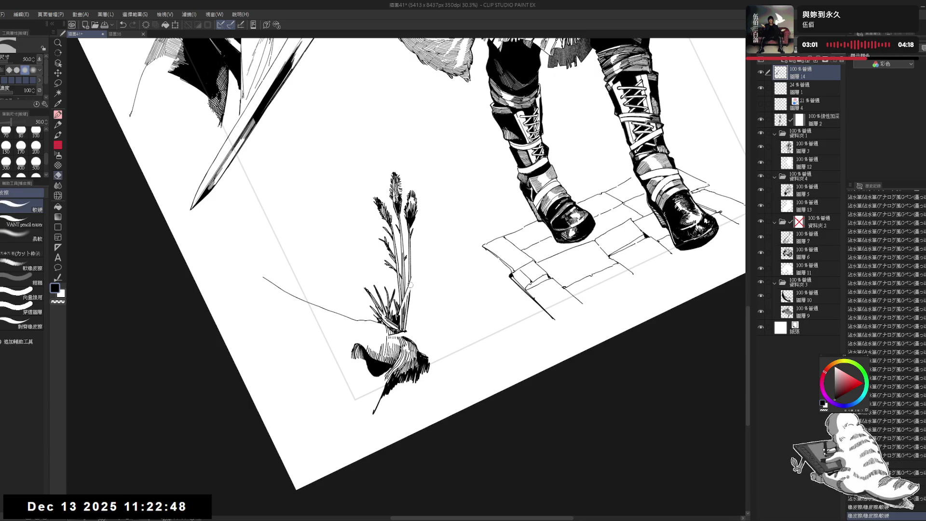
key("p")
left_click_drag(405, 302, 397, 317)
key("e")
mouse_move(414, 280)
left_mouse_down()
mouse_move(408, 291)
mouse_move(420, 248)
left_mouse_up()
key("p")
key("ctrl+minus")
key("at")
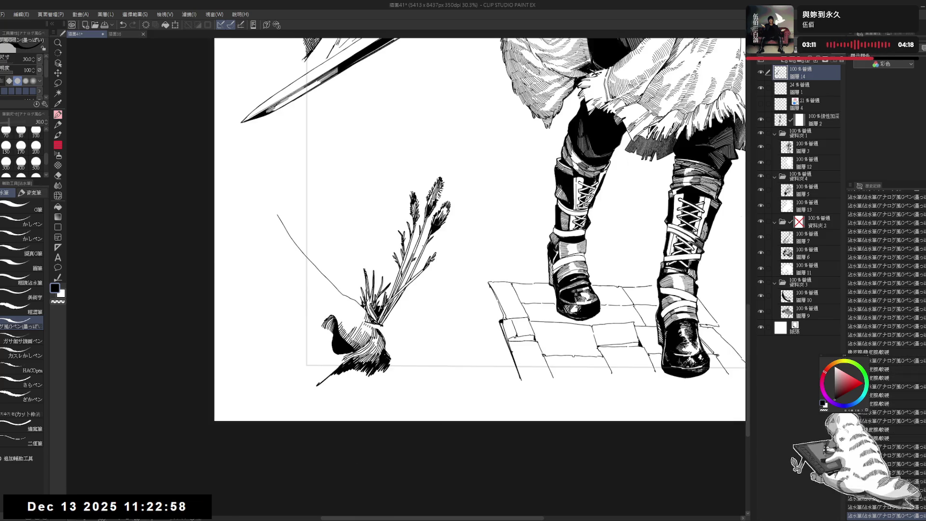
key("ctrl+minus")
key("ctrl+plus")
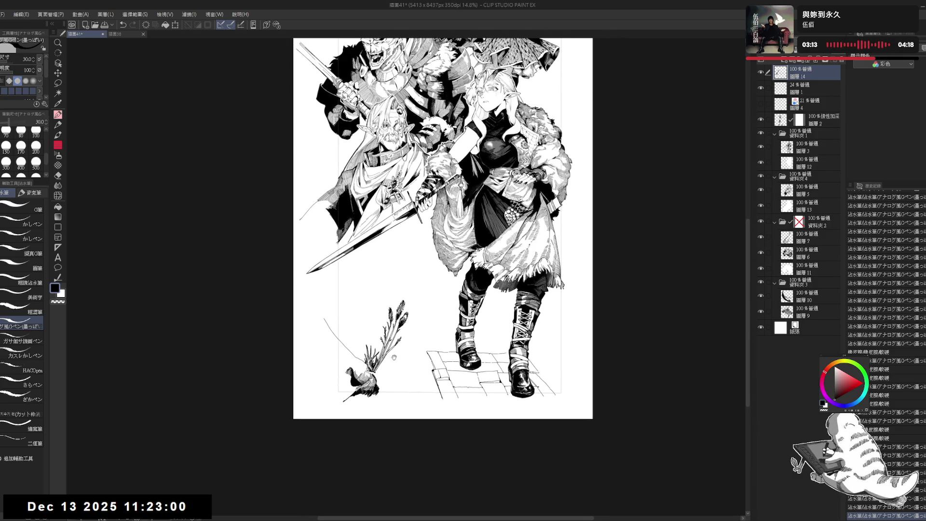
Add a short stroke by the grass stalk and a vertical stroke beside the plant
mouse_move(419, 273)
left_mouse_down()
mouse_move(386, 363)
mouse_move(397, 346)
mouse_move(415, 357)
mouse_move(413, 302)
left_mouse_up()
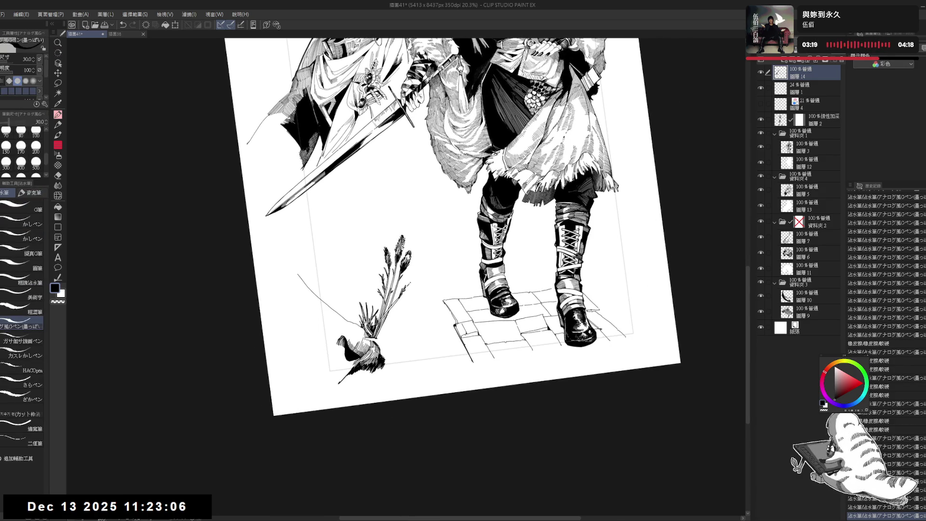
mouse_move(410, 276)
left_mouse_down()
mouse_move(412, 283)
mouse_move(416, 275)
left_mouse_up()
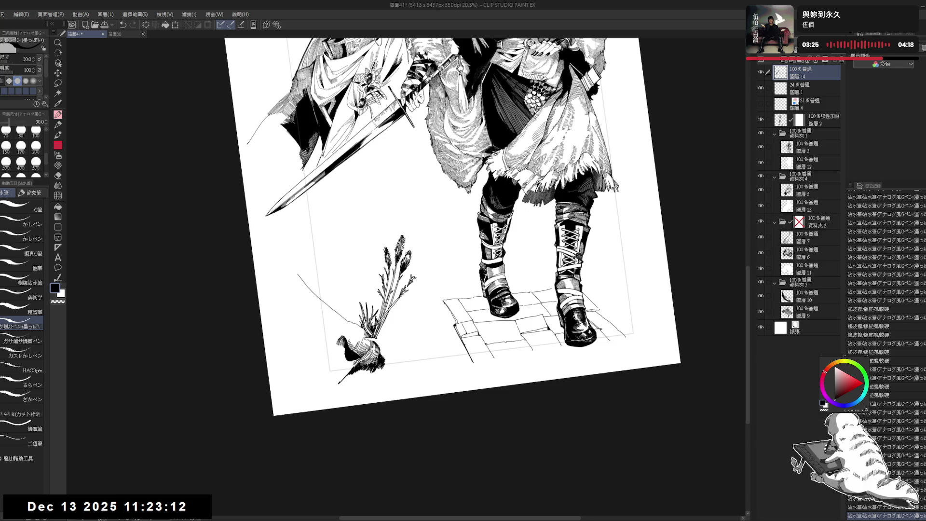
scroll(453, 226, "up", 2)
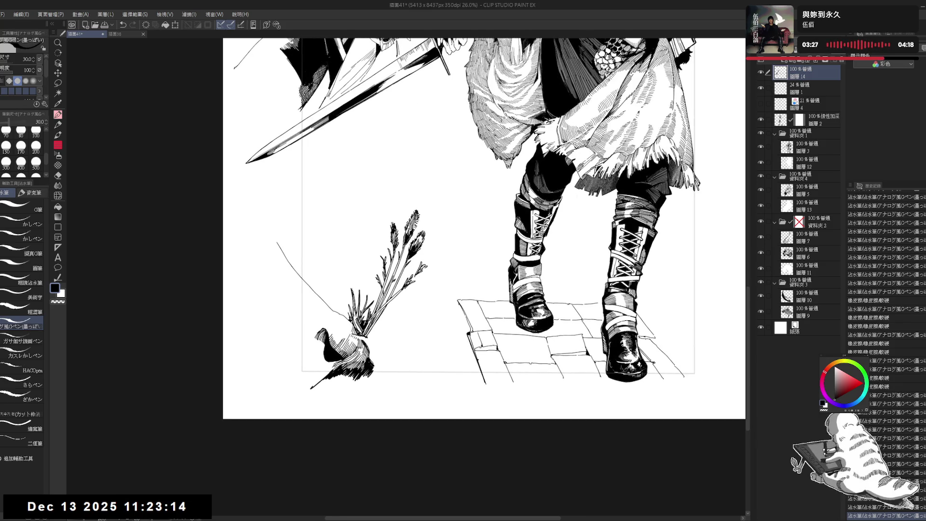
key("r")
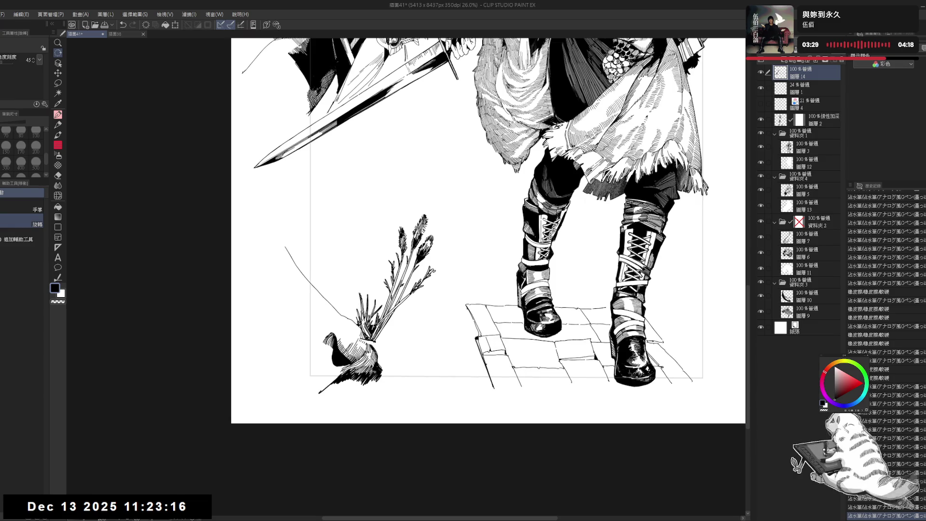
scroll(355, 421, "down", 2)
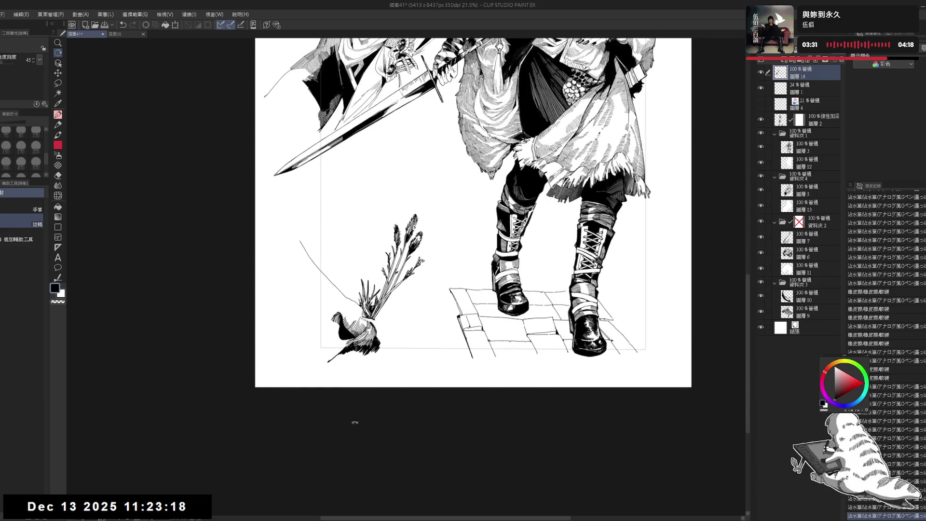
left_click_drag(355, 421, 346, 249)
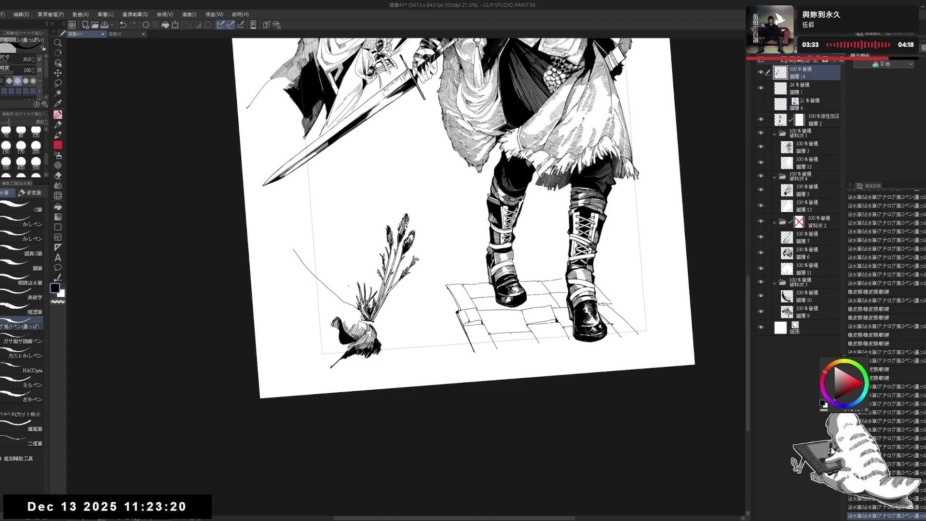
left_click_drag(341, 293, 340, 273)
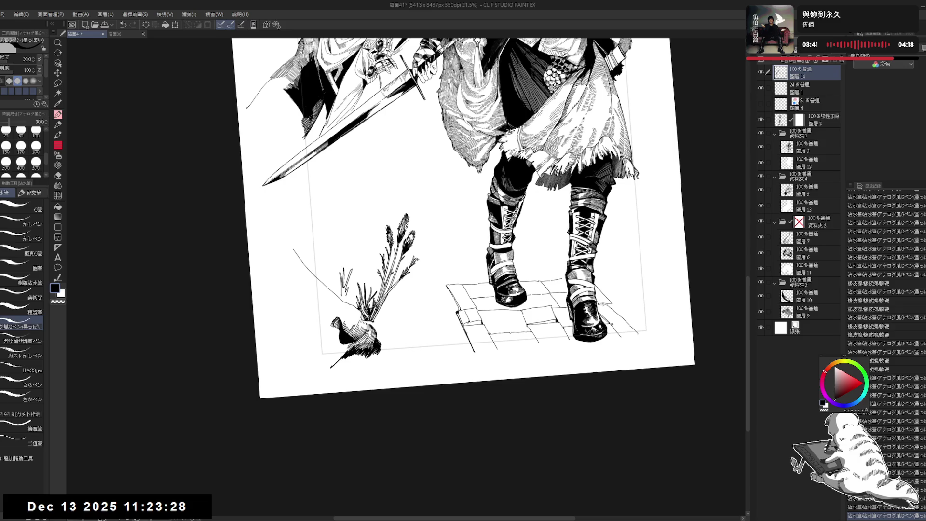
left_click_drag(345, 294, 349, 299)
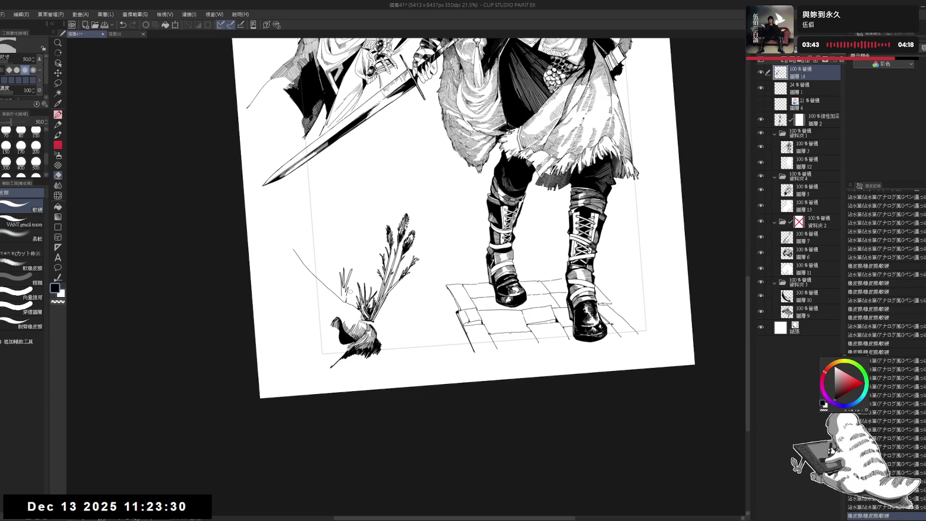
Fill two of the plant's leaf areas with solid black
key("g")
left_click(347, 297)
key("g")
left_click(346, 279)
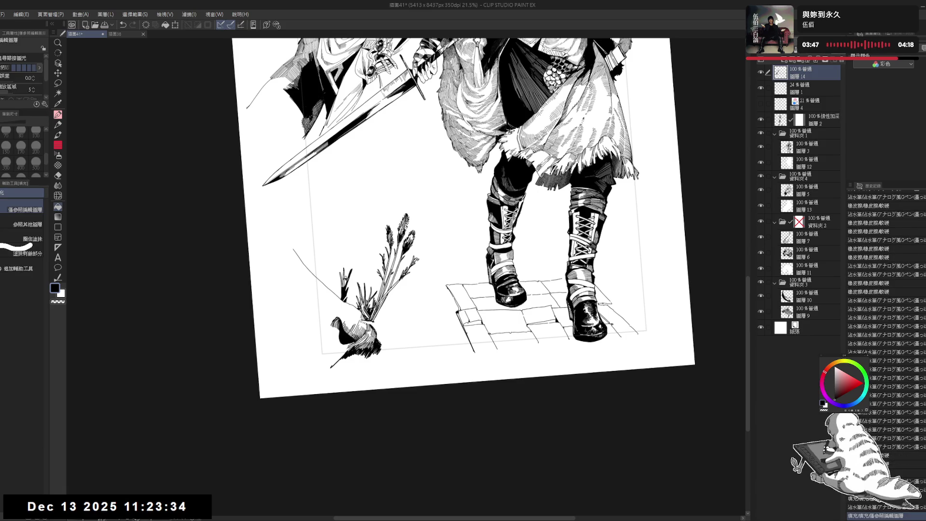
key("p")
Ink more leaf strokes and blacken two small gaps between the leaves
left_click_drag(458, 217, 434, 231)
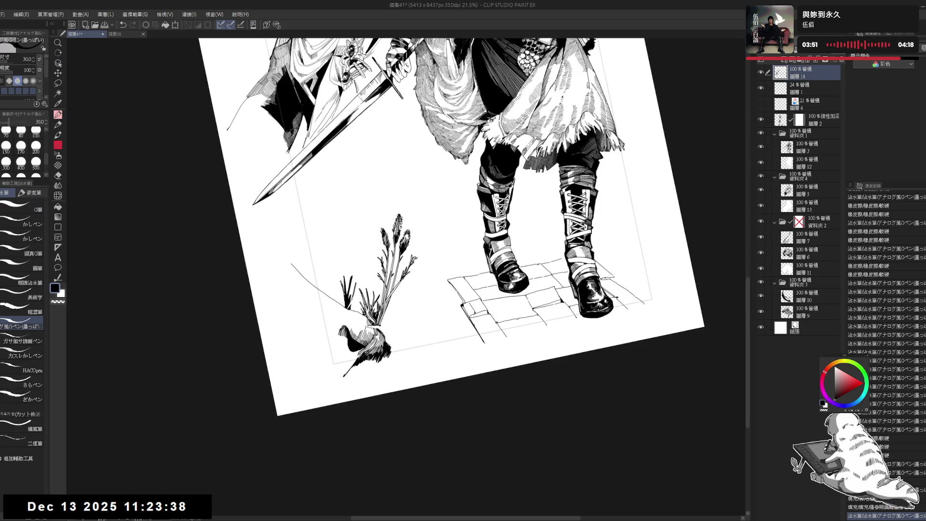
left_click_drag(357, 284, 350, 302)
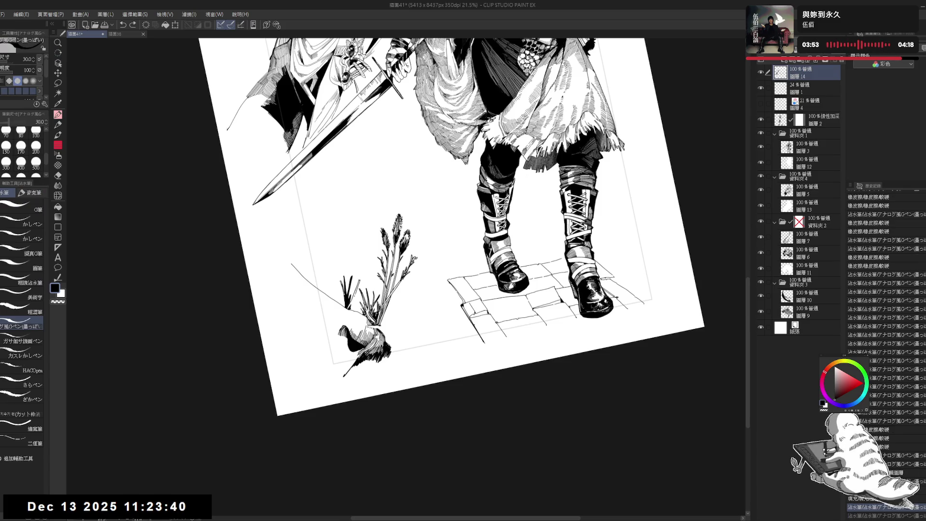
key("ctrl+y")
left_click_drag(360, 292, 354, 303)
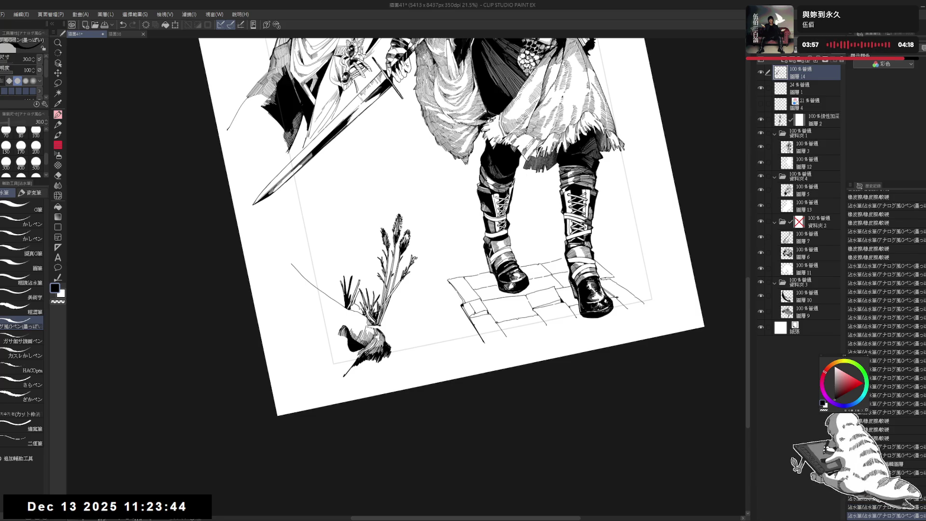
key("g")
left_click(365, 306)
left_click(364, 308)
key("p")
Add small ink strokes to the leaves and a short vertical line on the stem
mouse_move(356, 288)
left_mouse_down()
mouse_move(365, 297)
mouse_move(356, 305)
mouse_move(362, 295)
left_mouse_up()
left_click_drag(358, 288, 362, 295)
left_click_drag(368, 262, 365, 290)
key("ctrl+at")
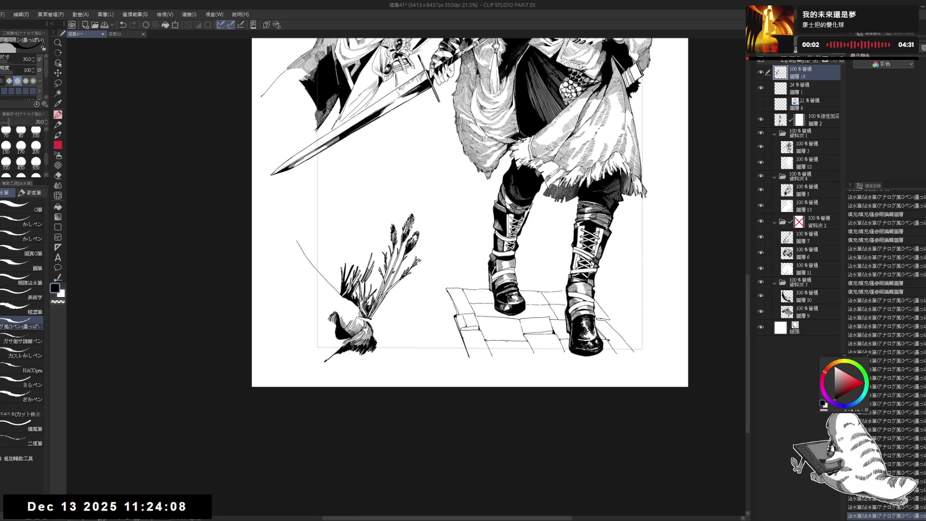
Draw a thin upward stem beside the plant and erase small stray marks nearby
key("ctrl+minus")
scroll(344, 217, "up", 1)
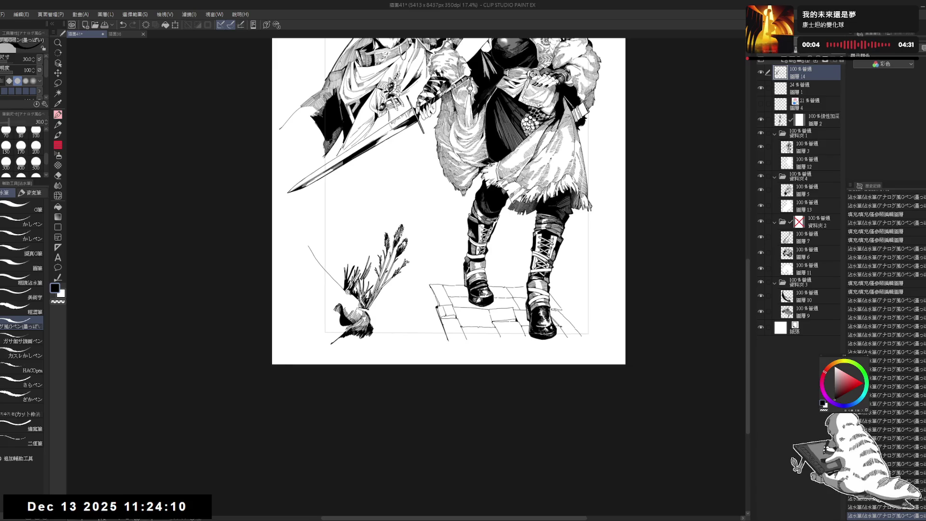
scroll(344, 217, "up", 1)
left_click_drag(328, 220, 339, 225)
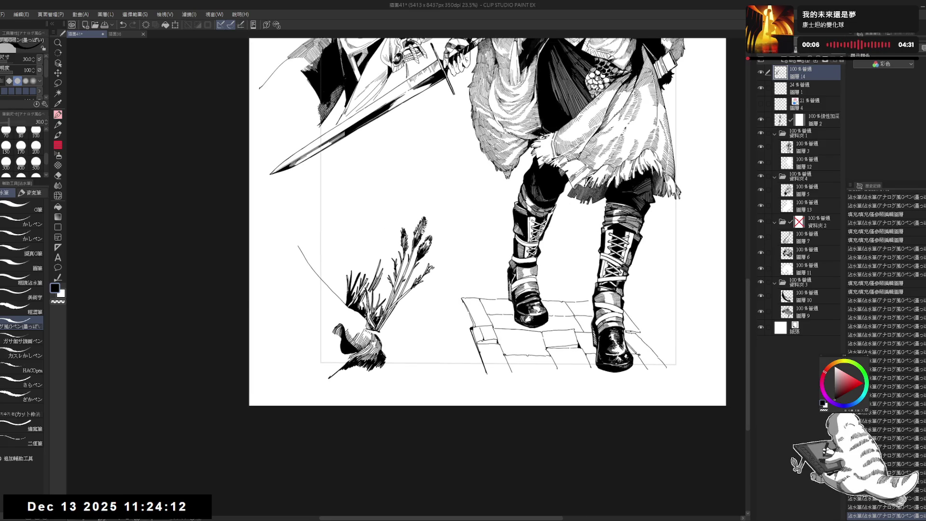
key("minus")
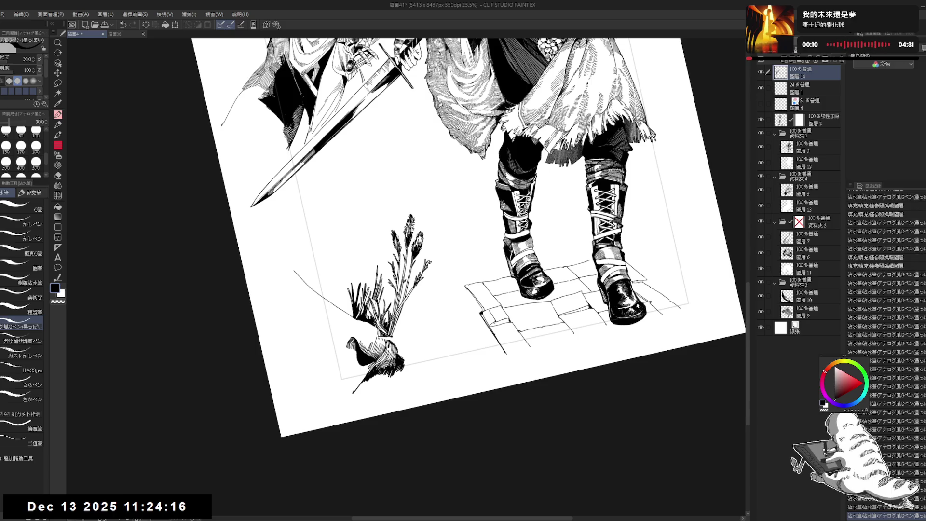
left_click_drag(374, 283, 372, 251)
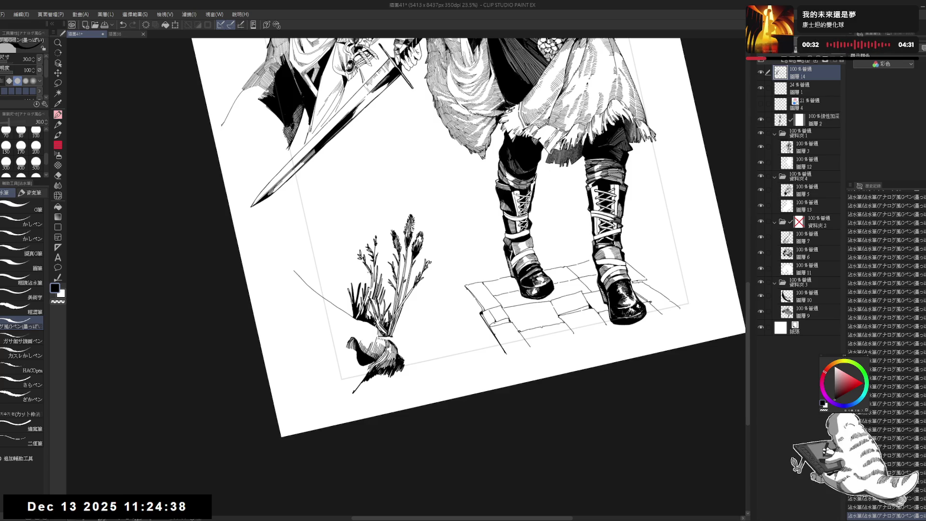
left_click_drag(367, 271, 372, 273)
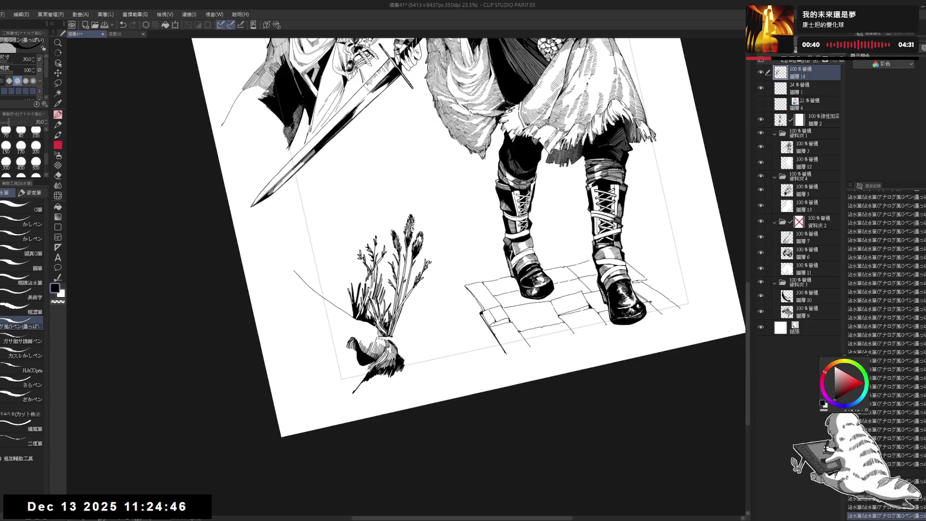
Add a short diagonal stroke to the left of the plant
key("ctrl+@")
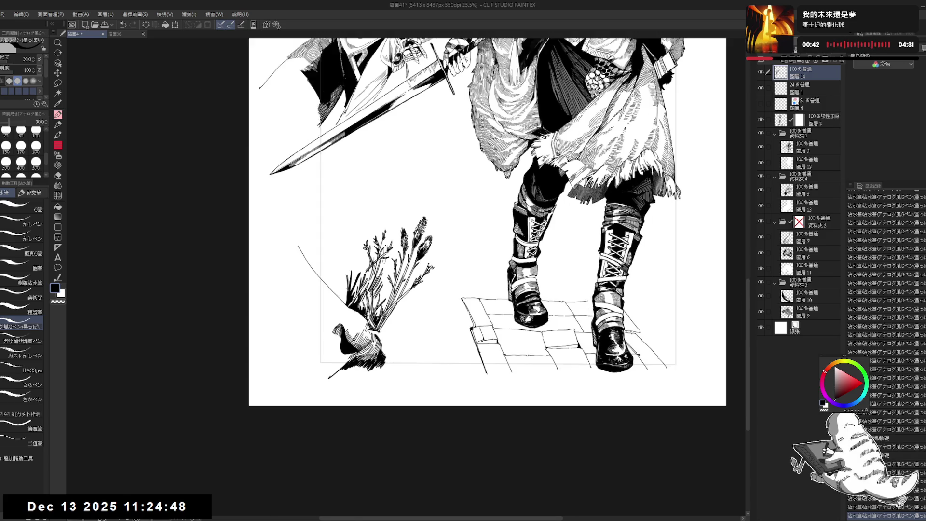
left_click_drag(431, 258, 404, 255)
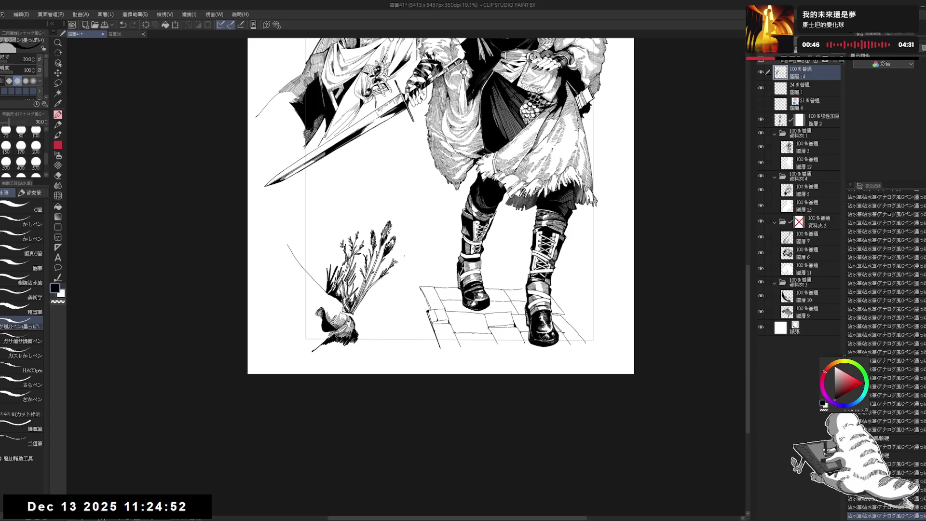
scroll(341, 219, "up", 1)
scroll(341, 220, "up", 1)
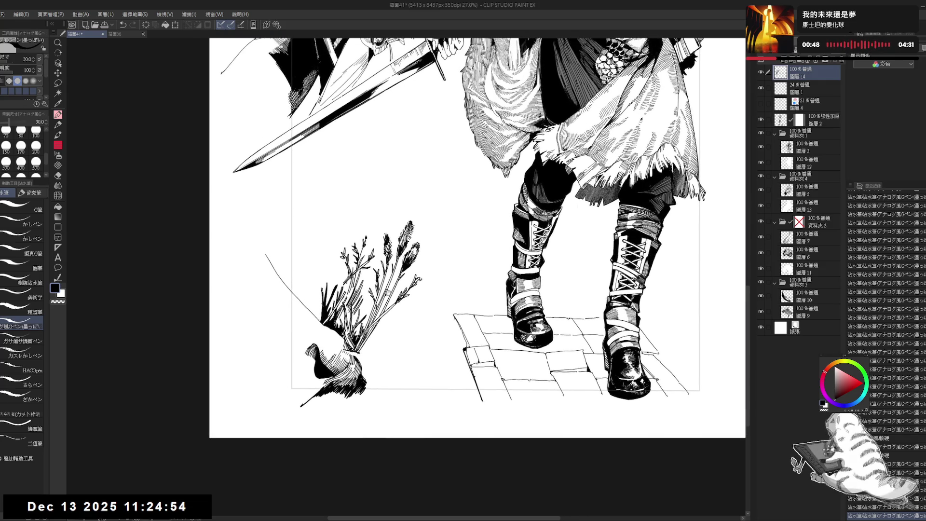
left_click_drag(318, 283, 303, 298)
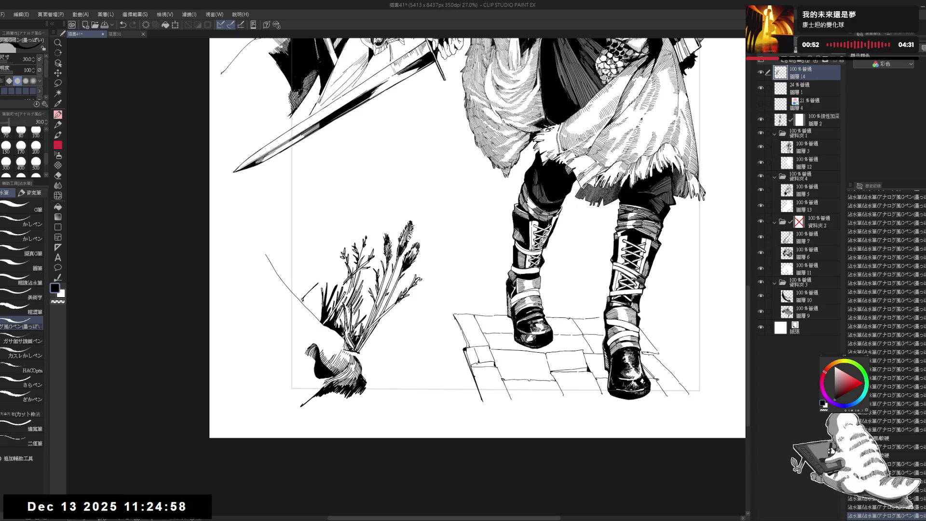
key("e")
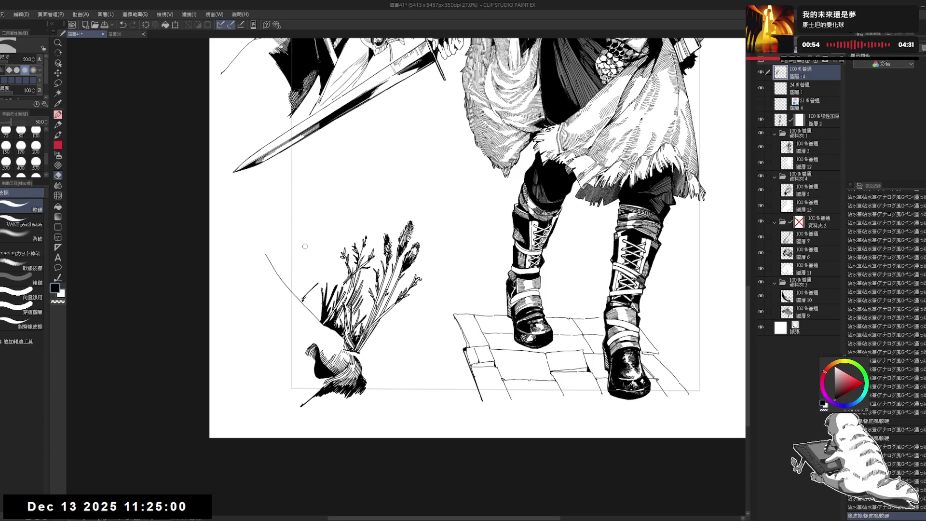
left_click_drag(305, 246, 312, 272)
key("p")
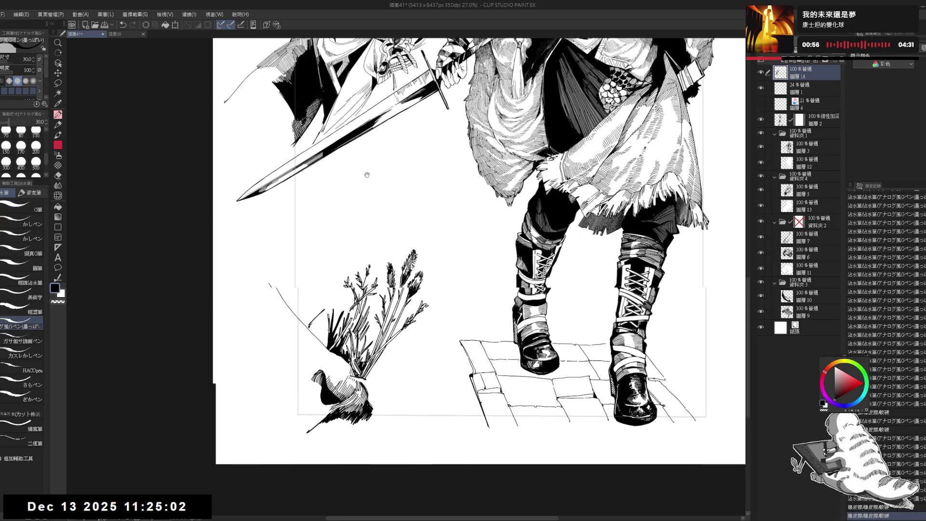
Add fine ink strokes to the plant's leaves
scroll(304, 286, "down", 1)
scroll(304, 287, "down", 1)
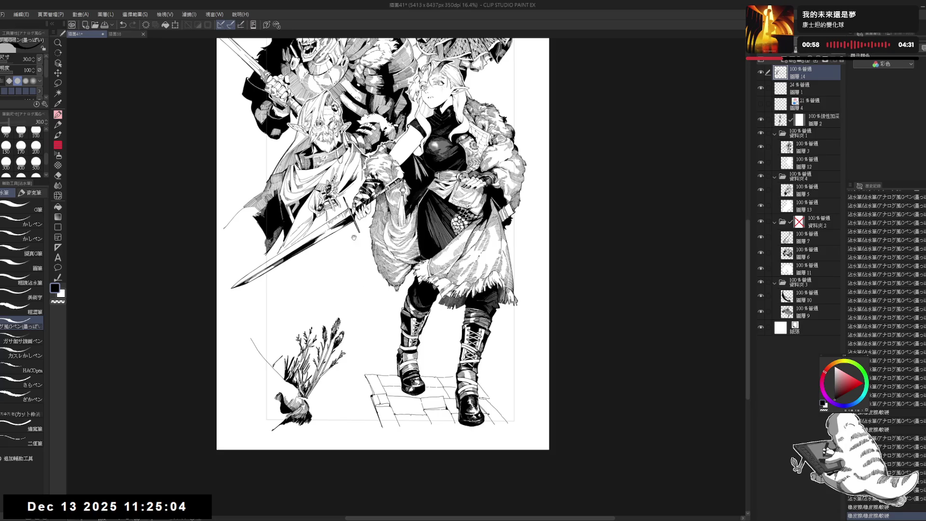
scroll(372, 314, "up", 2)
scroll(371, 313, "up", 1)
scroll(391, 335, "up", 1)
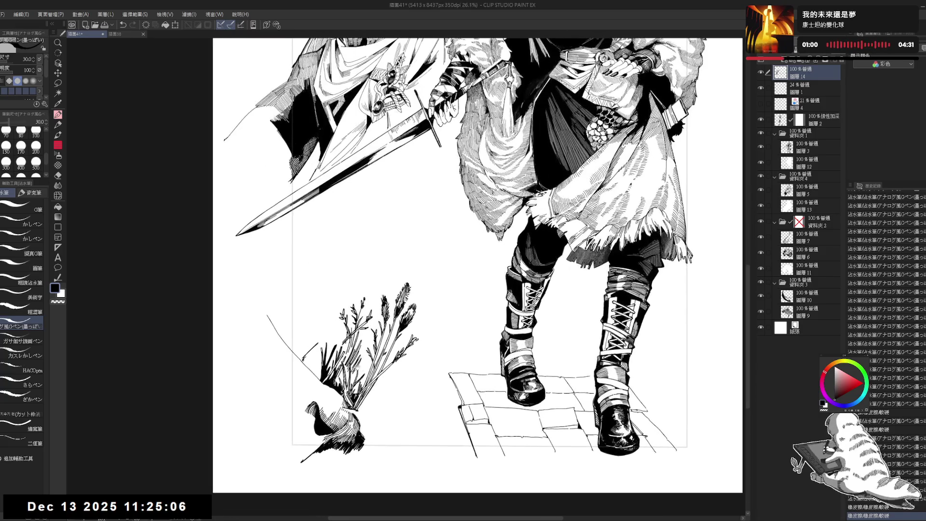
left_click_drag(477, 265, 531, 227)
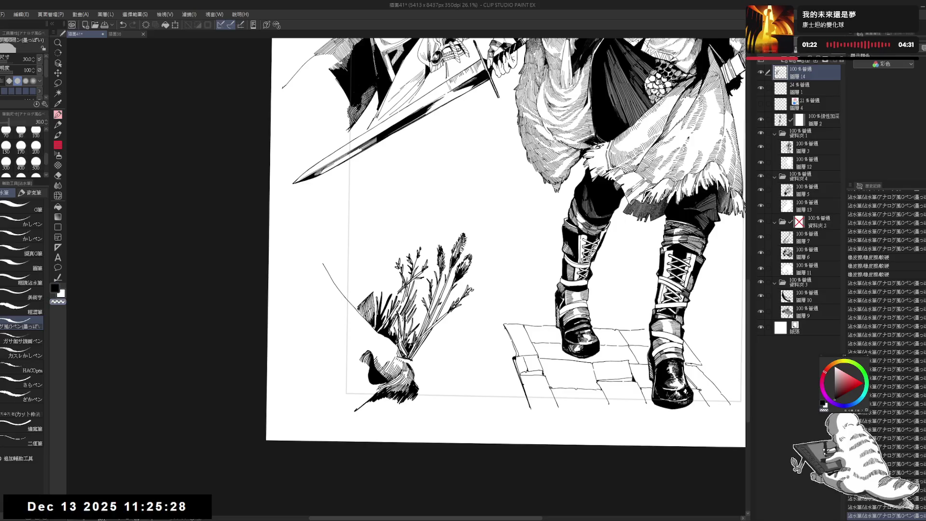
mouse_move(374, 307)
left_mouse_down()
mouse_move(378, 325)
mouse_move(378, 315)
left_mouse_up()
scroll(496, 222, "down", 3)
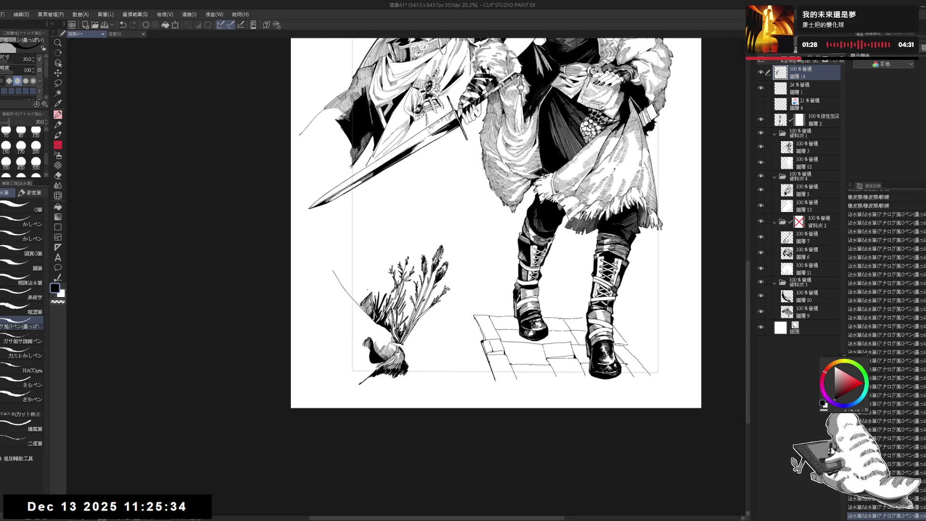
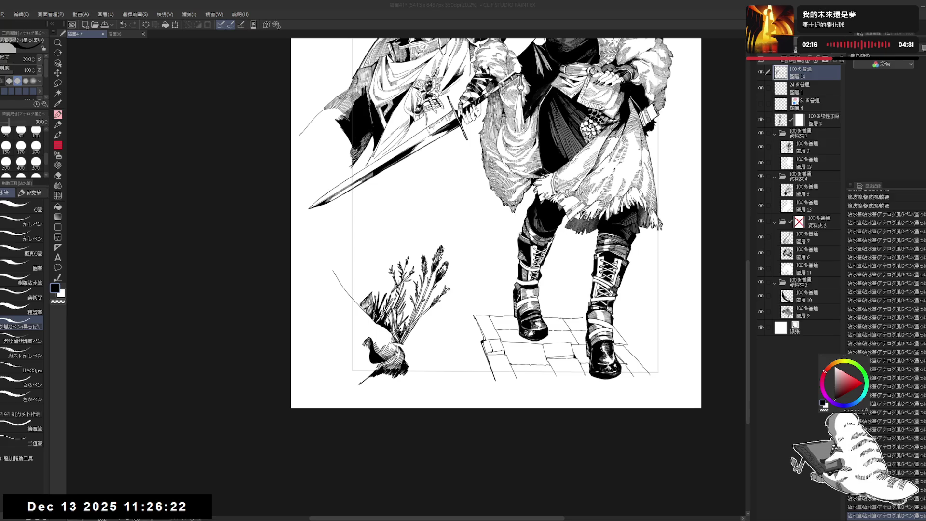
Tilt and reframe the canvas view, then ink a short vertical stroke on the turnip base
scroll(496, 222, "up", 3)
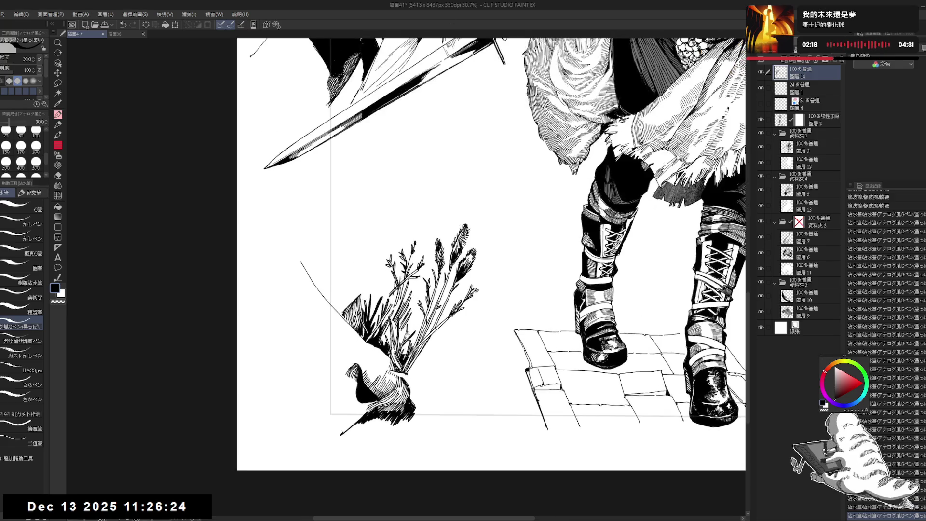
left_click_drag(531, 337, 554, 300)
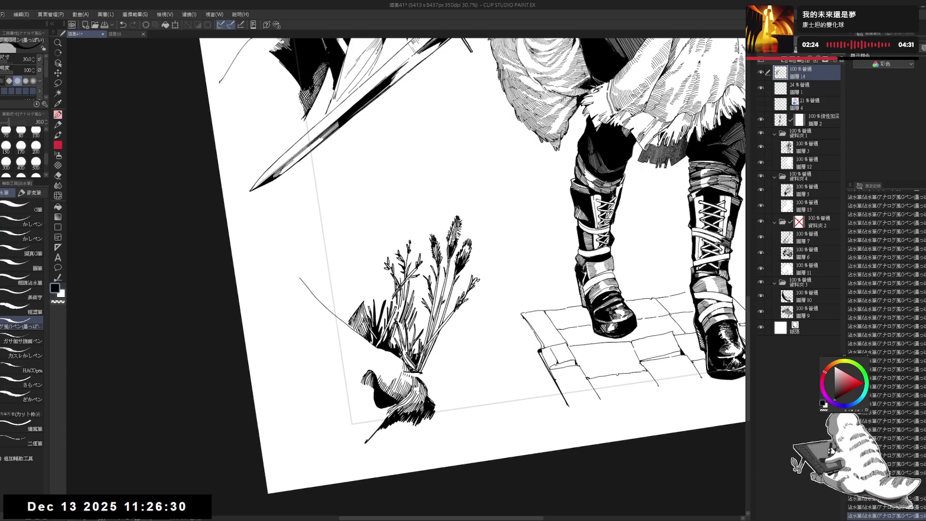
left_click_drag(482, 290, 453, 202)
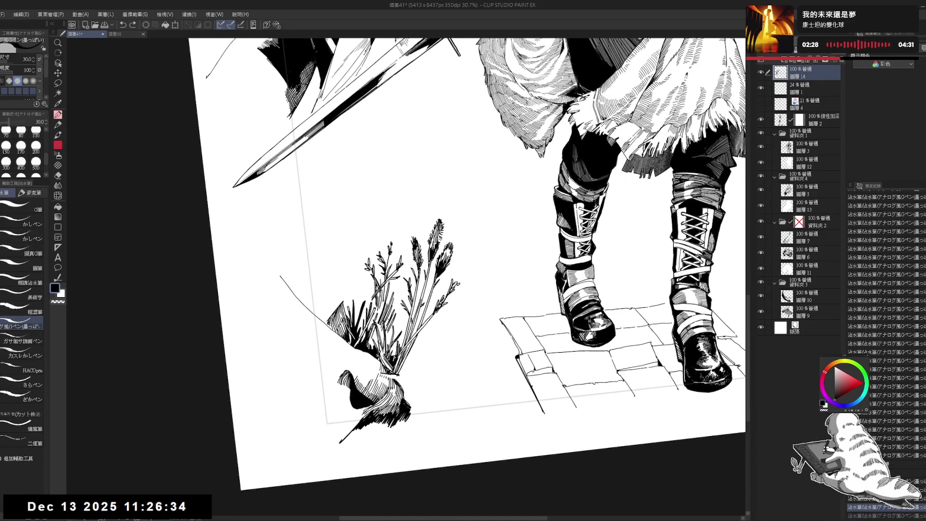
left_click_drag(463, 242, 488, 261)
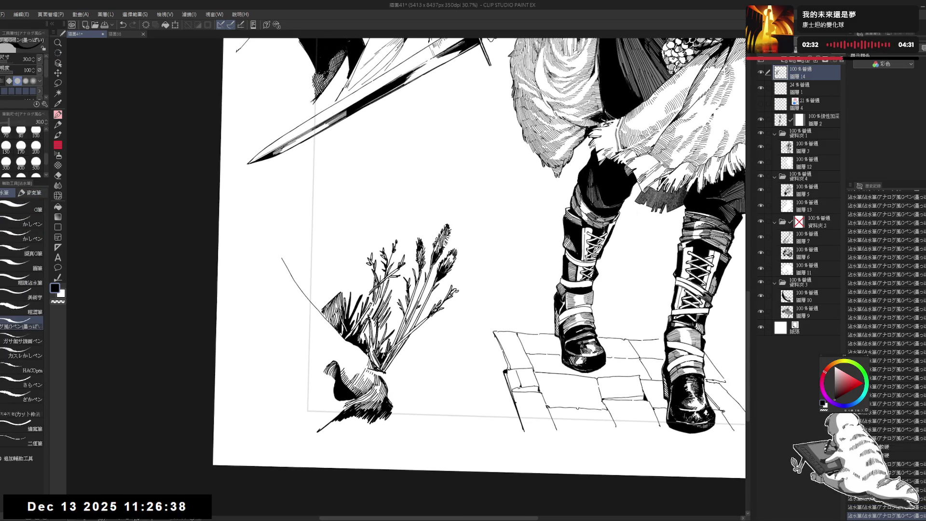
key("ctrl+minus")
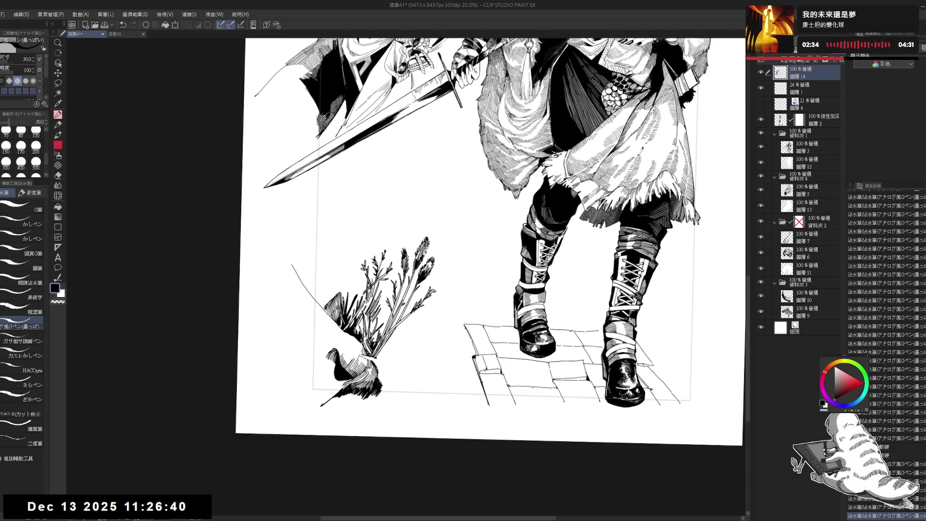
mouse_move(414, 333)
left_mouse_down()
mouse_move(396, 312)
mouse_move(434, 270)
left_mouse_up()
key("r")
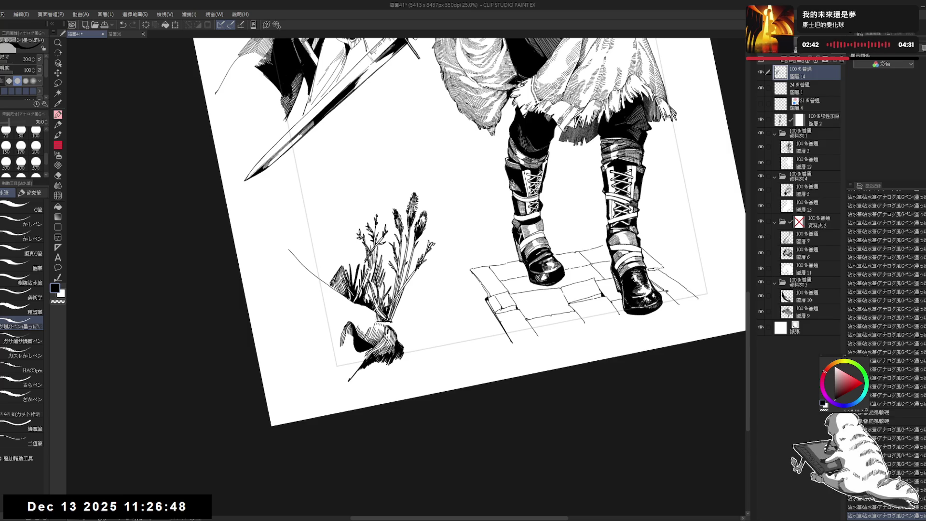
left_click_drag(352, 334, 354, 343)
Re-level the canvas view and undo the last stroke at the plant base
key("@")
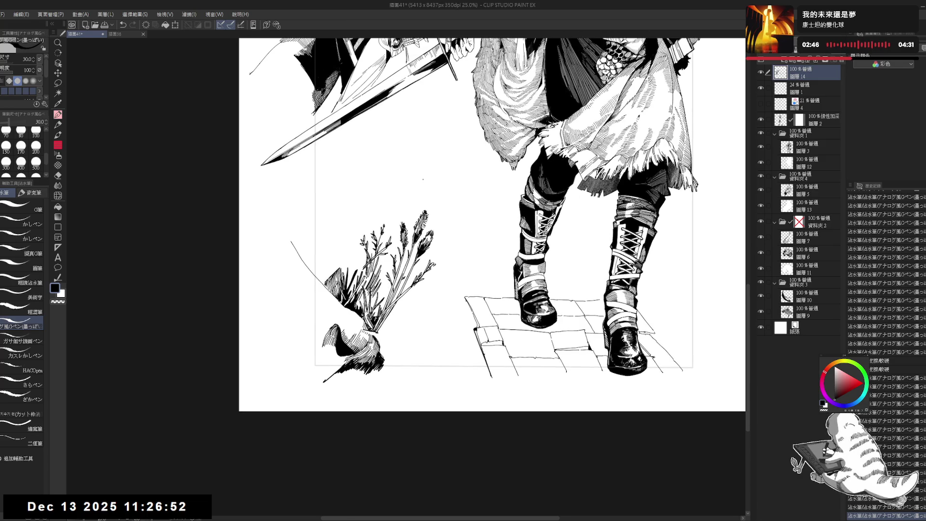
left_click_drag(423, 180, 434, 203)
key("p")
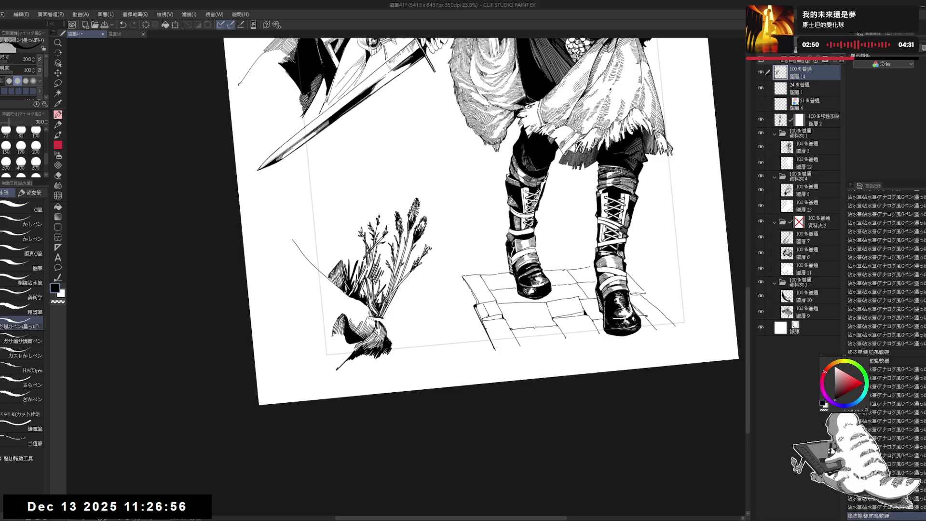
key("r")
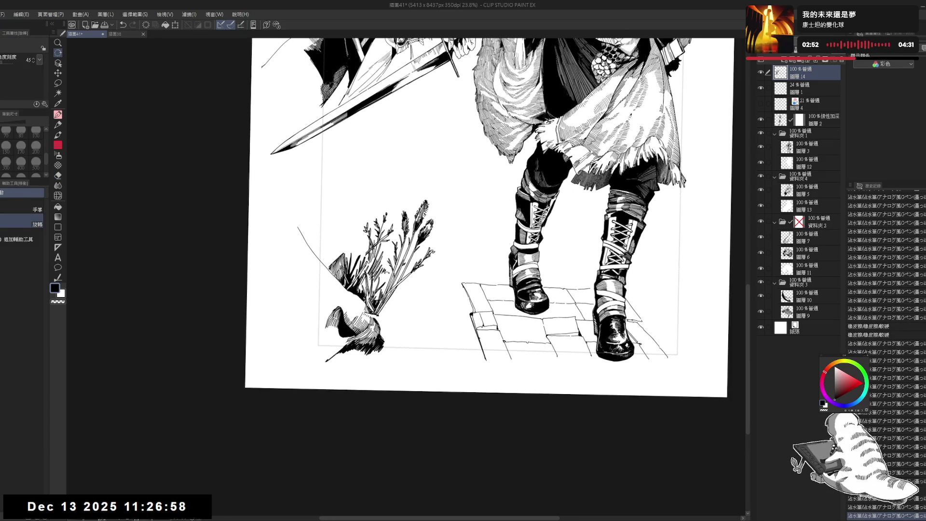
key("p")
scroll(887, 338, "down", 2)
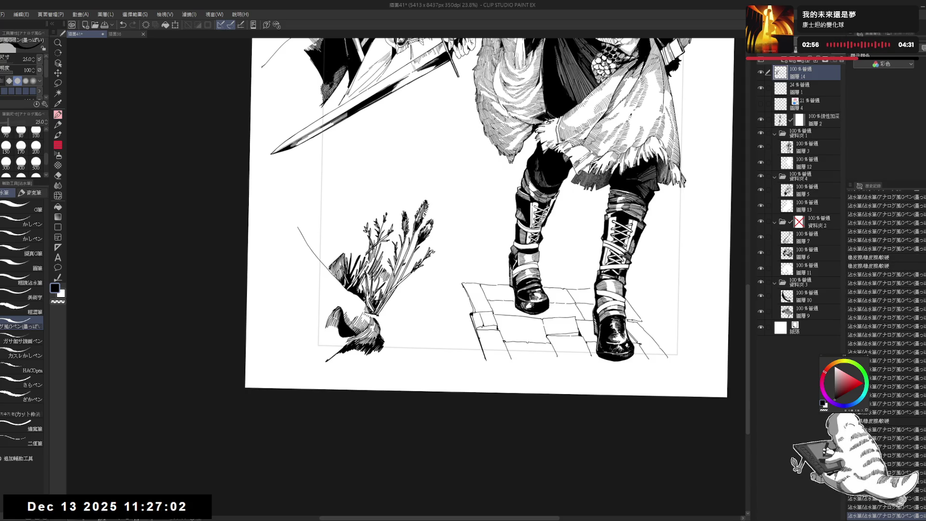
left_click_drag(459, 285, 383, 295)
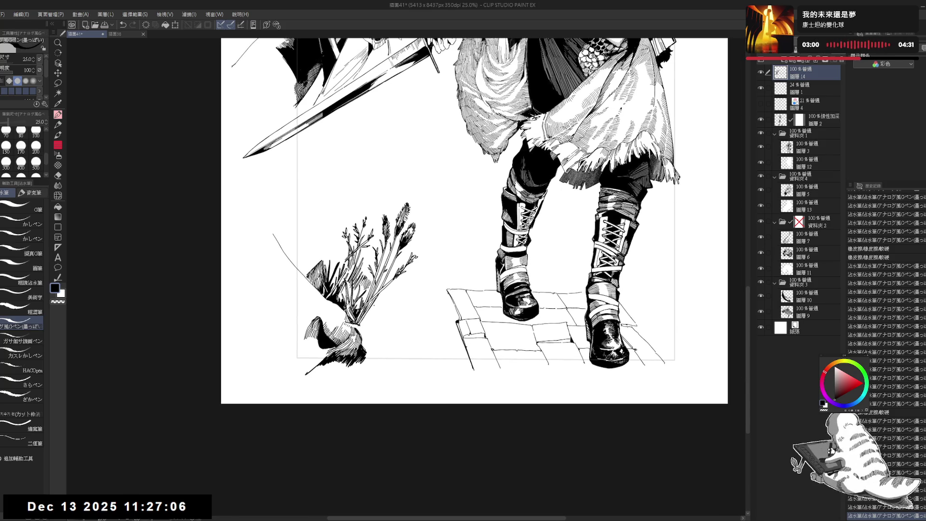
key("ctrl+z")
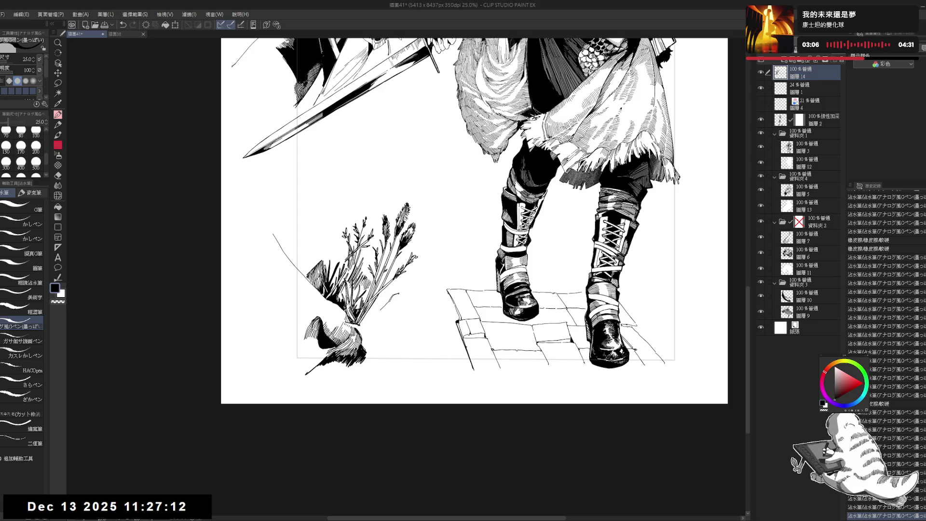
Redo two steps and ink a new short stroke beside the plant stem
key("ctrl+y")
key("ctrl+y")
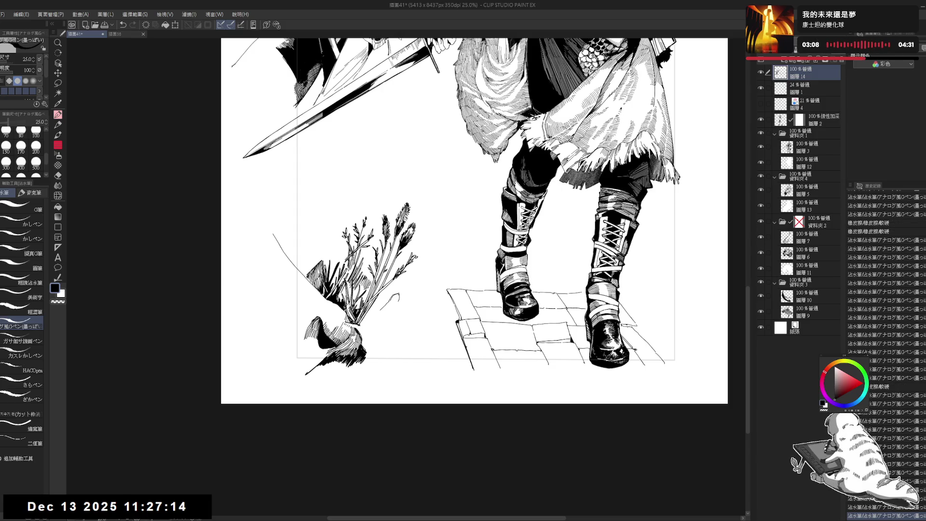
key("ctrl+y")
key("ctrl+y")
key("ctrl+y")
key("minus")
key("e")
key("p")
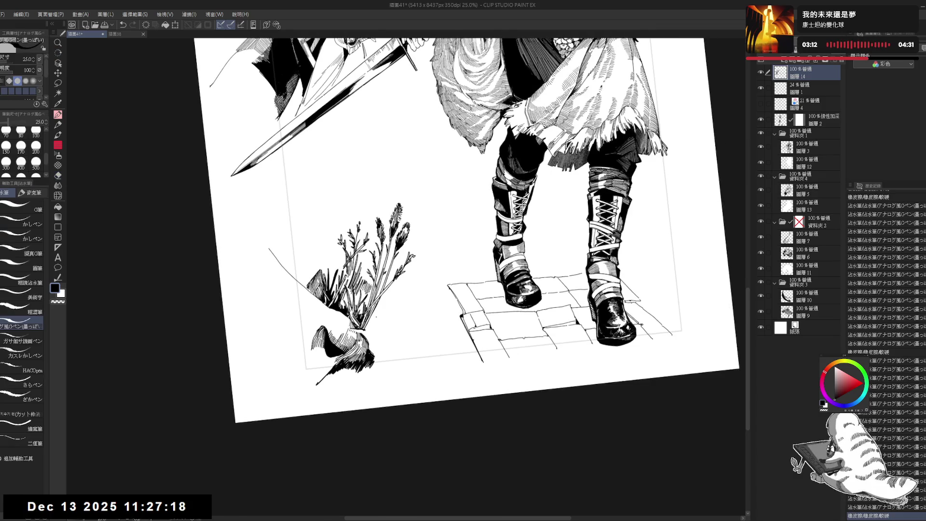
mouse_move(389, 303)
left_mouse_down()
mouse_move(370, 336)
mouse_move(404, 297)
mouse_move(401, 306)
left_mouse_up()
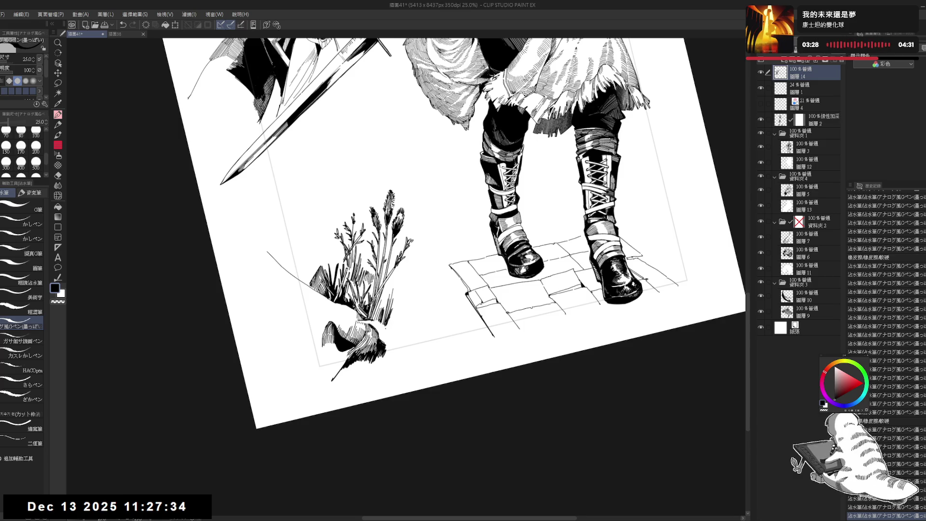
left_click_drag(386, 309, 366, 313)
key("e")
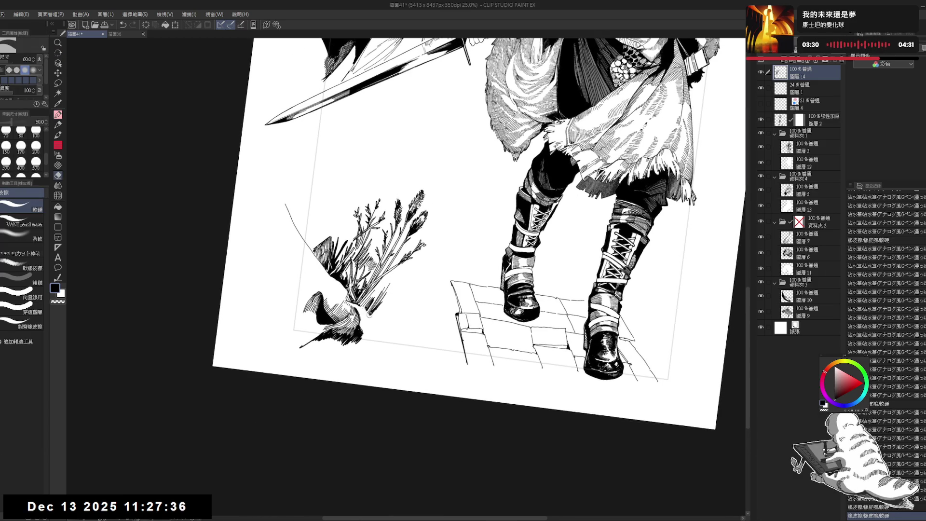
key("p")
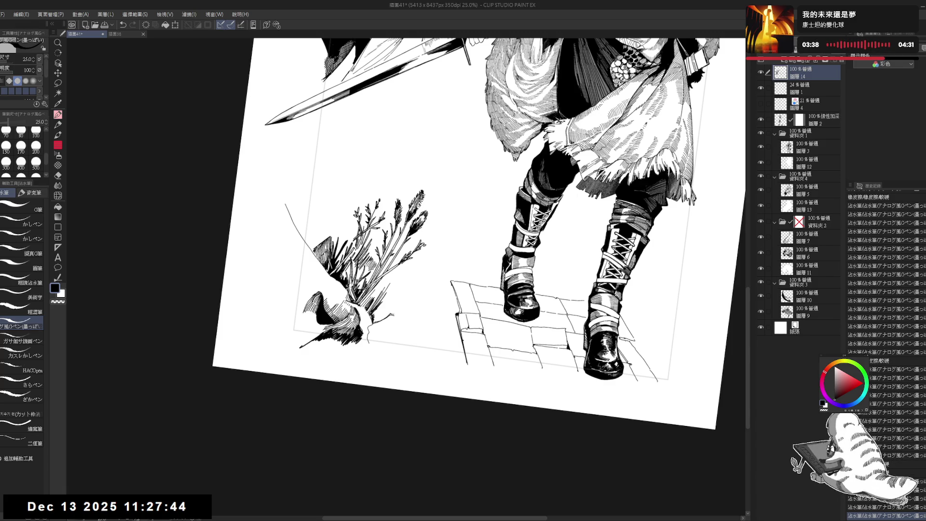
Ink a small rock outline below the plant and clean up its lines with the eraser
left_click_drag(385, 327, 401, 345)
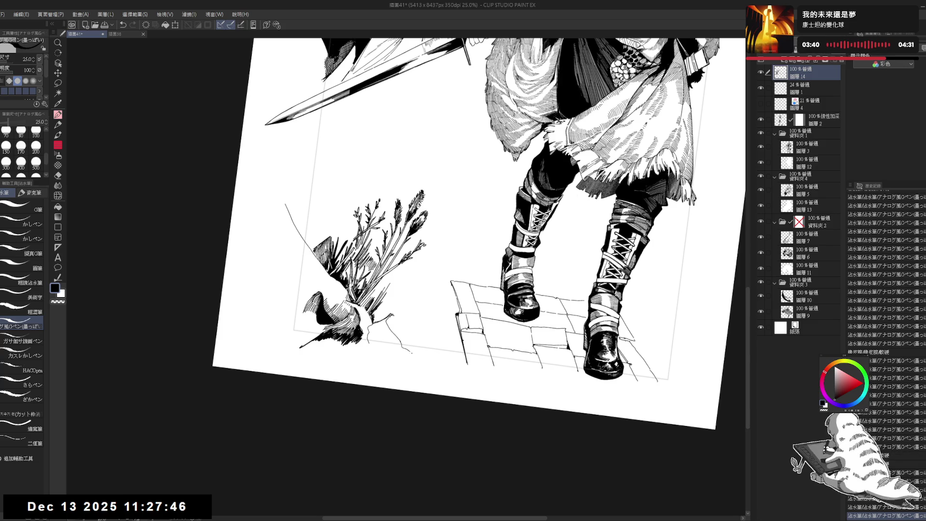
key("e")
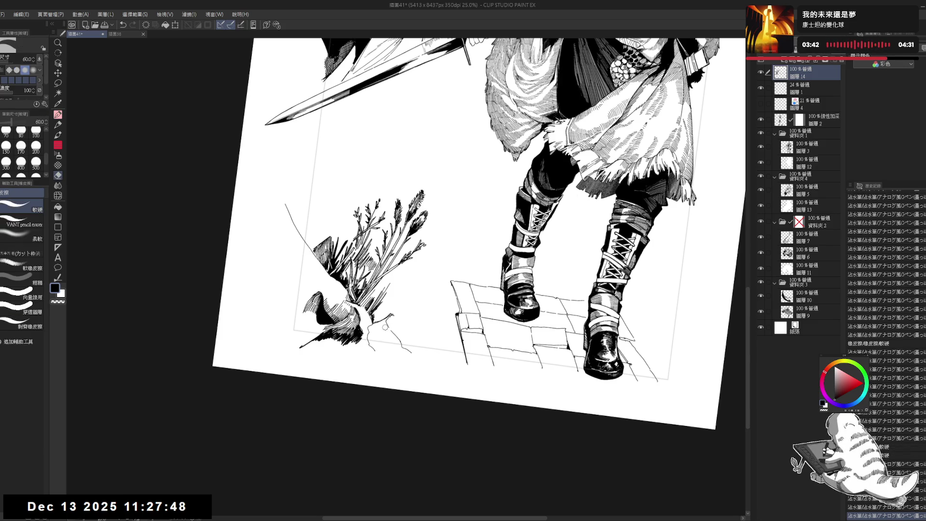
key("p")
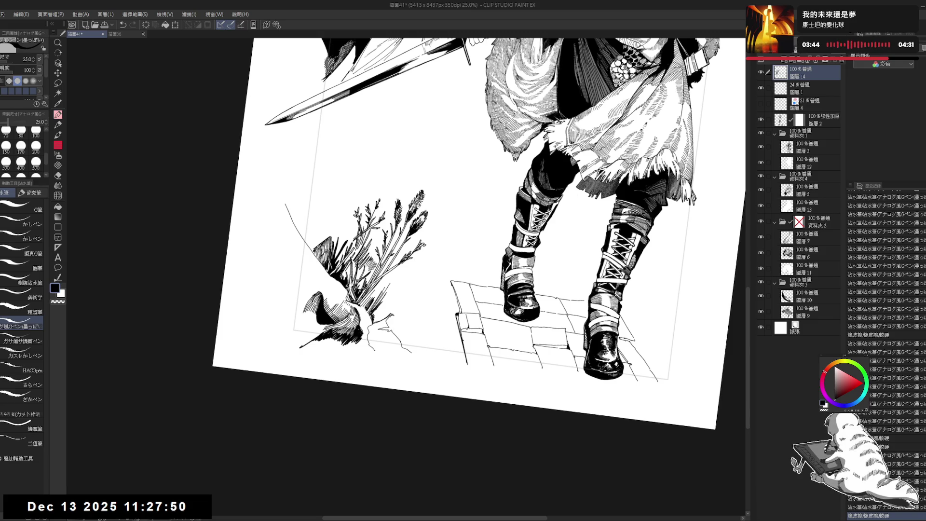
left_click_drag(598, 338, 603, 340)
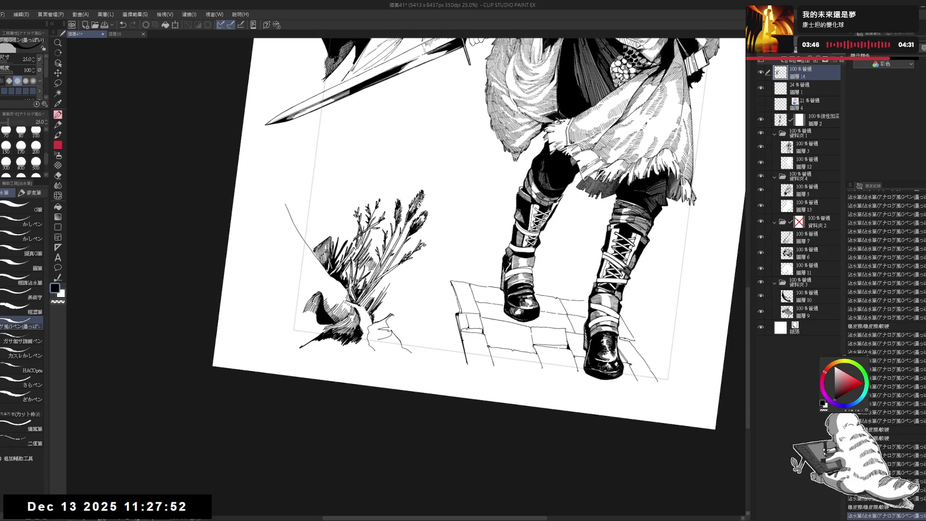
key("e")
left_click_drag(382, 338, 388, 330)
key("p")
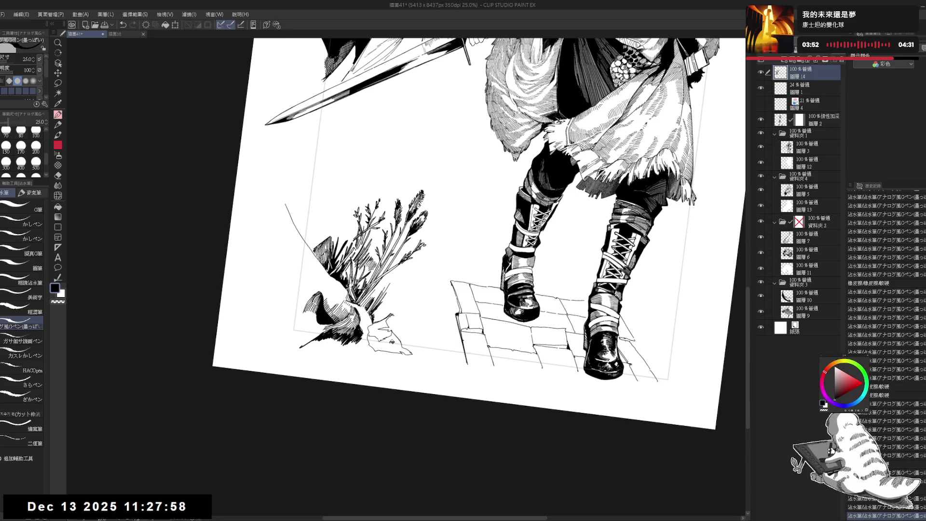
Fill the rock's lower-right side solid black and set the colour back to black
key("g")
left_click(410, 331)
key("e")
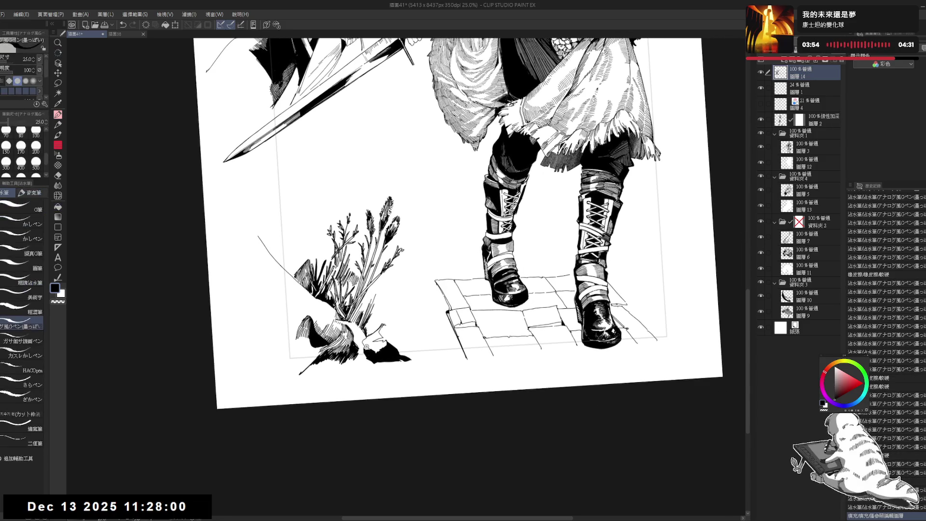
scroll(383, 350, "up", 2)
key("p")
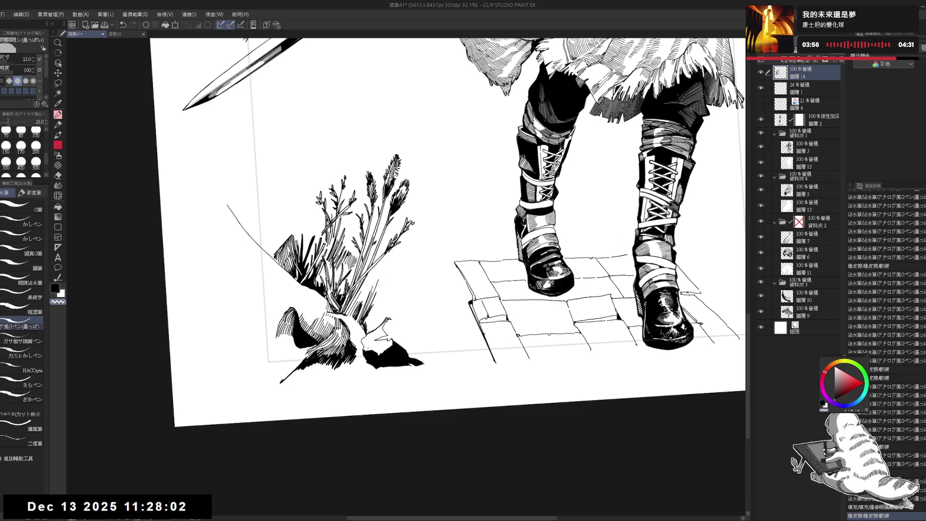
key("c")
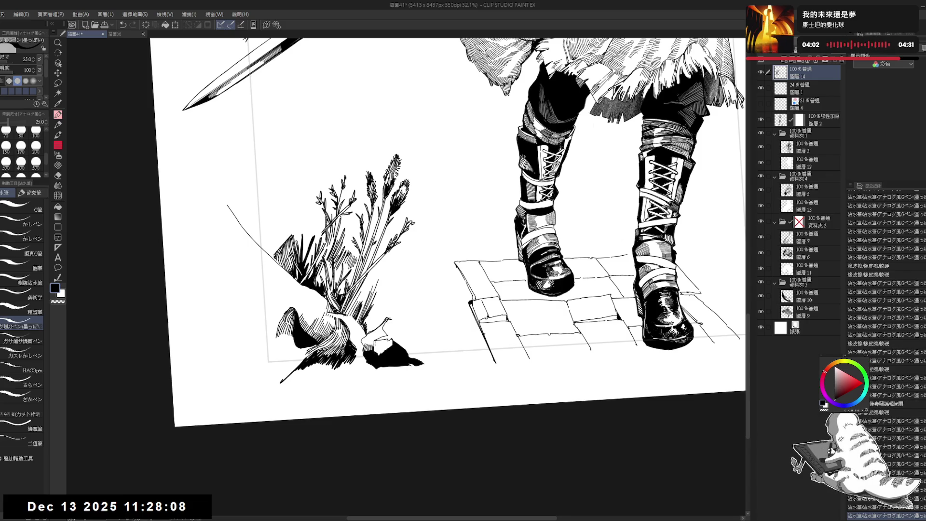
Erase stray ink specks near the plant base and straighten the canvas view
key("e")
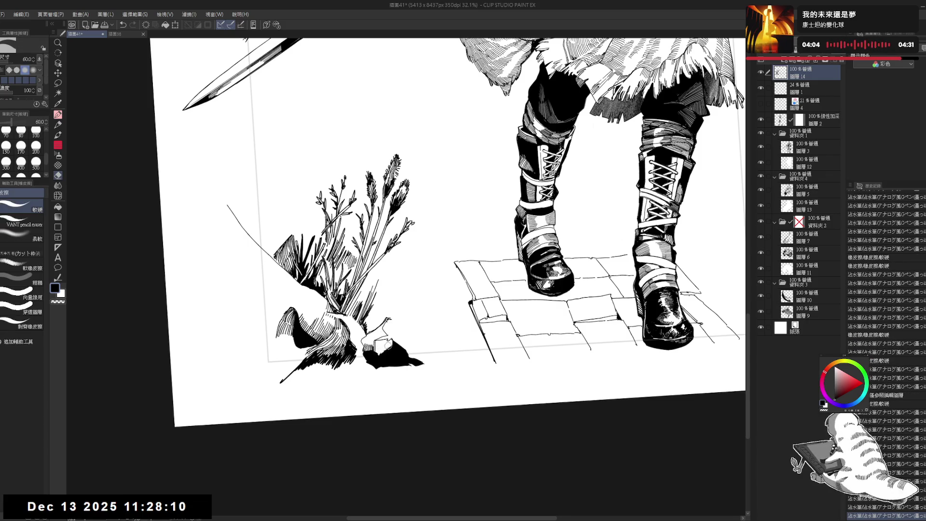
left_click(386, 346)
left_click(386, 346)
key("p")
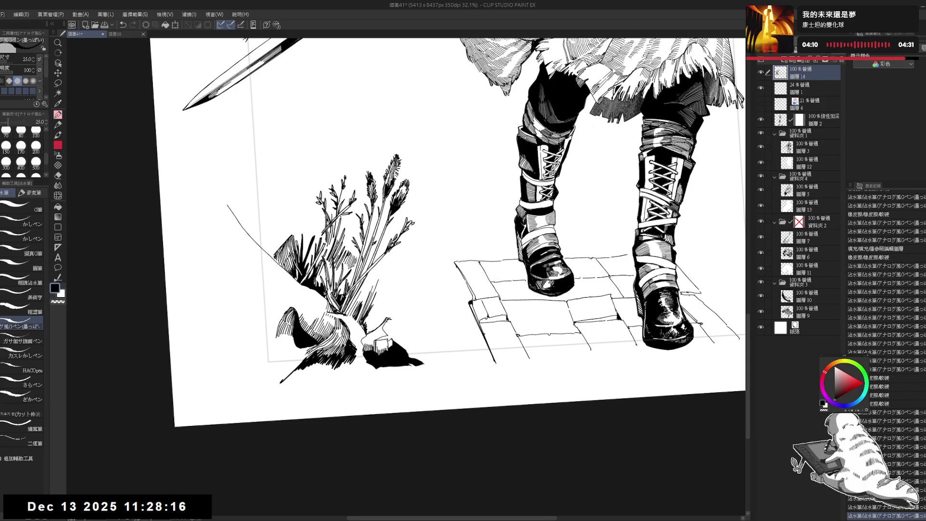
mouse_move(401, 251)
left_mouse_down()
mouse_move(409, 258)
mouse_move(384, 263)
left_mouse_up()
scroll(402, 252, "down", 1)
Bring the boots and sword into larger view and reduce the brush size to 20
left_click_drag(434, 207, 391, 327)
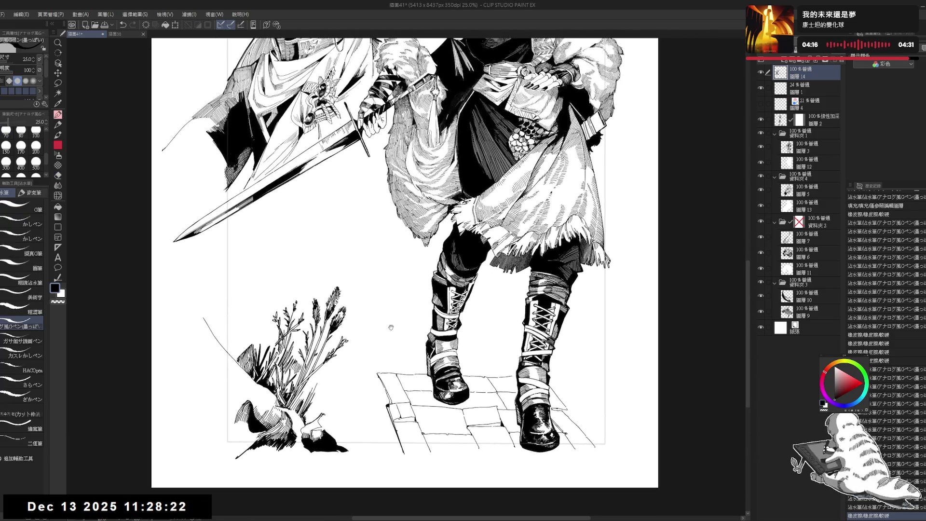
scroll(391, 327, "down", 1)
scroll(426, 380, "up", 1)
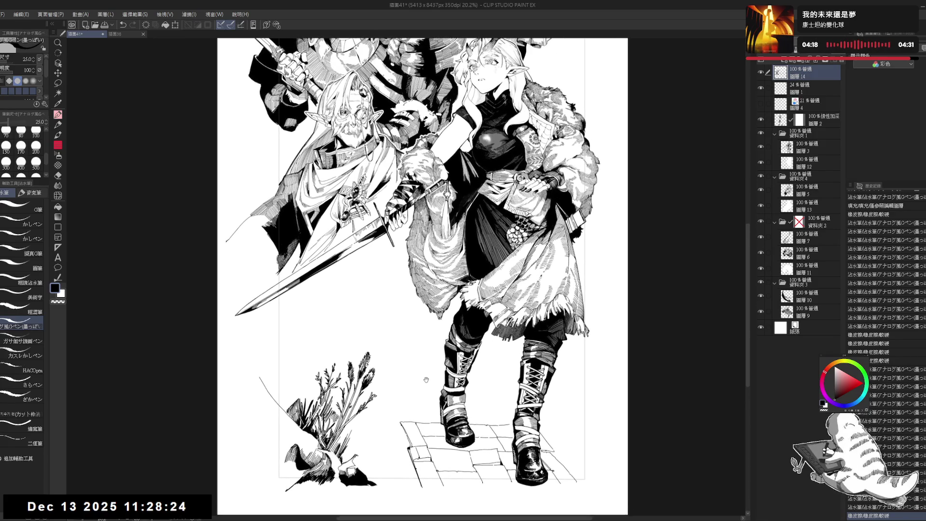
scroll(426, 380, "up", 1)
left_click_drag(426, 380, 409, 337)
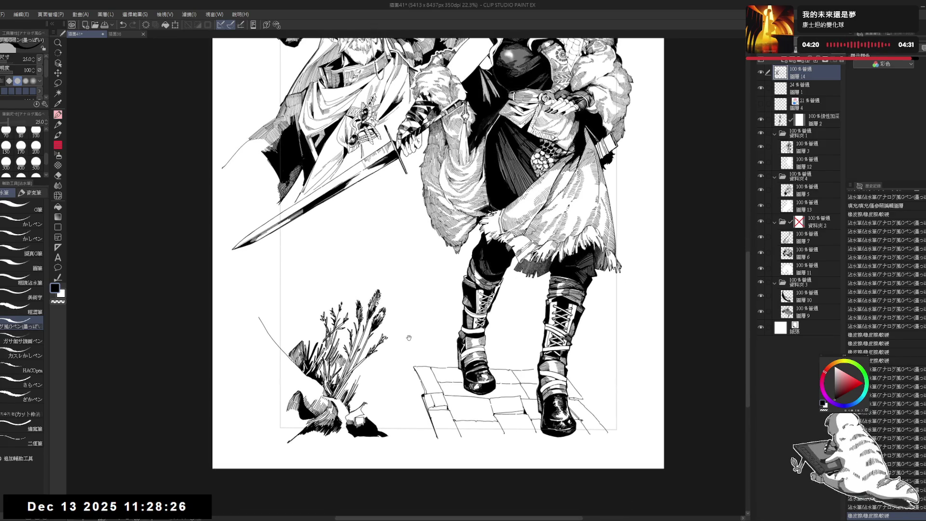
scroll(380, 394, "up", 2)
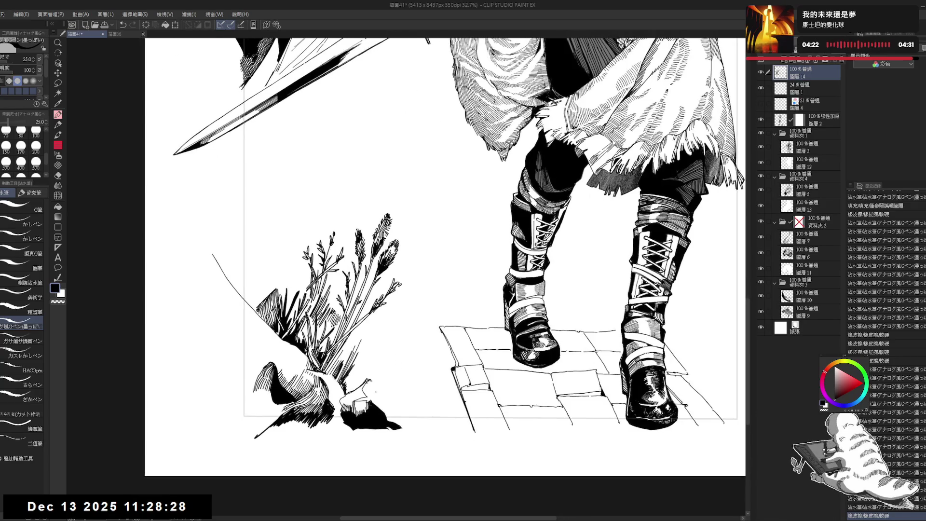
key("minus")
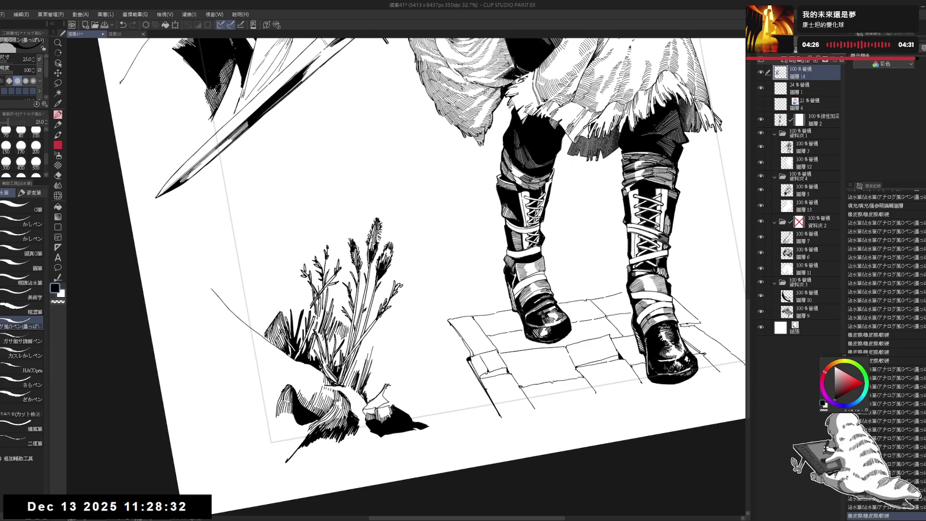
key("asciicircum")
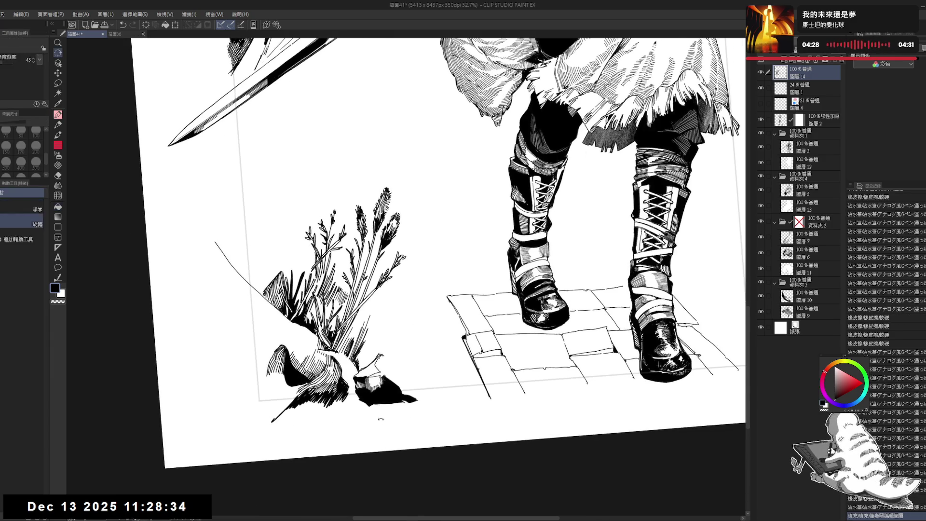
key("bracketleft")
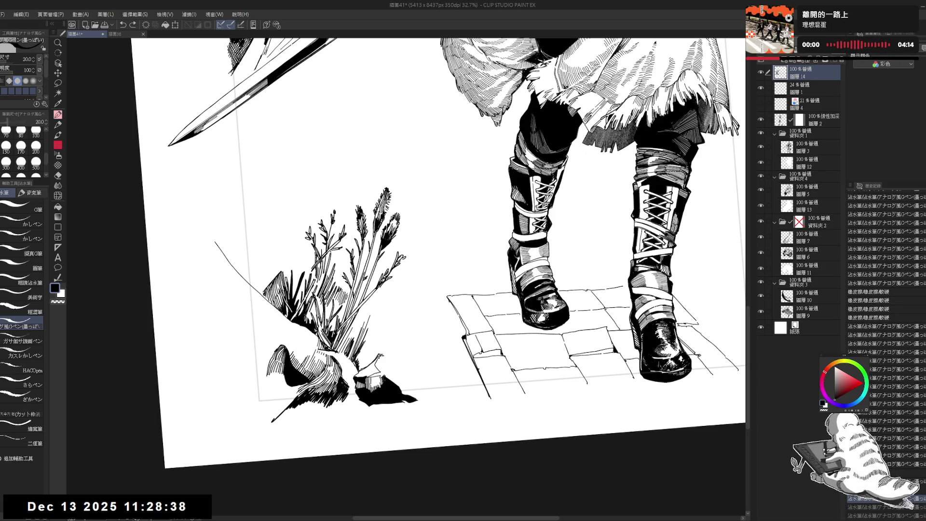
Redo the previously undone strokes, including the eraser and fill steps
key("ctrl+y")
key("ctrl+y")
key("ctrl+y")
key("ctrl+y")
key("ctrl+y")
key("ctrl+y")
key("ctrl+y")
key("ctrl+y")
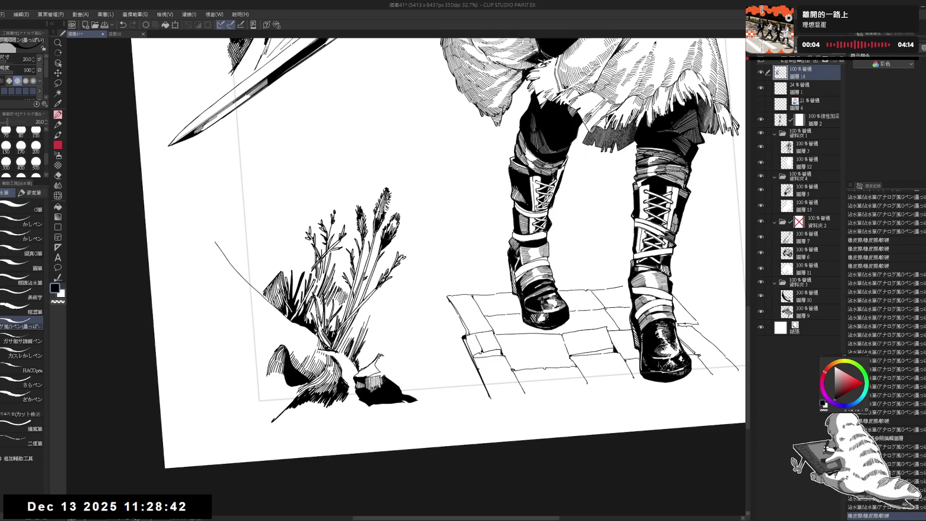
key("ctrl+y")
key("ctrl+y")
key("ctrl+y")
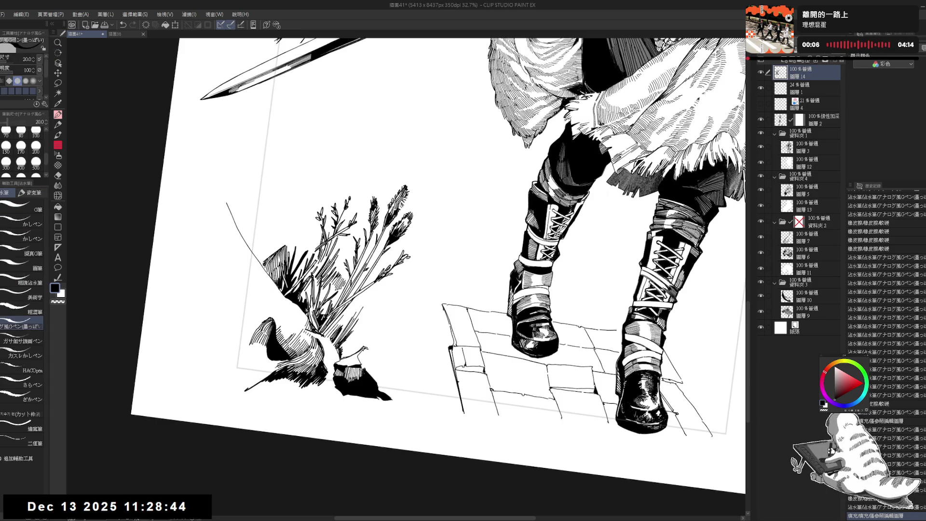
key("ctrl+y")
key("ctrl+y")
key("ctrl+y")
key("ctrl+y")
key("ctrl+y")
key("ctrl+y")
key("ctrl+y")
key("ctrl+y")
key("ctrl+y")
key("ctrl+y")
key("ctrl+y")
key("ctrl+y")
key("ctrl+y")
key("ctrl+y")
key("ctrl+y")
key("ctrl+y")
key("ctrl+y")
key("ctrl+y")
key("ctrl+y")
key("ctrl+y")
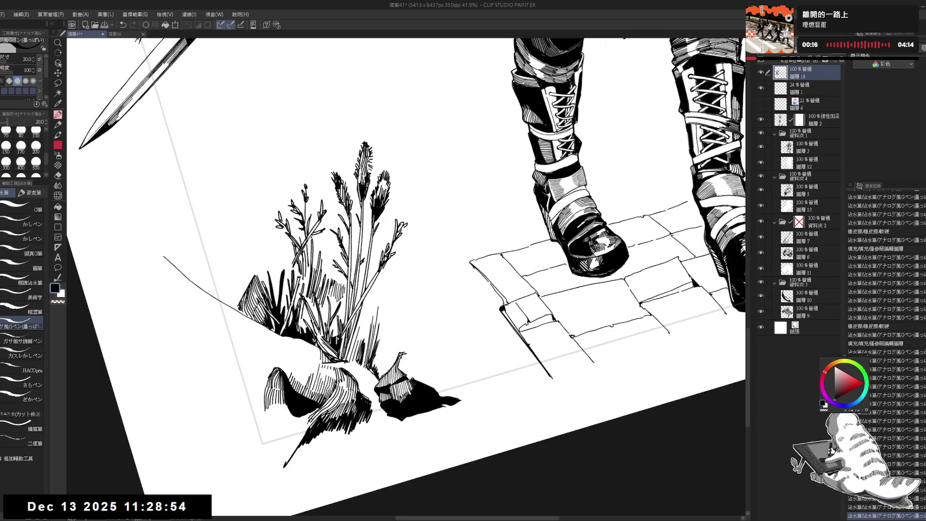
key("ctrl+y")
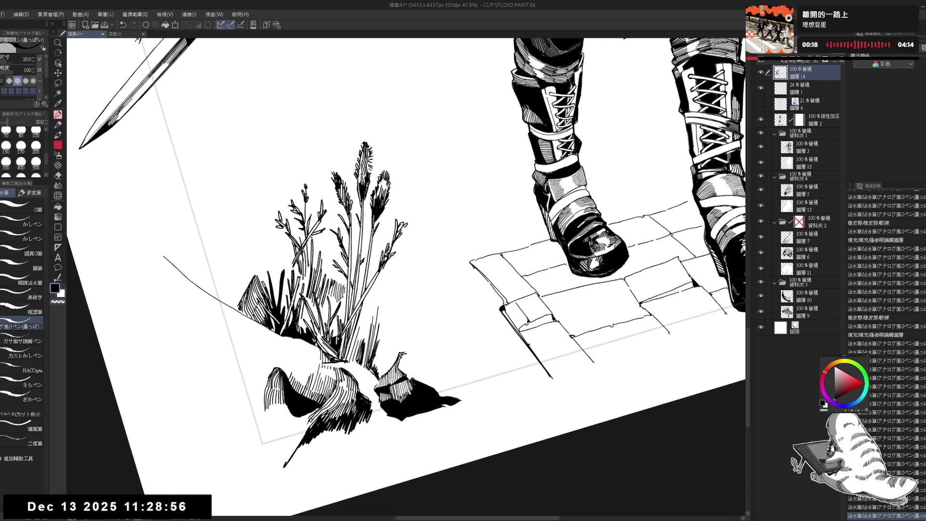
key("ctrl+y")
key("ctrl+y")
key("ctrl+y")
key("ctrl+y")
key("ctrl+y")
key("ctrl+y")
key("ctrl+y")
key("ctrl+y")
key("ctrl+y")
key("ctrl+y")
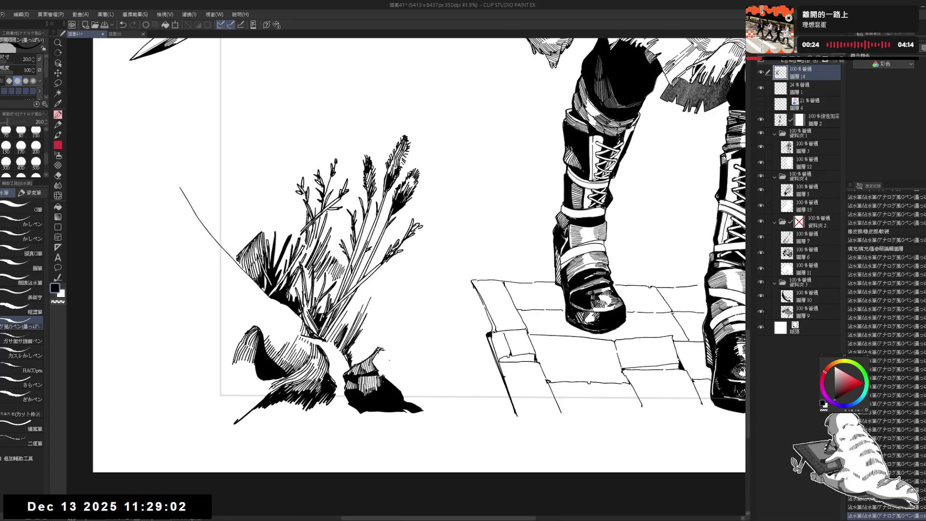
scroll(362, 341, "down", 1)
key("e")
With the view upright and a size 100 eraser, remove four stray spots on the plant
key("ctrl+y")
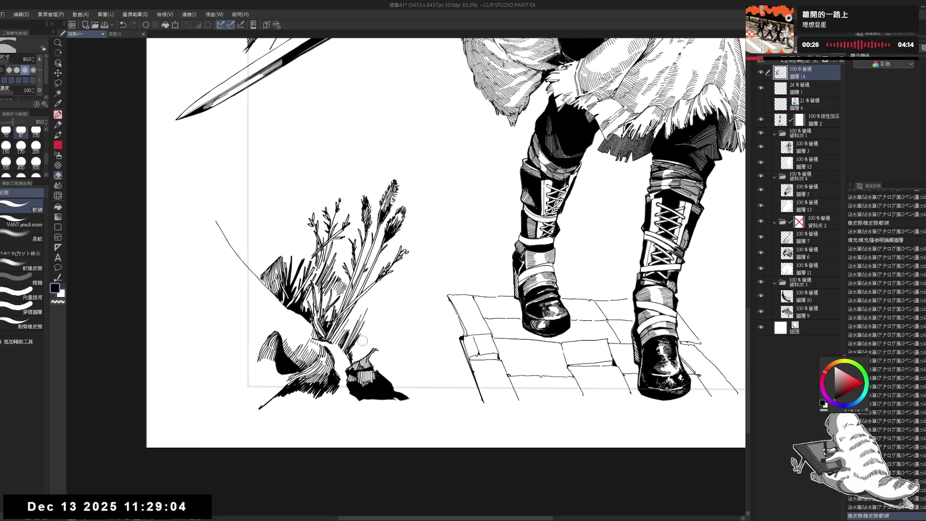
key("]")
key("ctrl+y")
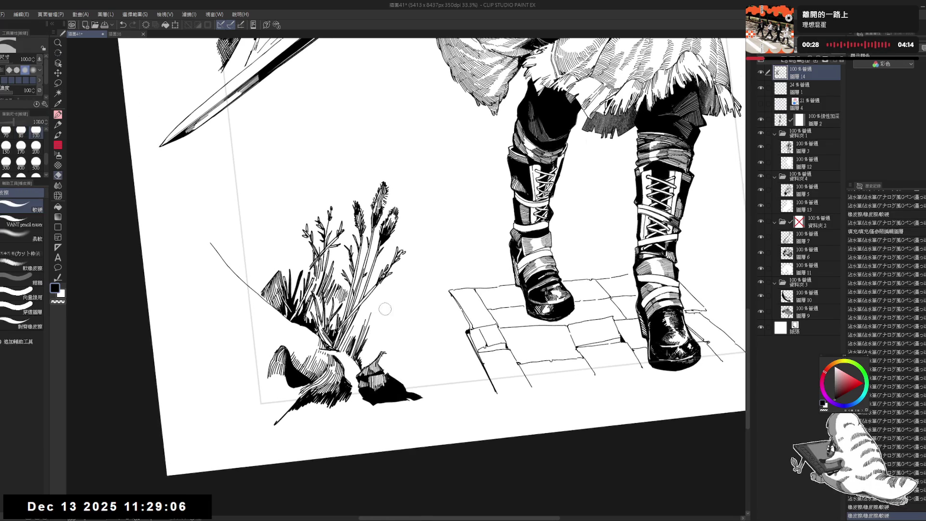
key("r")
scroll(429, 290, "down", 1)
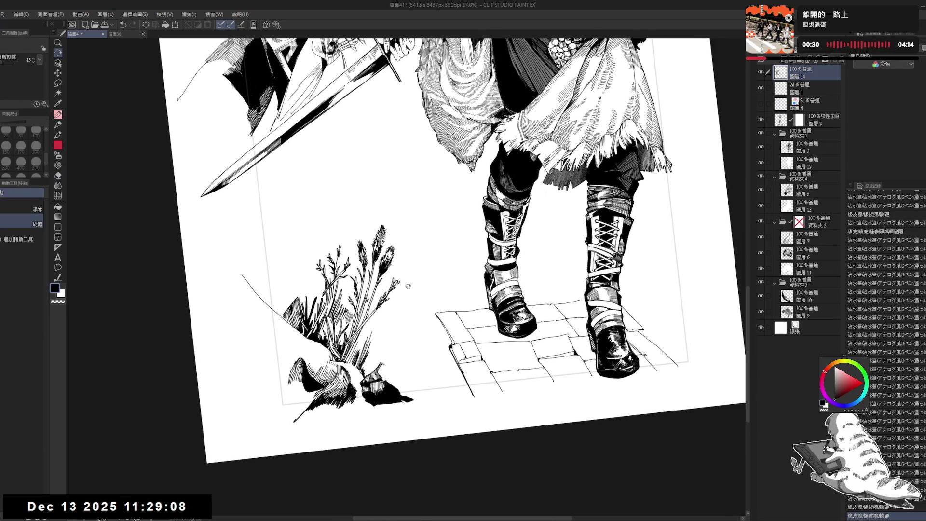
left_click_drag(429, 279, 349, 295)
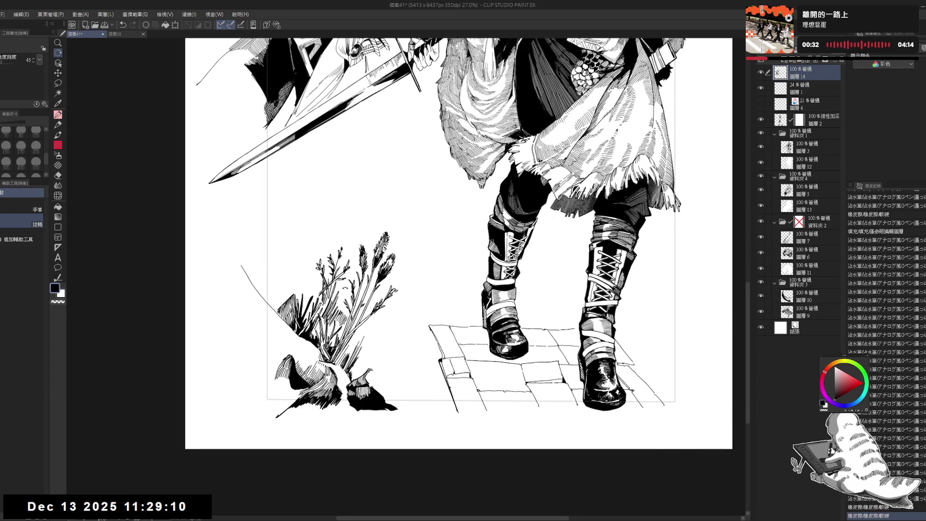
scroll(341, 266, "down", 1)
key("e")
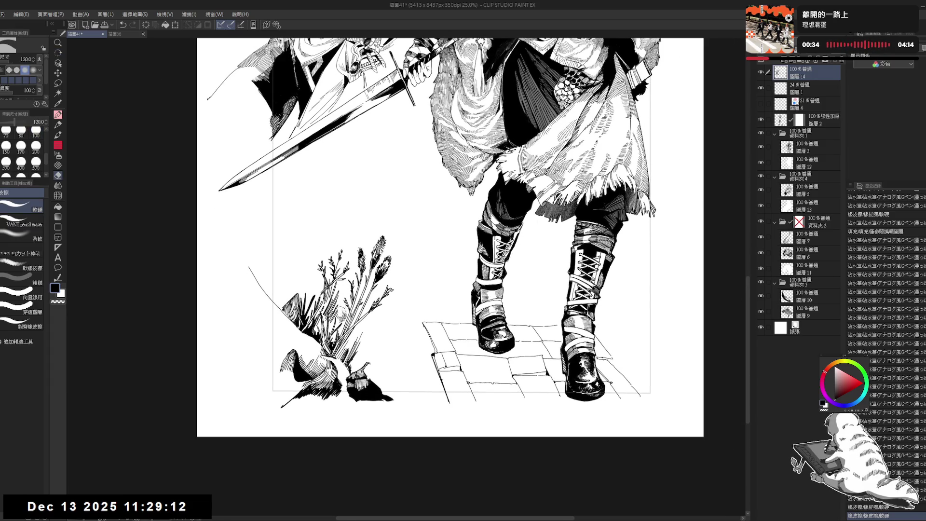
left_click(338, 314)
key("bracketleft")
left_click(348, 314)
left_click(339, 299)
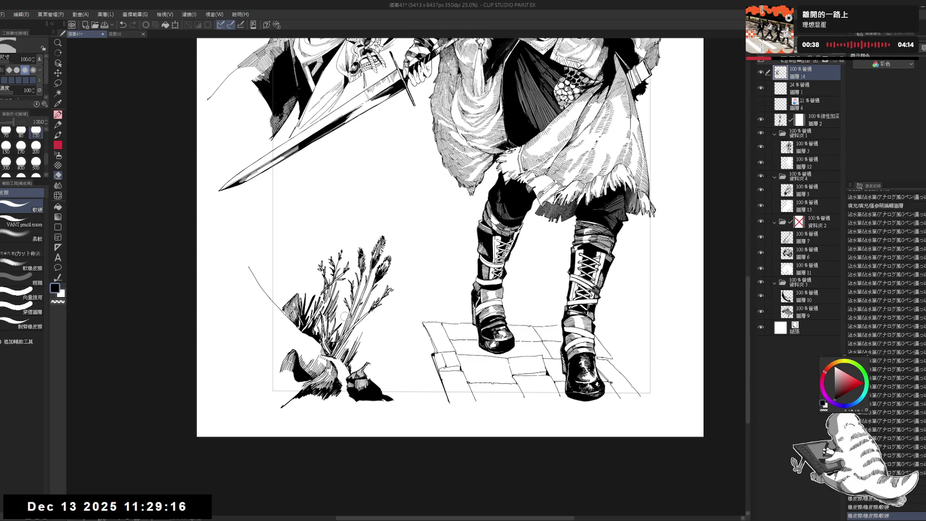
left_click(338, 306)
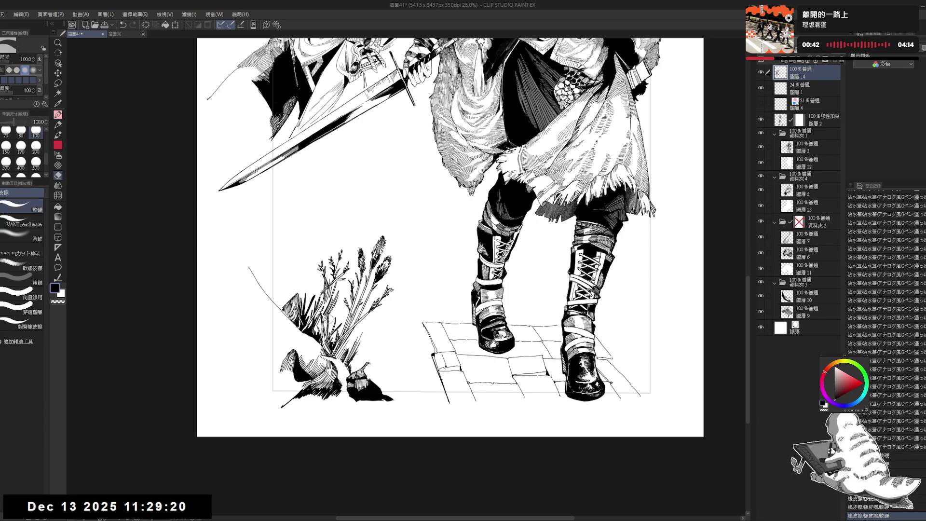
Add a tiny mark and short ink strokes at the plant base, raising pen size to 25
key("p")
left_click(328, 328)
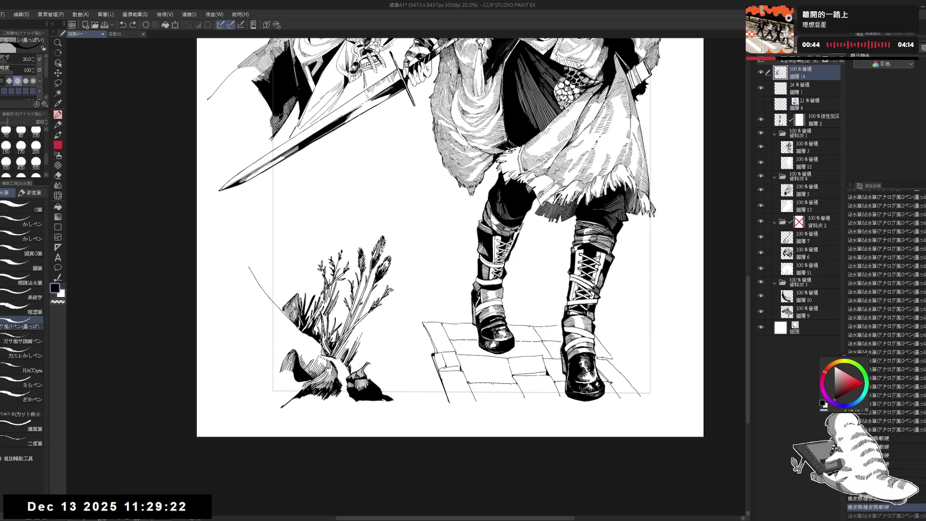
key("r")
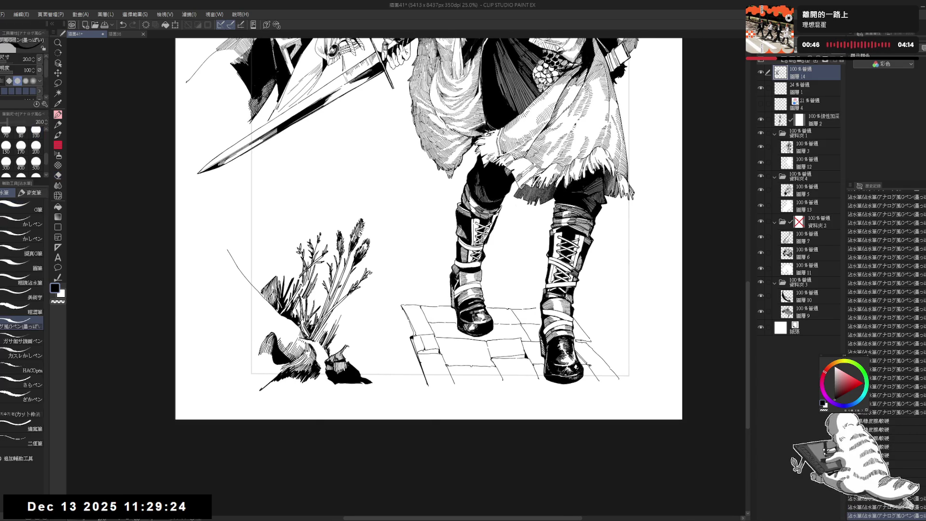
left_click_drag(393, 360, 367, 342)
key("e")
key("p")
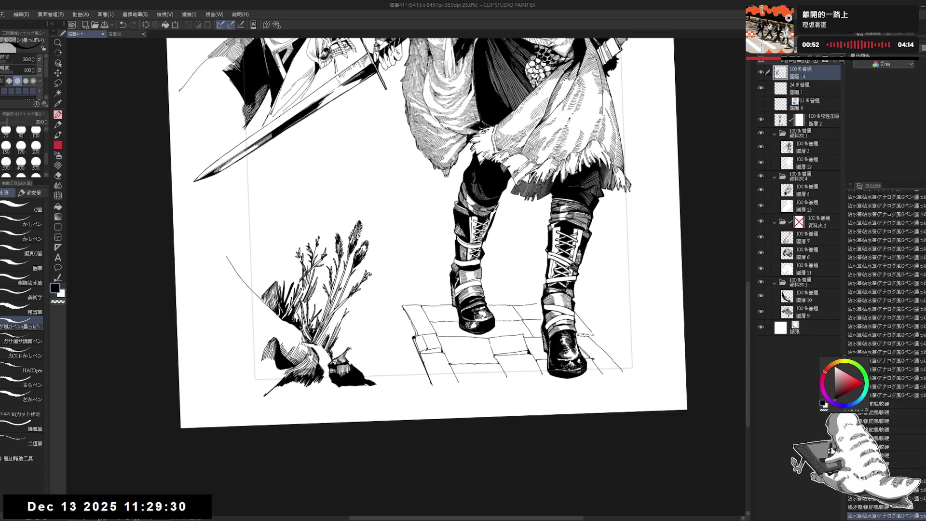
mouse_move(346, 317)
left_mouse_down()
mouse_move(335, 337)
mouse_move(368, 303)
left_mouse_up()
key("bracketright")
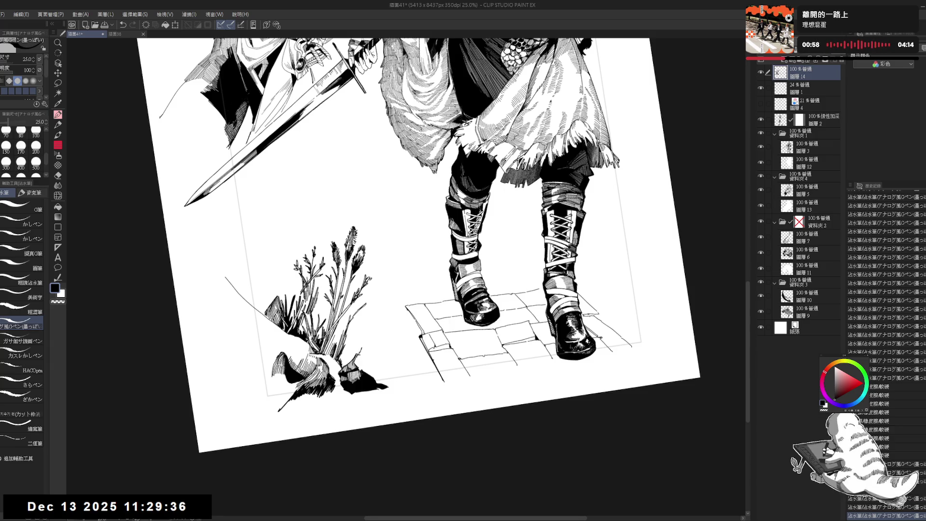
mouse_move(361, 352)
left_mouse_down()
mouse_move(376, 325)
mouse_move(374, 333)
mouse_move(384, 329)
mouse_move(374, 326)
left_mouse_up()
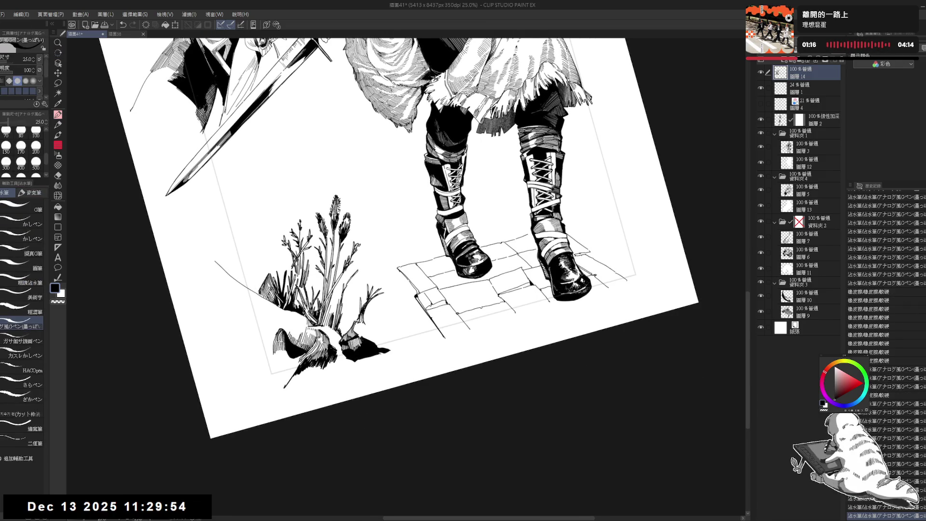
key("e")
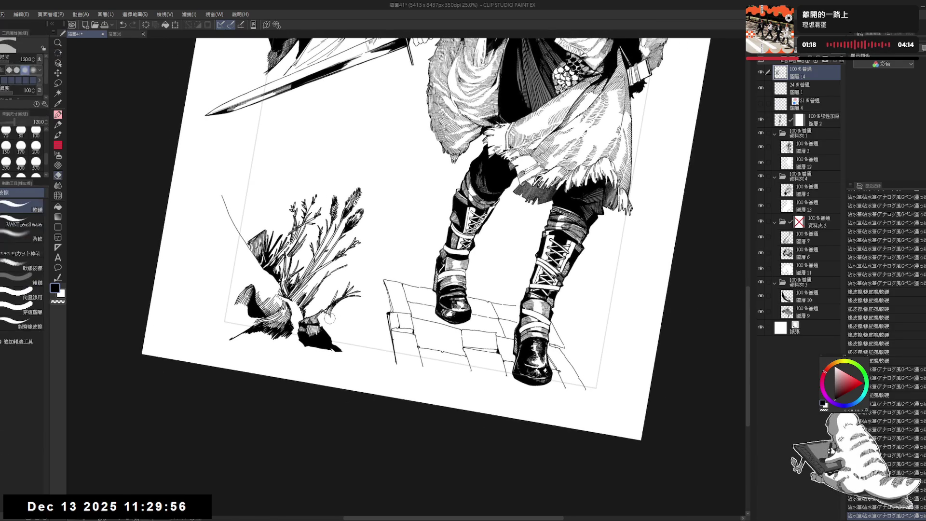
key("p")
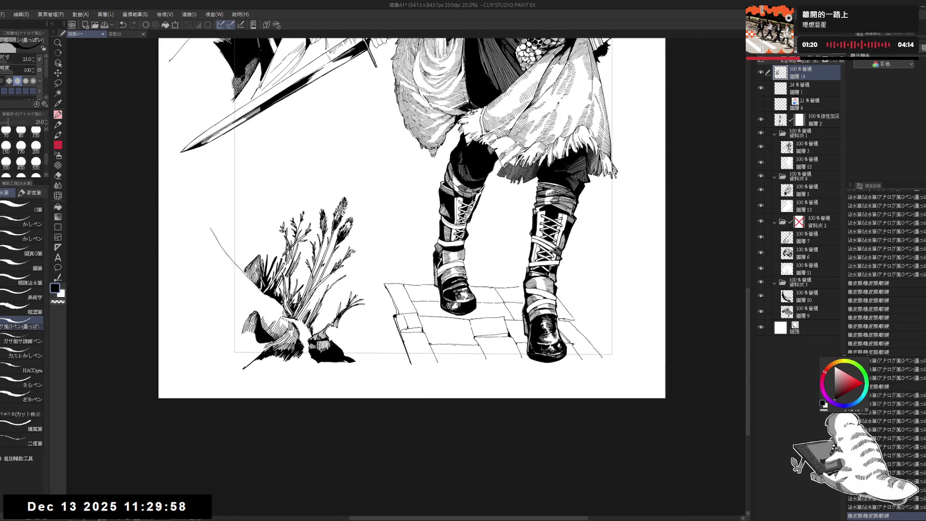
Undo and redo the eraser stroke near the plant base to compare versions
scroll(362, 286, "up", 3)
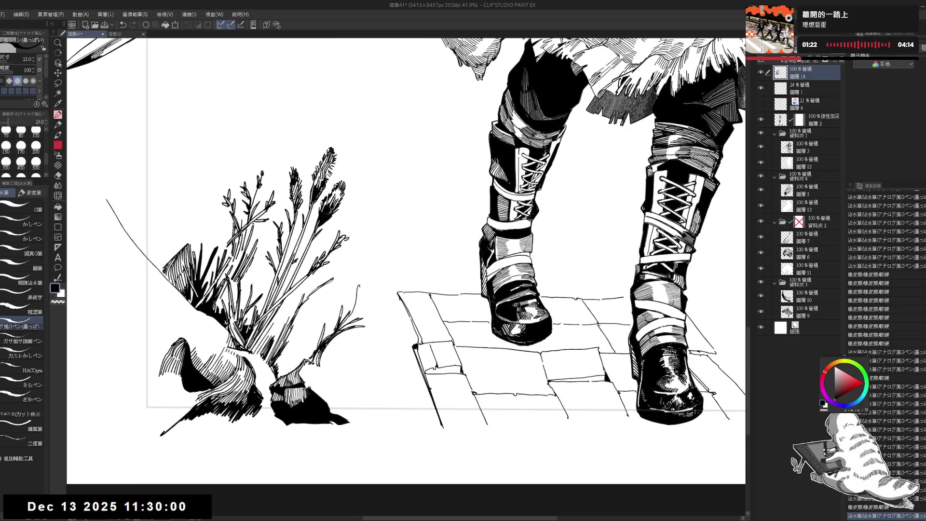
key("ctrl+z")
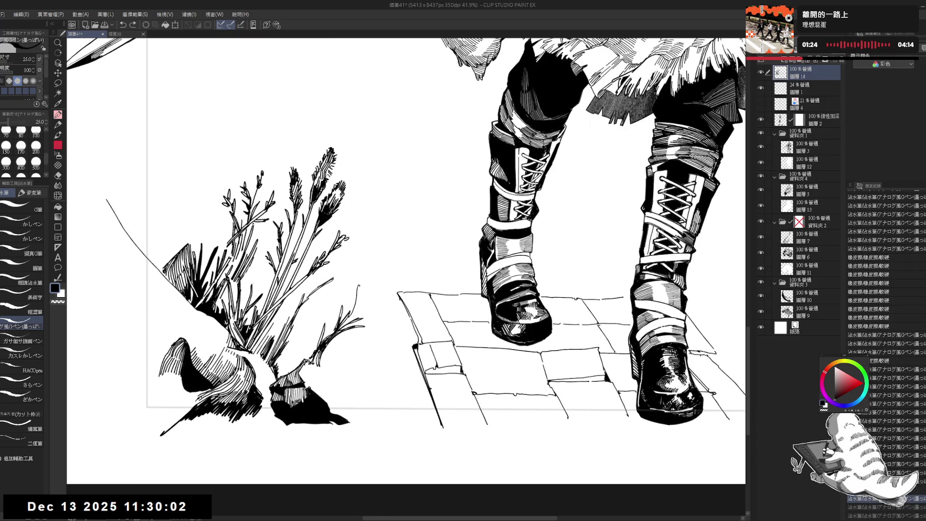
key("ctrl+y")
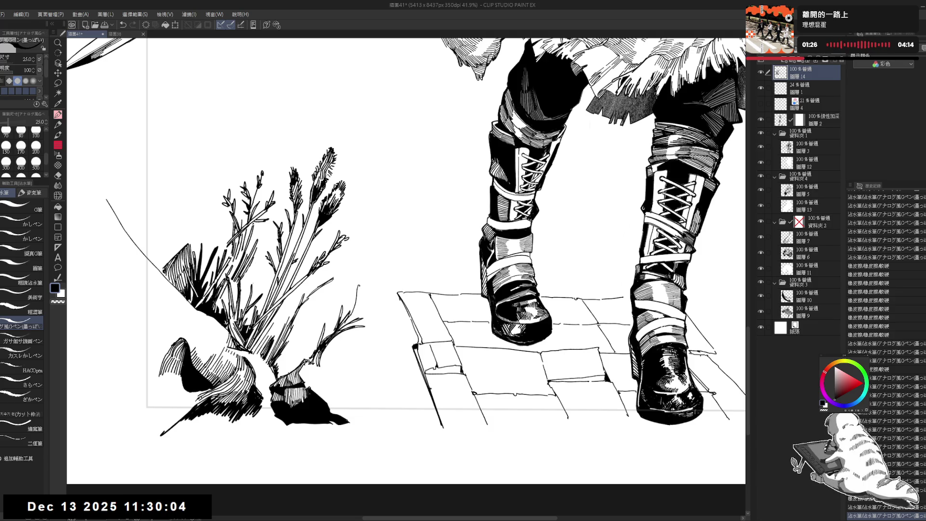
key("ctrl+z")
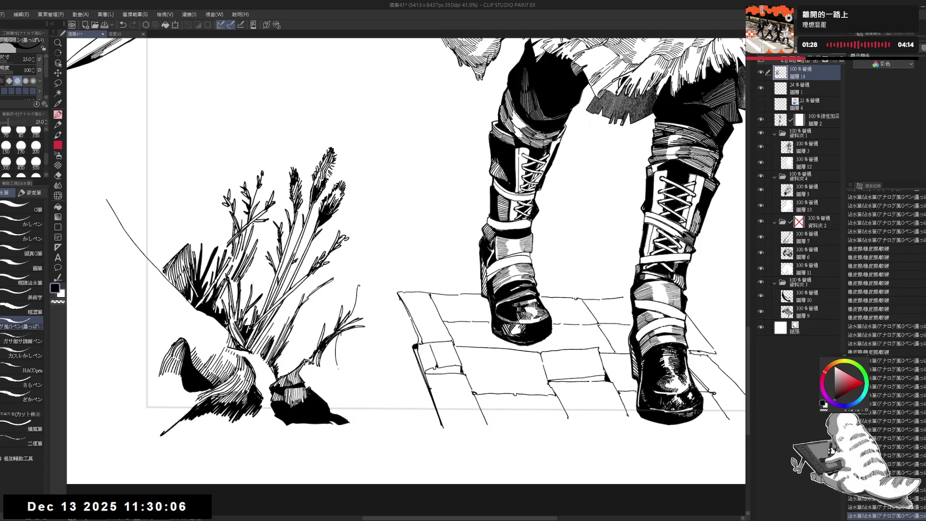
key("ctrl+y")
key("ctrl+z")
key("ctrl+z")
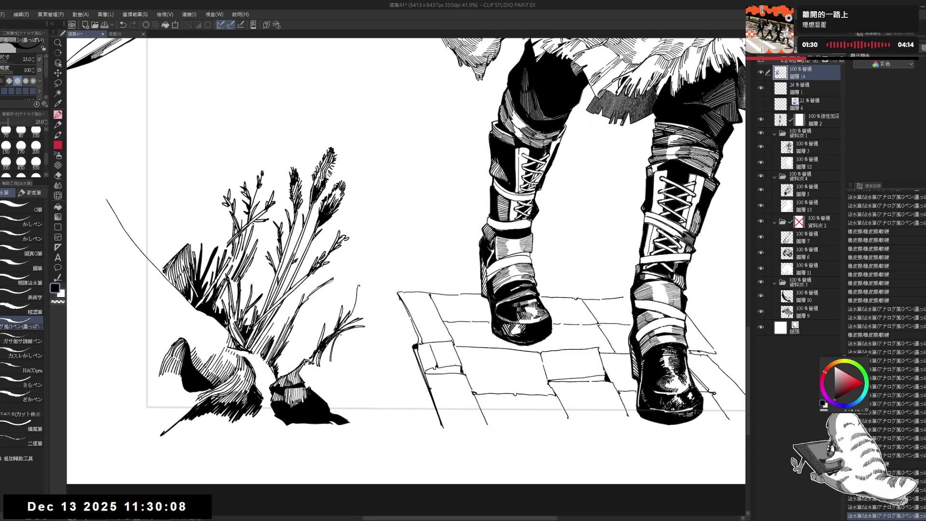
key("ctrl+z")
key("ctrl+y")
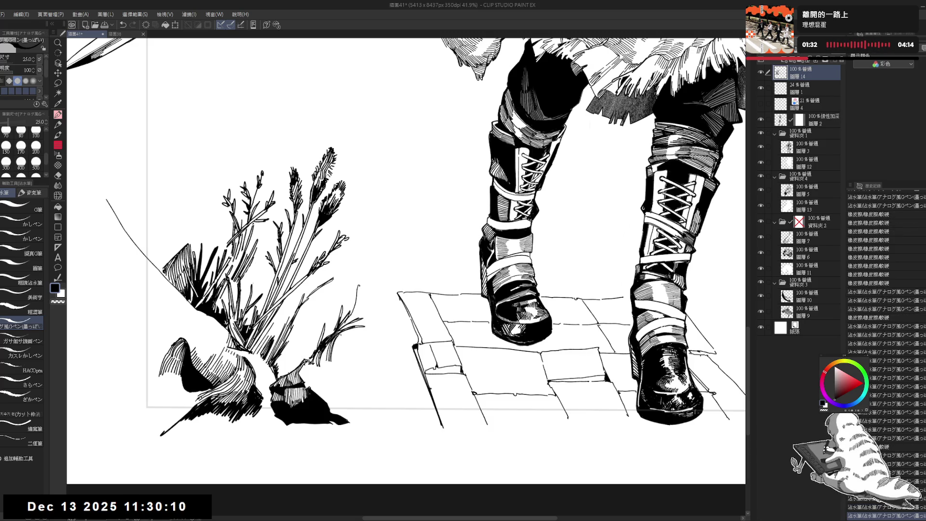
key("ctrl+y")
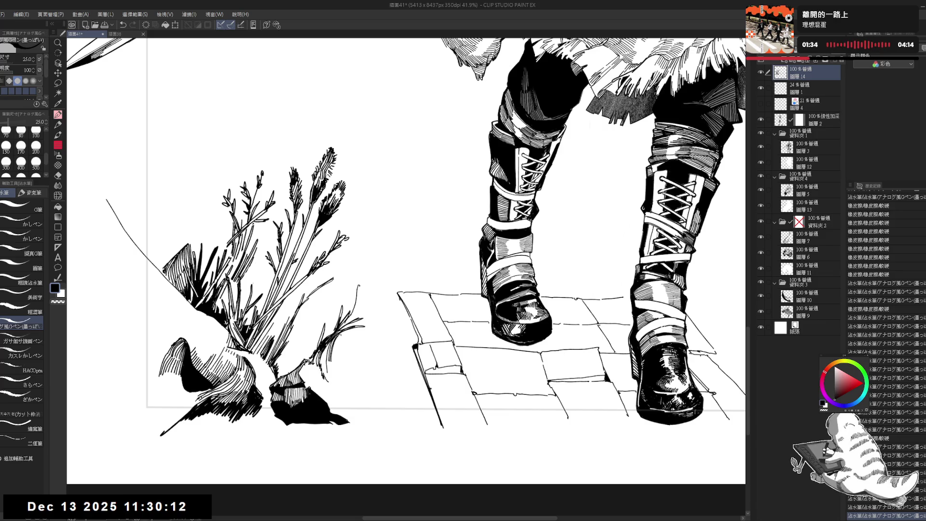
key("ctrl+y")
Bring back the strokes beside the plant and zoom out to view the lower drawing
key("g")
key("ctrl+y")
key("r")
key("p")
key("ctrl+y")
key("ctrl+y")
key("ctrl+y")
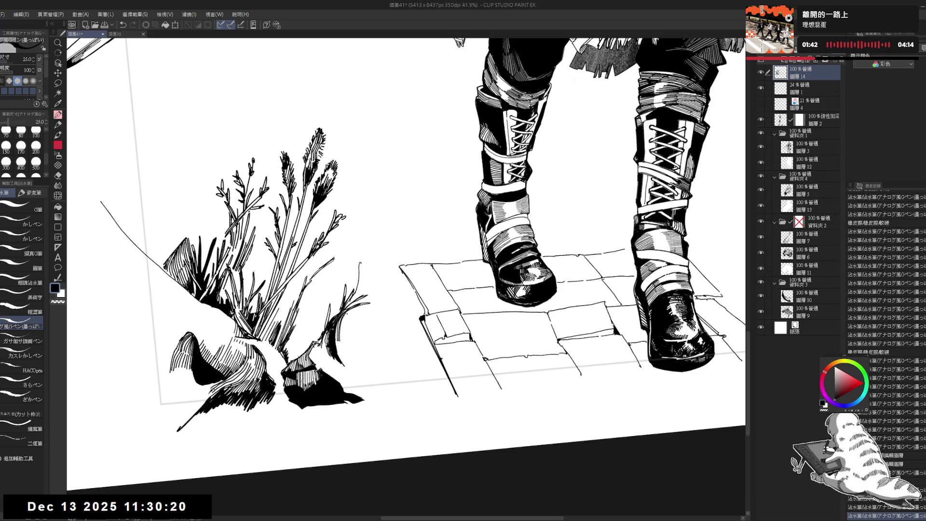
key("ctrl+minus")
left_click_drag(362, 233, 348, 259)
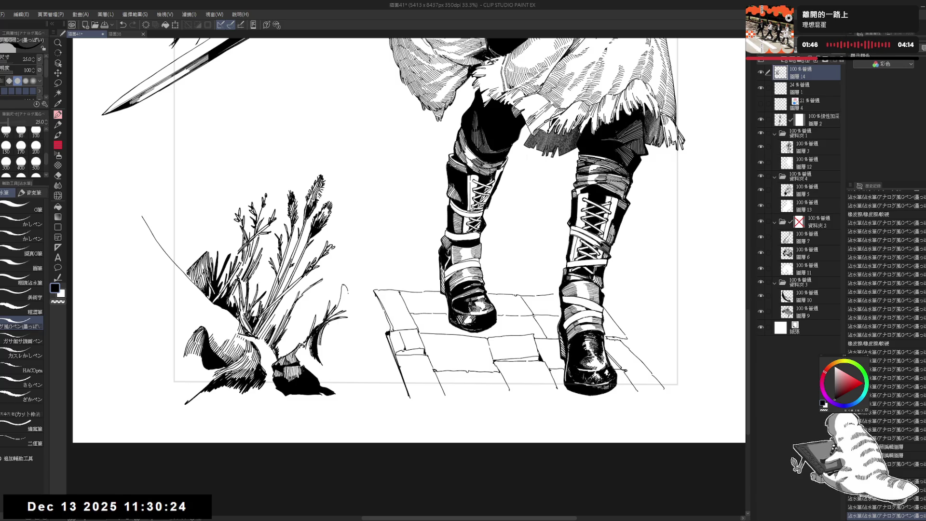
key("ctrl+y")
key("ctrl+y")
key("ctrl+y")
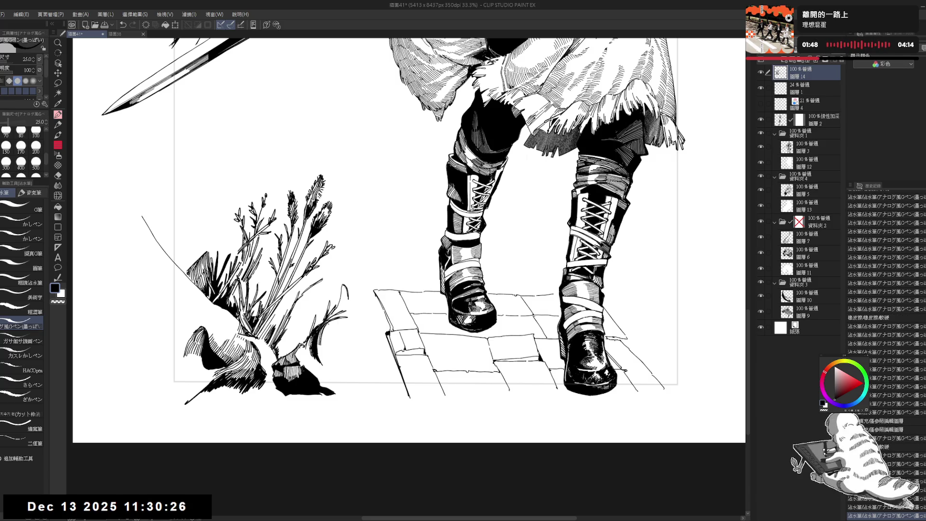
key("ctrl+y")
key("ctrl+y")
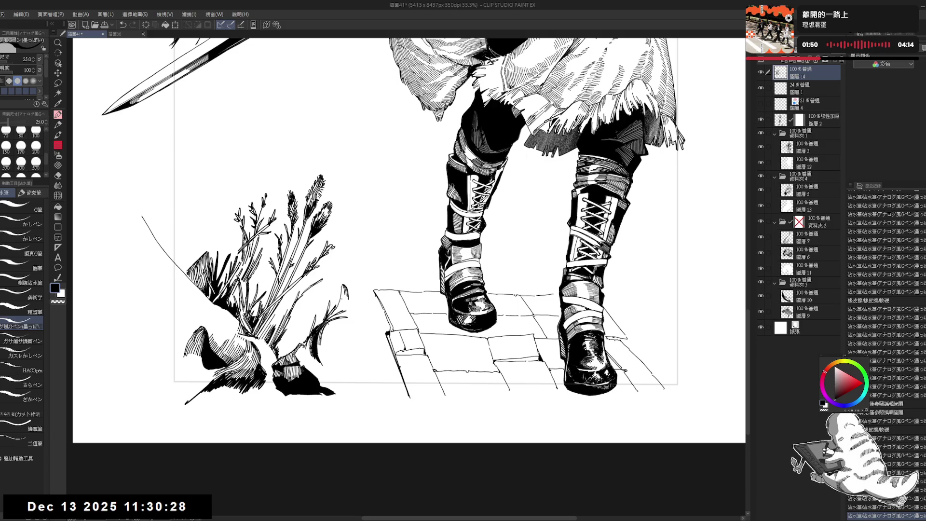
key("ctrl+y")
key("ctrl+y")
key("ctrl+y")
key("ctrl+y")
key("ctrl+y")
key("ctrl+y")
key("ctrl+y")
key("ctrl+y")
key("ctrl+y")
scroll(355, 305, "up", 1)
key("ctrl+y")
key("ctrl+y")
key("ctrl+y")
key("ctrl+y")
key("ctrl+y")
key("ctrl+y")
Restore the flower strokes and the small marks beside the flower
key("e")
key("ctrl+y")
key("ctrl+y")
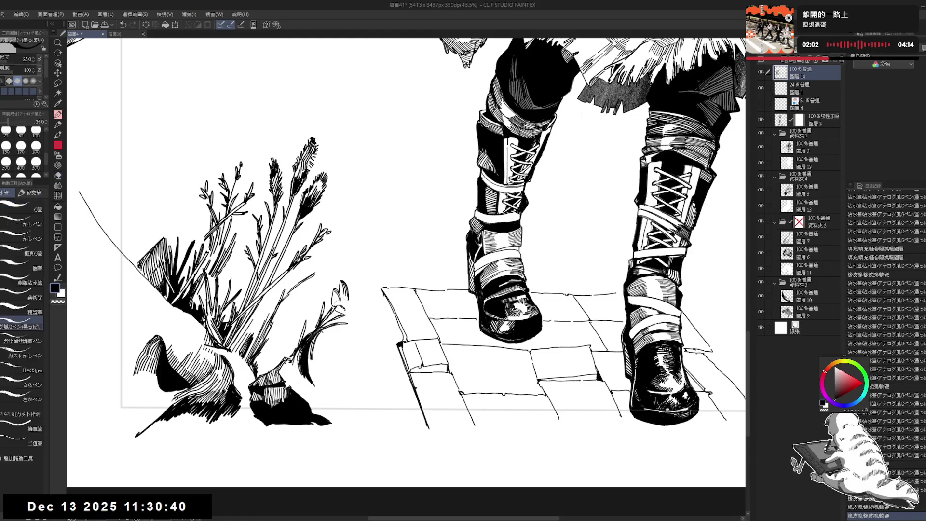
key("ctrl+y")
key("ctrl+y")
key("p")
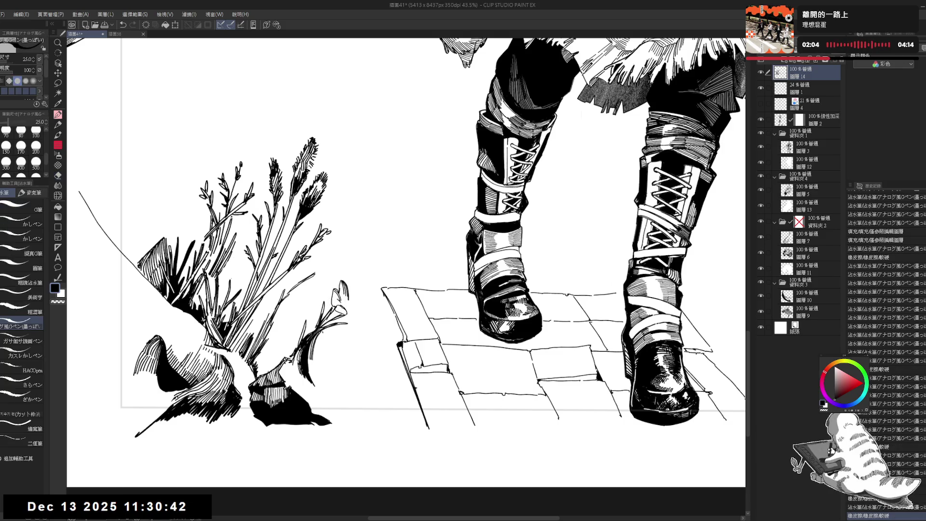
key("ctrl+y")
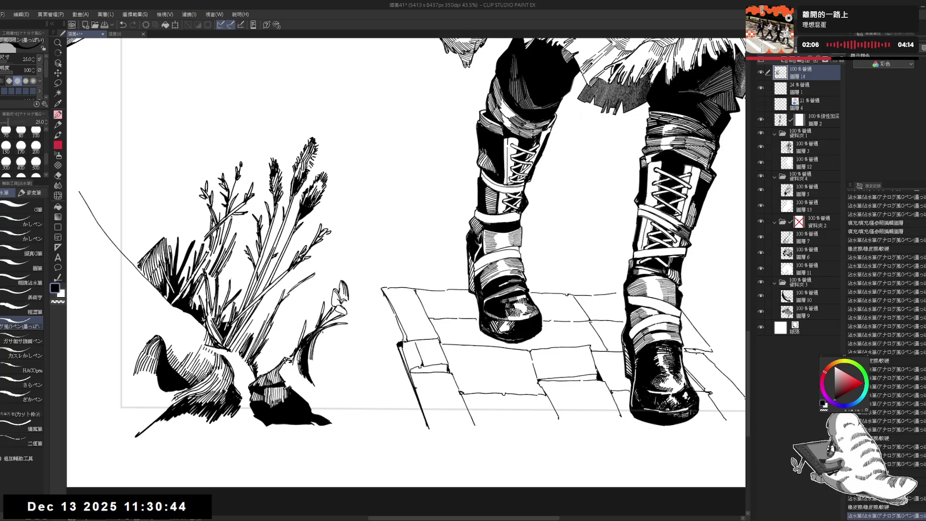
key("ctrl+y")
key("ctrl+y")
key("ctrl+y")
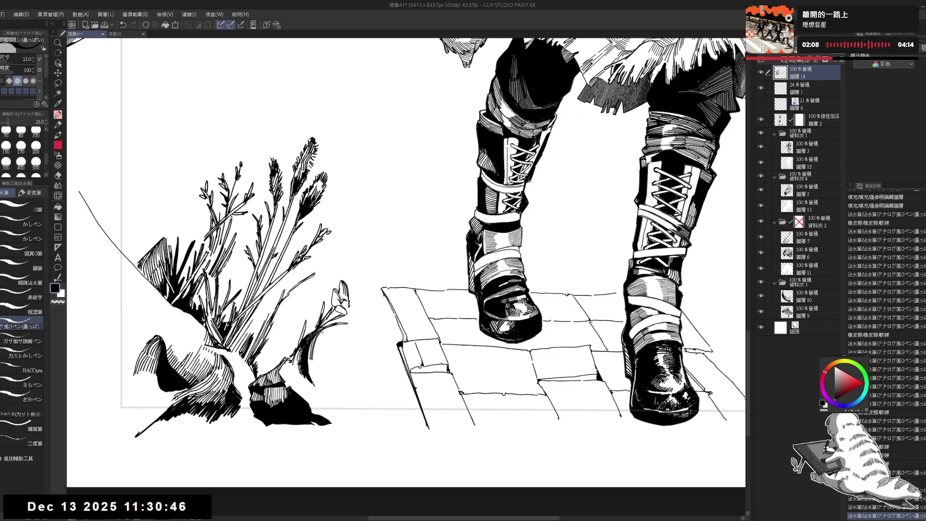
key("ctrl+y")
key("ctrl+y")
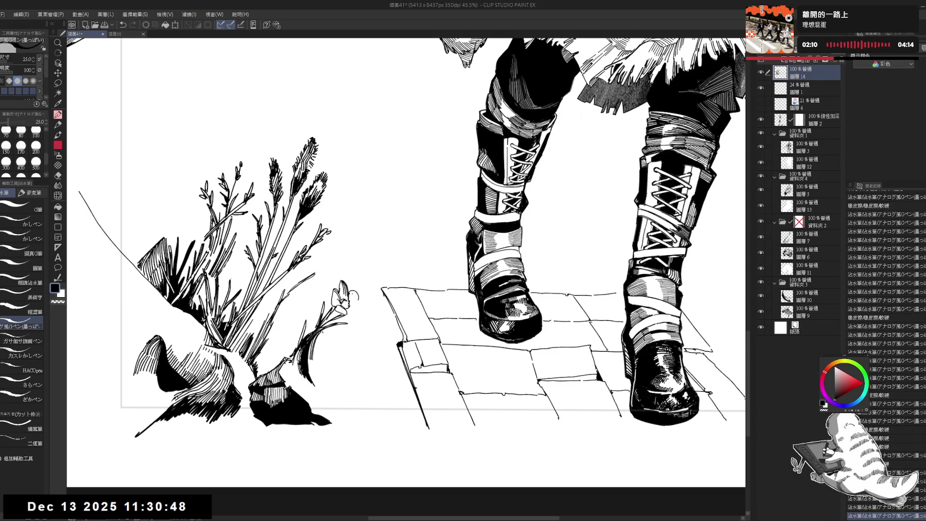
key("ctrl+y")
key("ctrl+y")
key("ctrl+y")
key("ctrl+y")
key("ctrl+y")
key("ctrl+y")
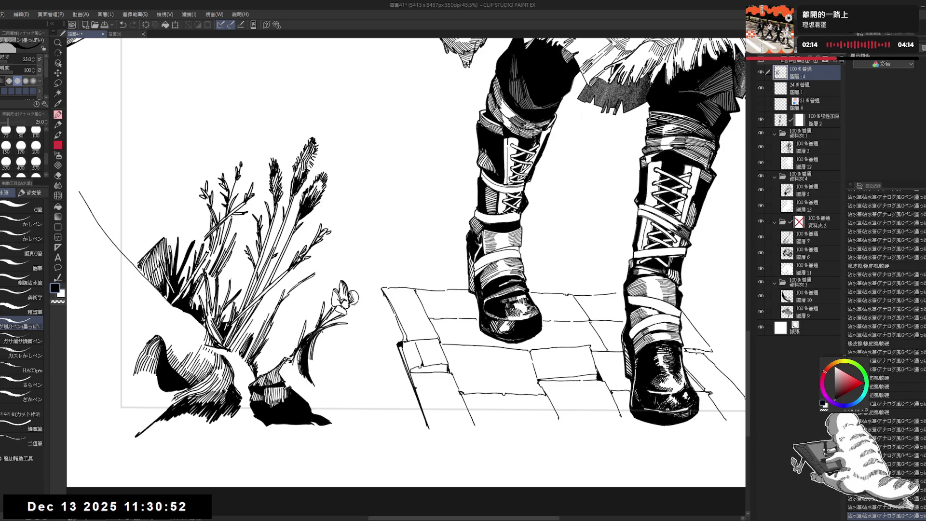
key("ctrl+y")
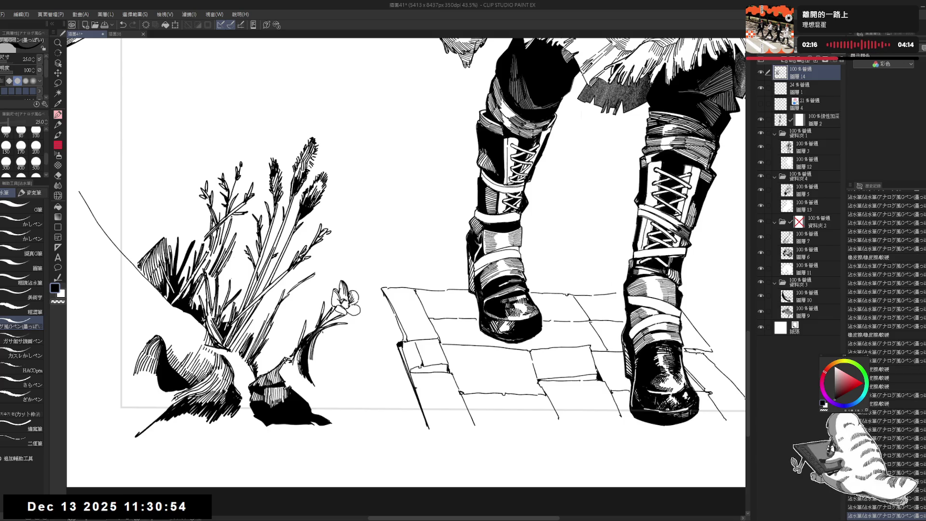
Step through the remaining flower edits, alternating eraser and pen, then tilt the view
key("ctrl+y")
key("ctrl+y")
key("ctrl+y")
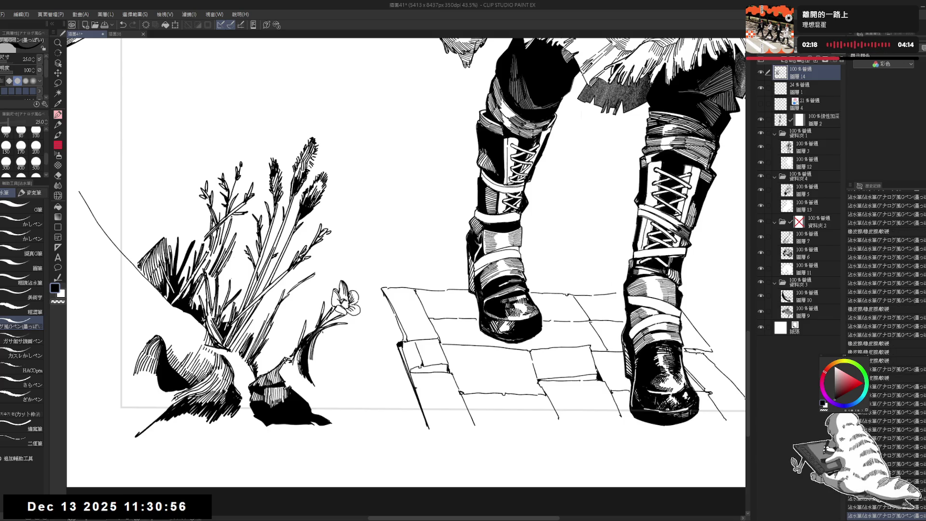
key("e")
key("ctrl+y")
key("ctrl+y")
key("p")
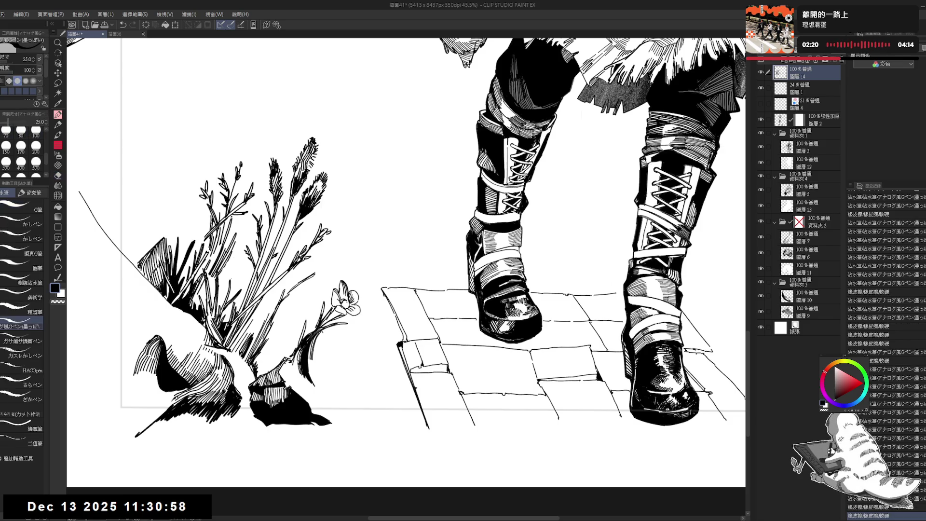
key("ctrl+y")
key("e")
key("p")
key("ctrl+y")
key("ctrl+y")
key("ctrl+y")
left_click_drag(406, 261, 424, 242)
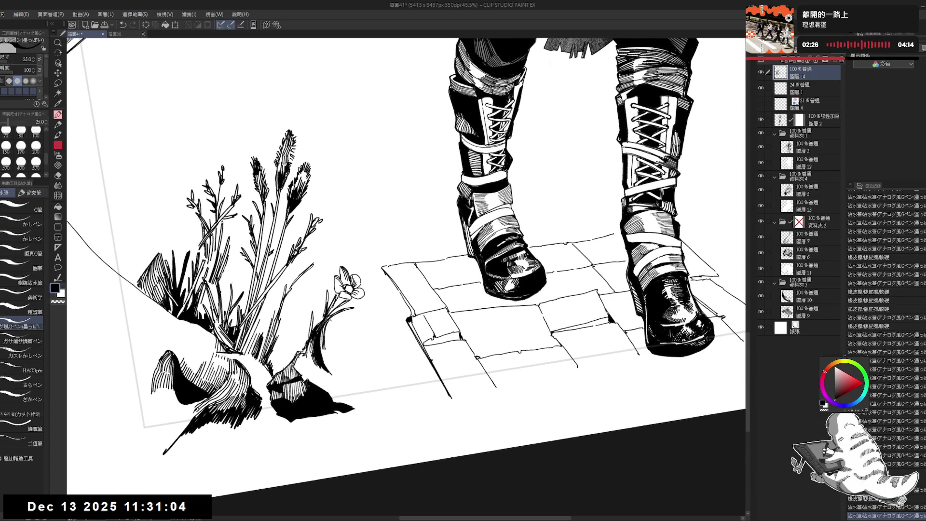
Redo several ink and eraser marks on the flower stem, swapping between eraser and pen
key("ctrl+y")
key("e")
key("ctrl+y")
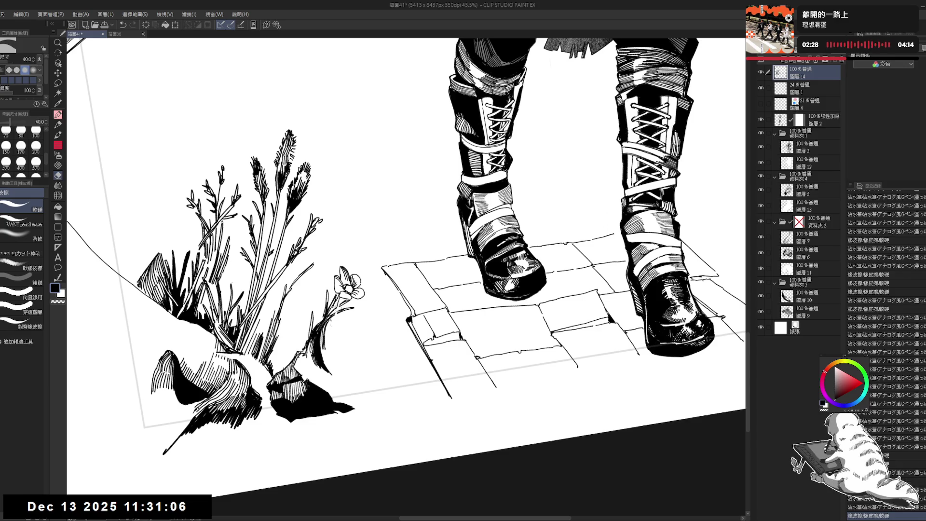
key("ctrl+y")
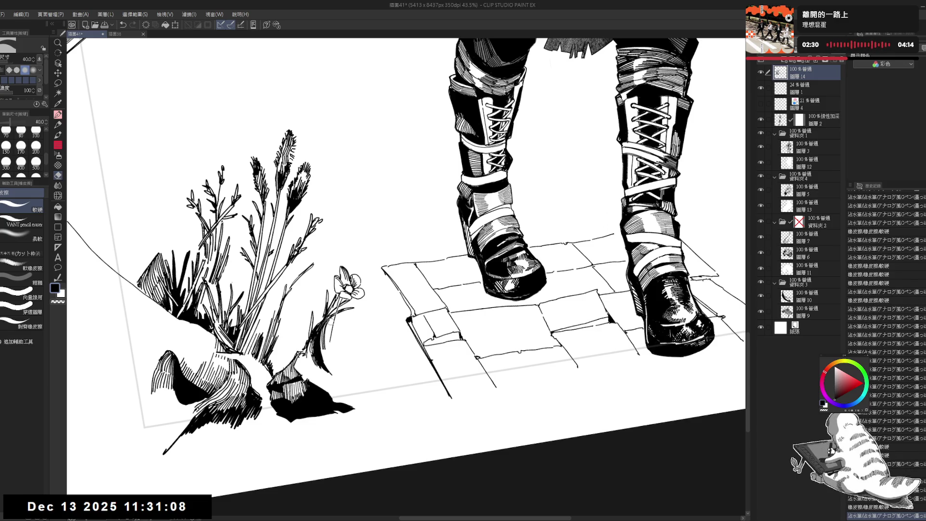
key("p")
key("ctrl+y")
key("ctrl+y")
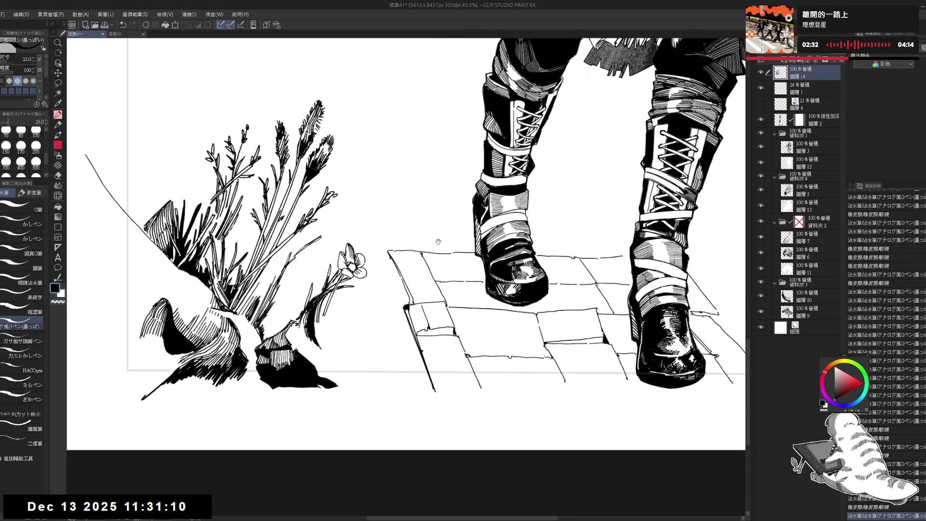
Zoom out and straighten the view around the boots and plants, redoing more stem edits
key("ctrl+y")
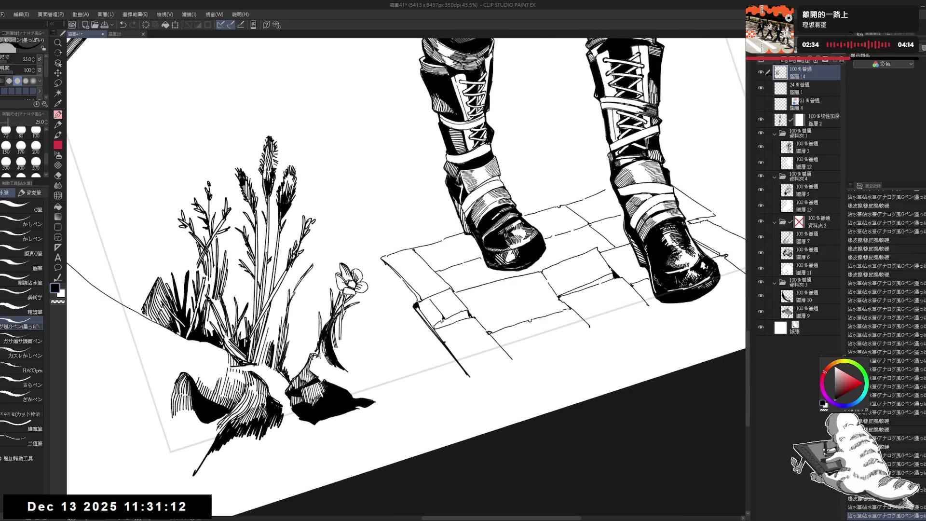
key("ctrl+y")
key("ctrl+minus")
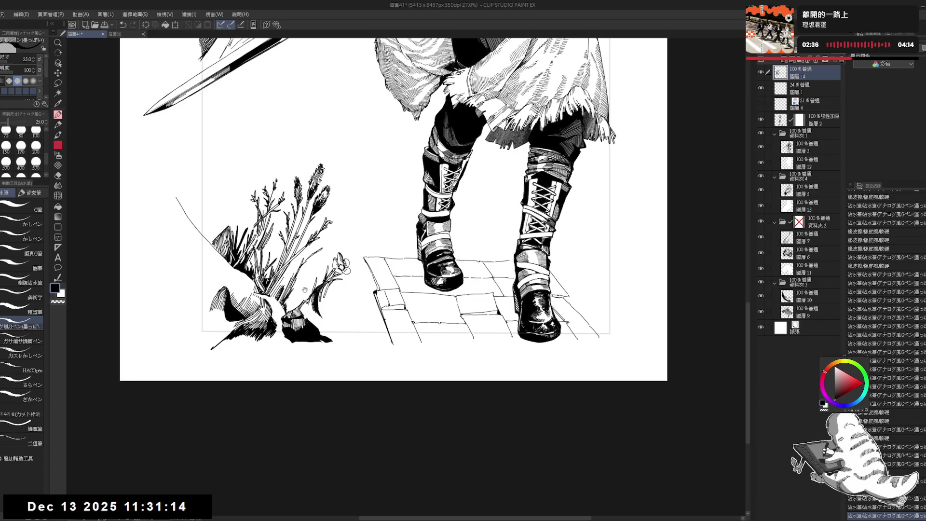
key("minus")
key("ctrl+y")
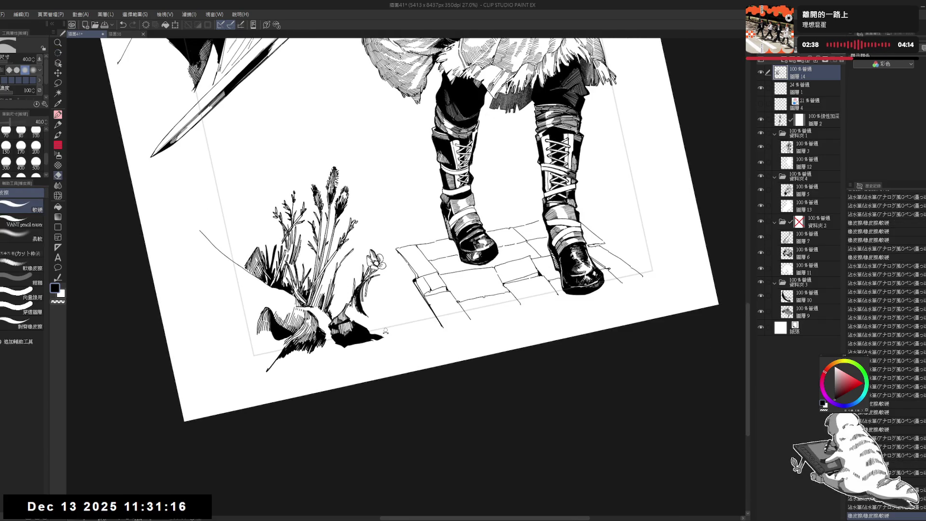
key("ctrl+0")
key("ctrl+y")
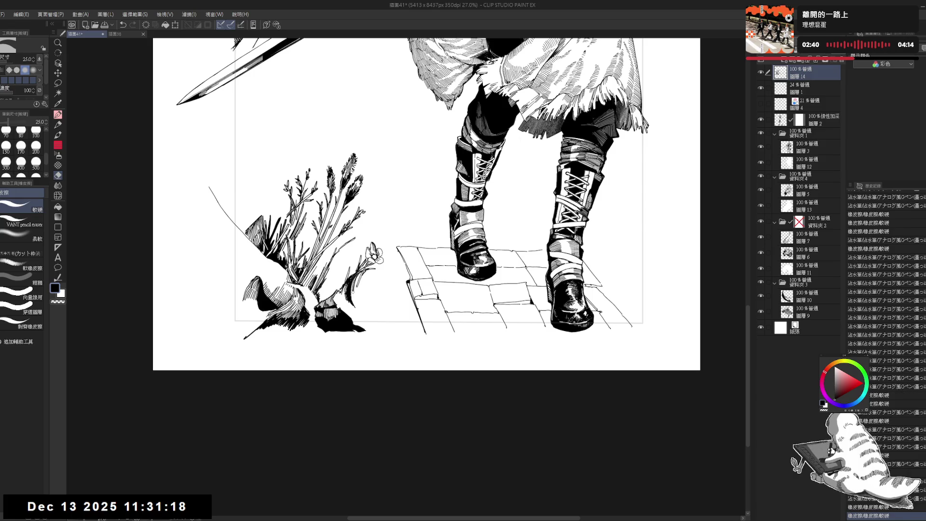
key("ctrl+y")
key("minus")
Erase a small spot on the flower stem and restore short dark strokes along it
key("e")
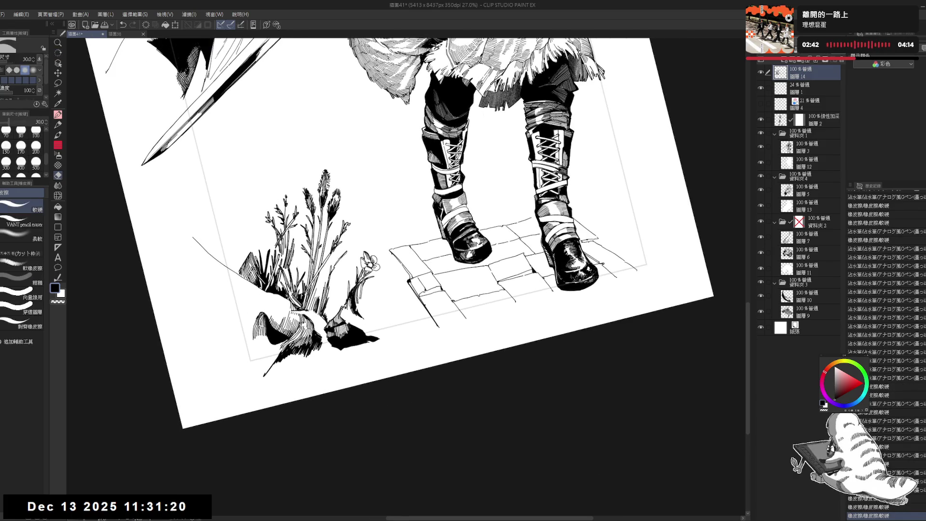
key("ctrl+y")
key("ctrl+y")
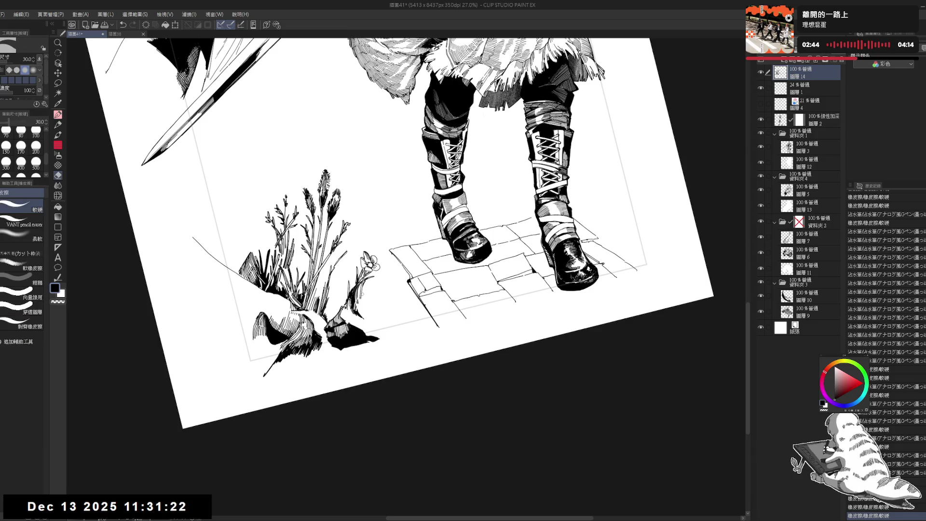
key("ctrl+y")
key("p")
key("ctrl+y")
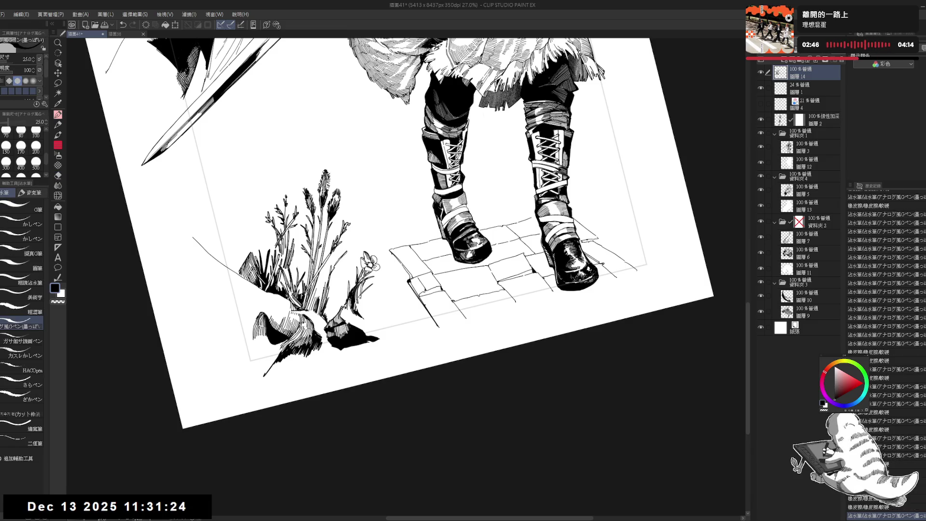
key("ctrl+y")
key("ctrl+y")
key("ctrl+y")
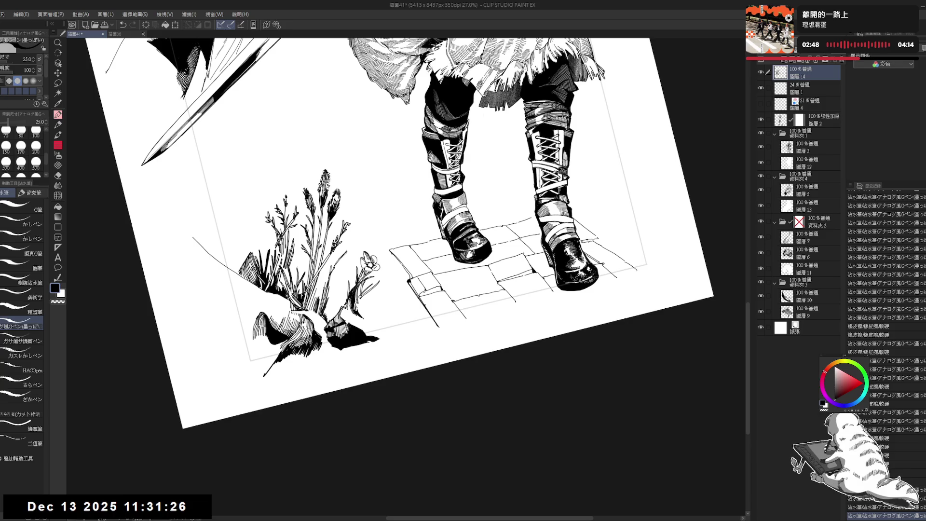
key("ctrl+y")
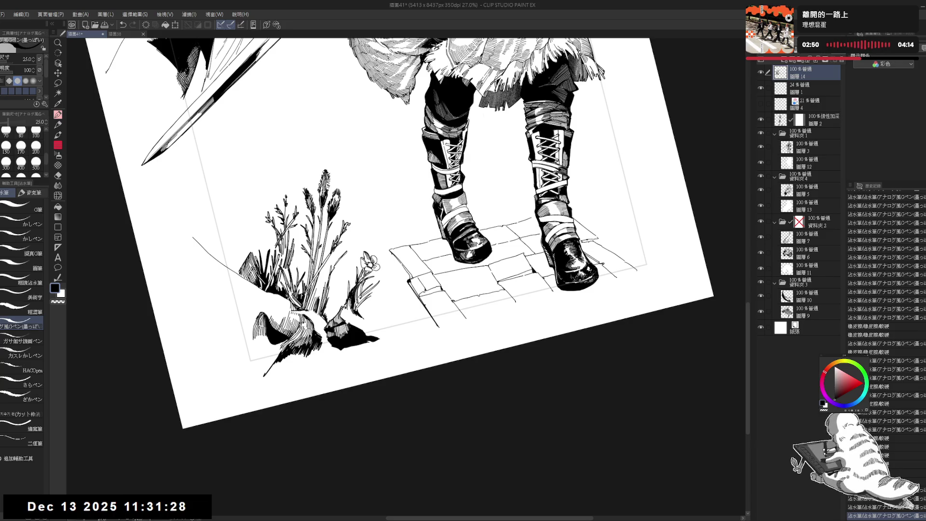
key("ctrl+y")
key("ctrl+y")
key("ctrl+y")
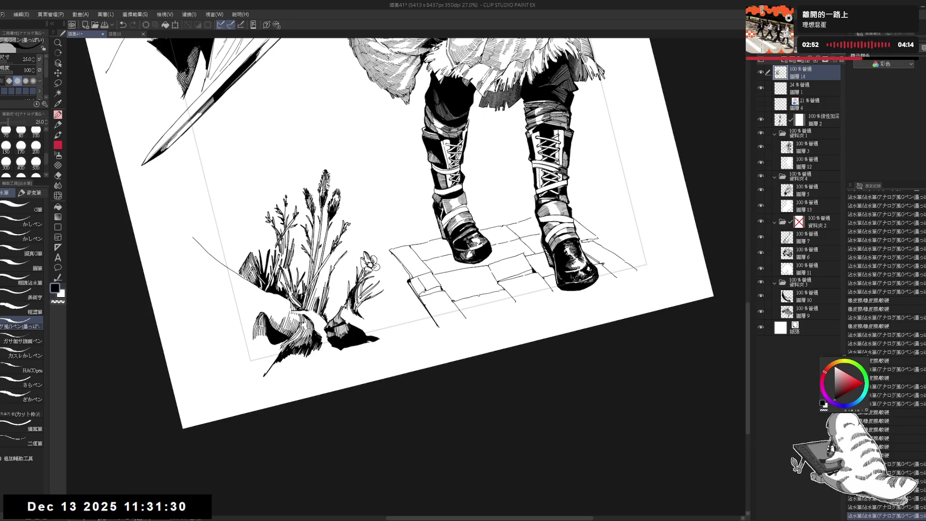
Mirror the view to check the drawing, then recentre the lower scene and tilt it counter-clockwise
key("ctrl+0")
key("h")
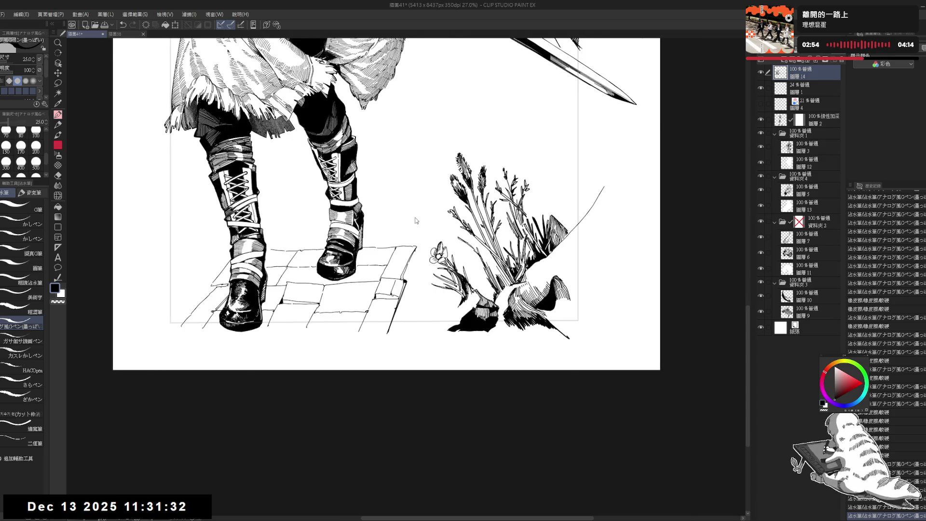
key("h")
left_click_drag(418, 187, 427, 226)
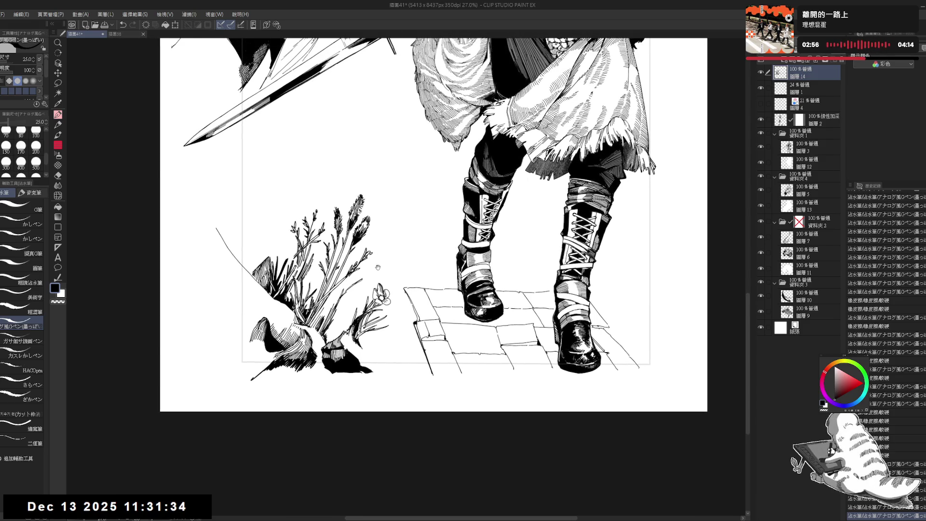
key("r")
left_click_drag(357, 381, 386, 418)
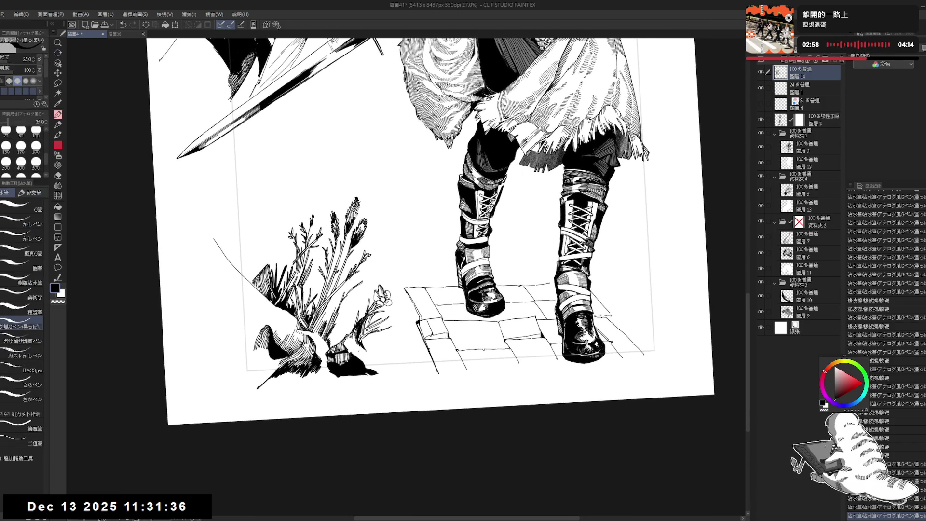
Erase small stray marks on the plant lines and undo the most recent stroke
key("e")
mouse_move(363, 359)
left_mouse_down()
mouse_move(359, 366)
mouse_move(363, 355)
left_mouse_up()
key("p")
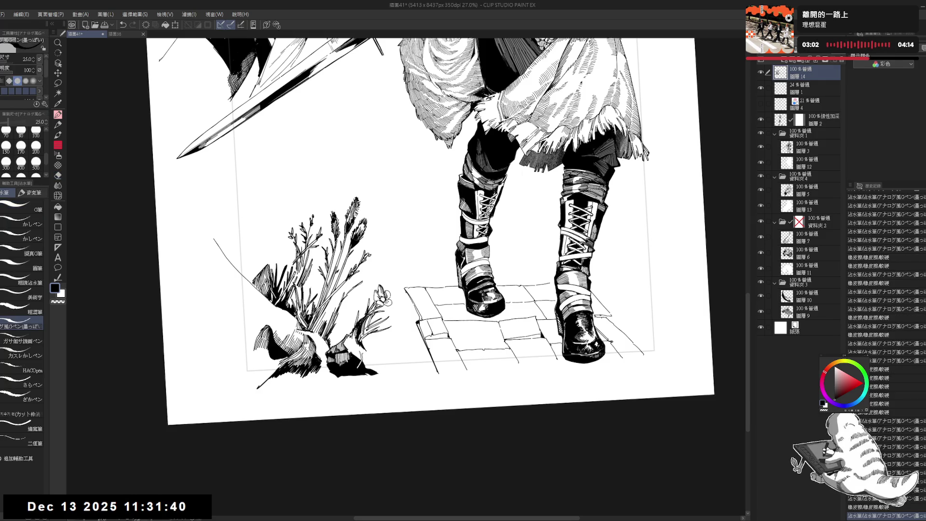
key("e")
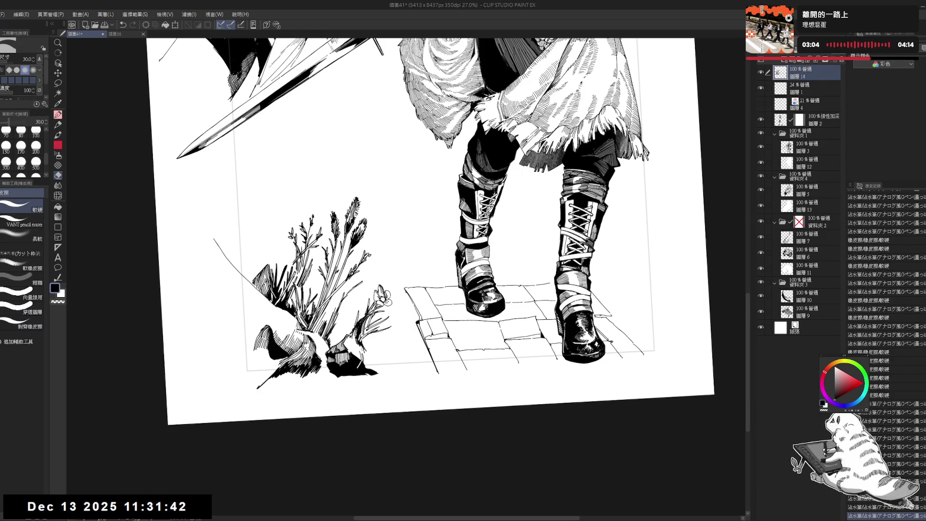
left_click_drag(361, 362, 362, 357)
key("p")
key("ctrl+z")
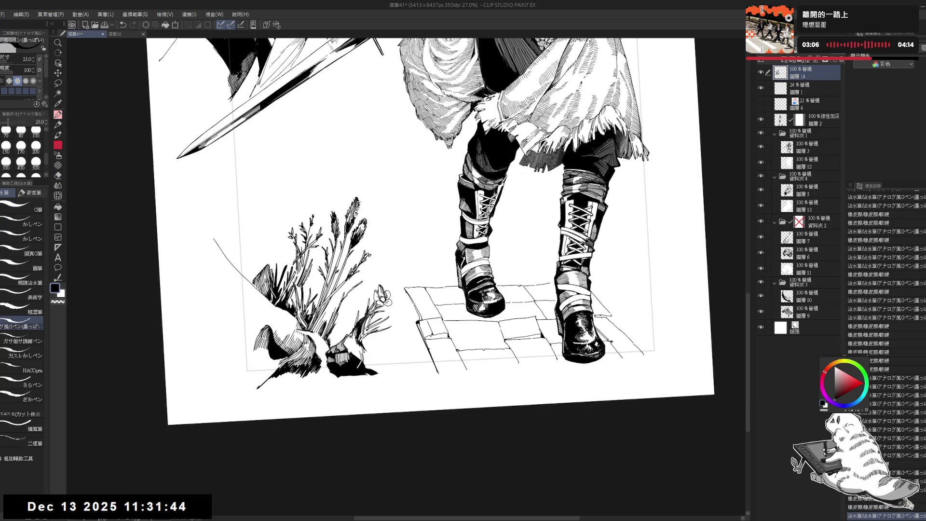
Redo four strokes, then enlarge the plants and tilt the page counter-clockwise for drawing
key("ctrl+y")
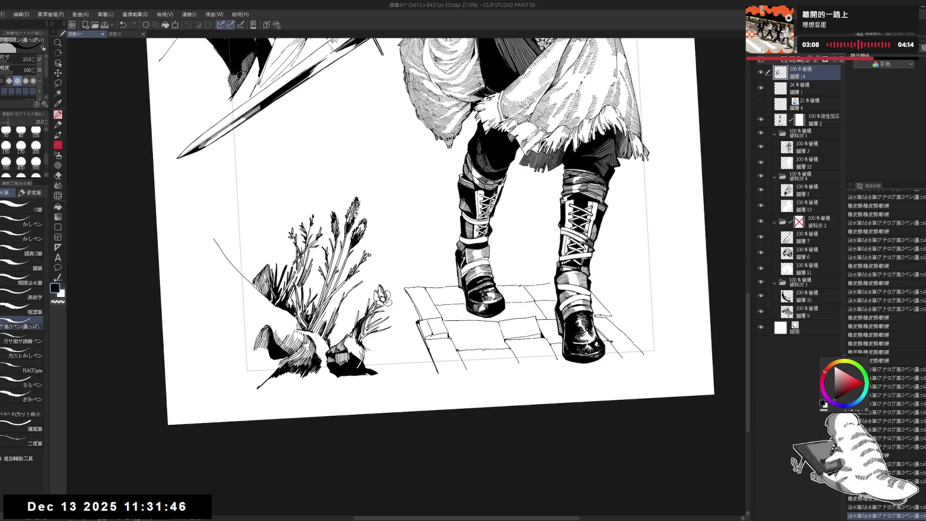
key("ctrl+y")
key("ctrl+y")
key("ctrl+y")
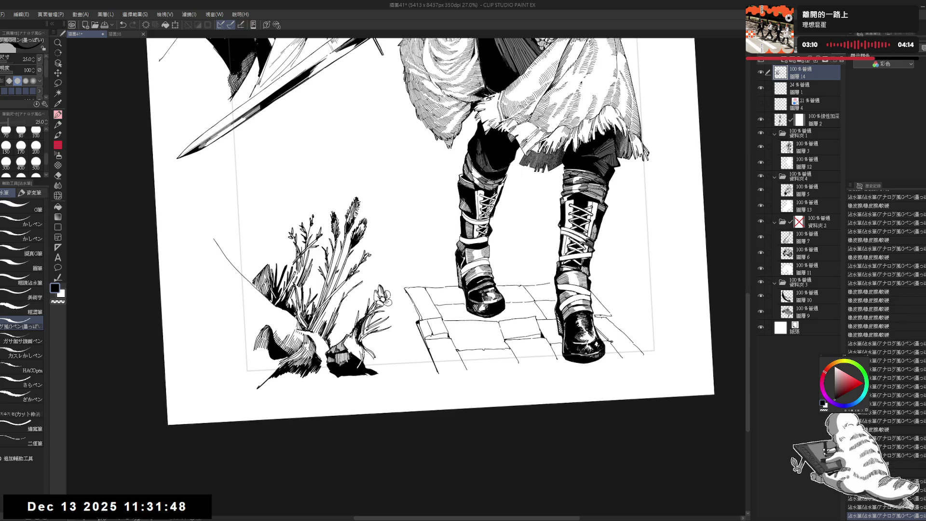
key("ctrl+y")
key("ctrl+y")
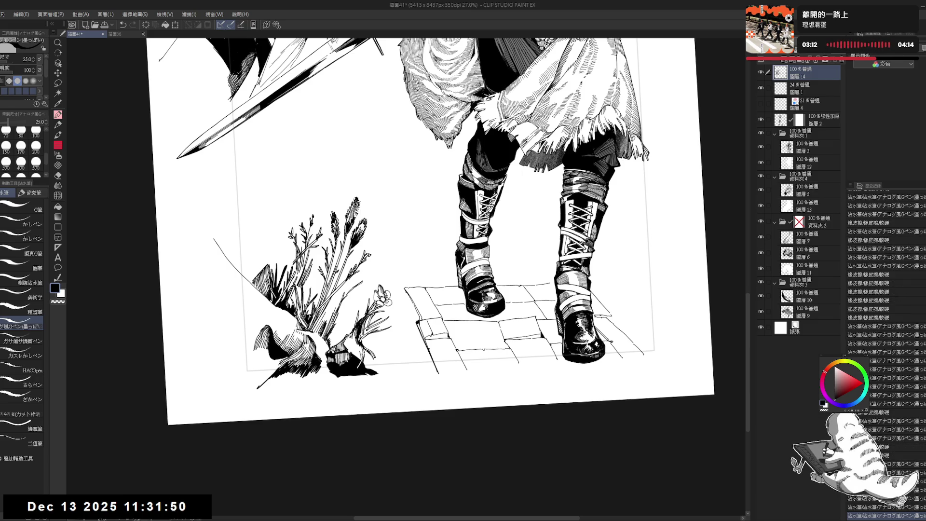
key("ctrl+y")
scroll(435, 241, "up", 2)
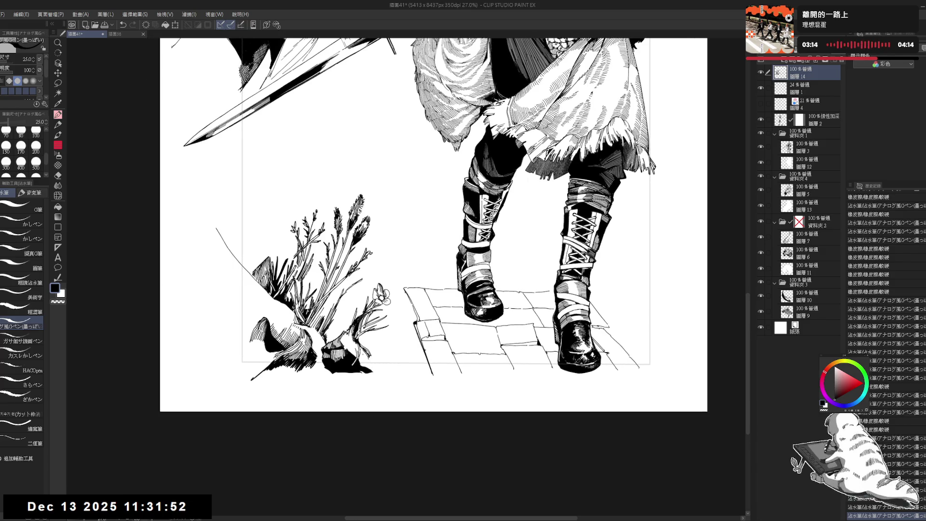
left_click_drag(482, 338, 531, 217)
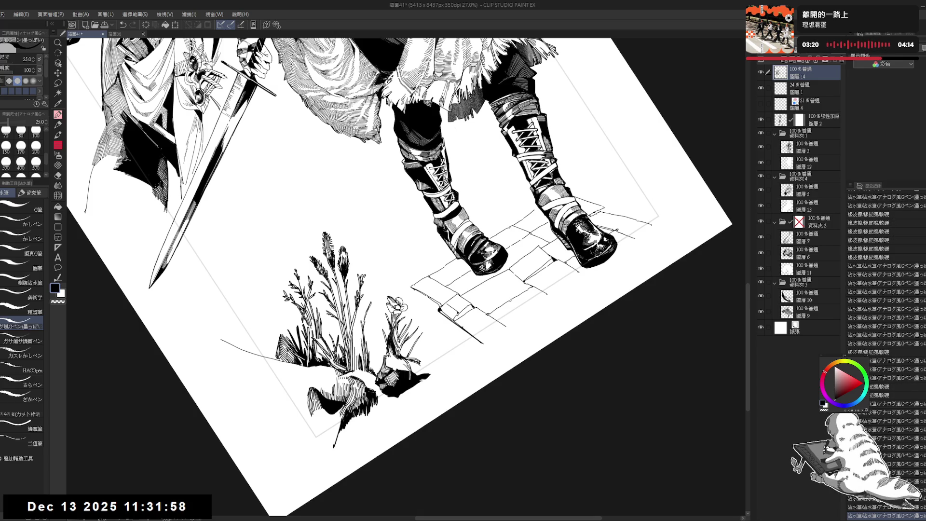
key("ctrl+0")
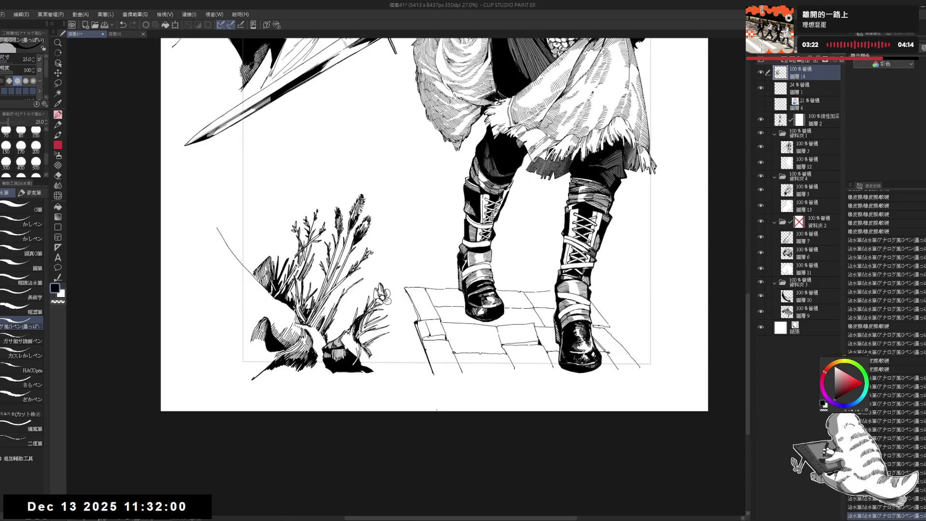
key("r")
mouse_move(384, 279)
left_mouse_down()
mouse_move(370, 406)
mouse_move(389, 410)
left_mouse_up()
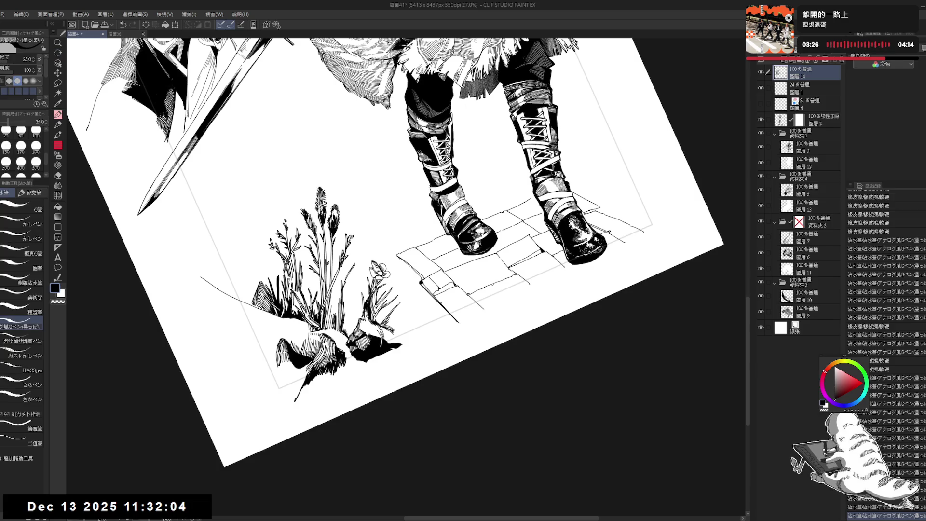
Add short ink strokes and tiny marks to the plant, filling one small gap black
mouse_move(386, 310)
left_mouse_down()
mouse_move(383, 321)
mouse_move(392, 299)
left_mouse_up()
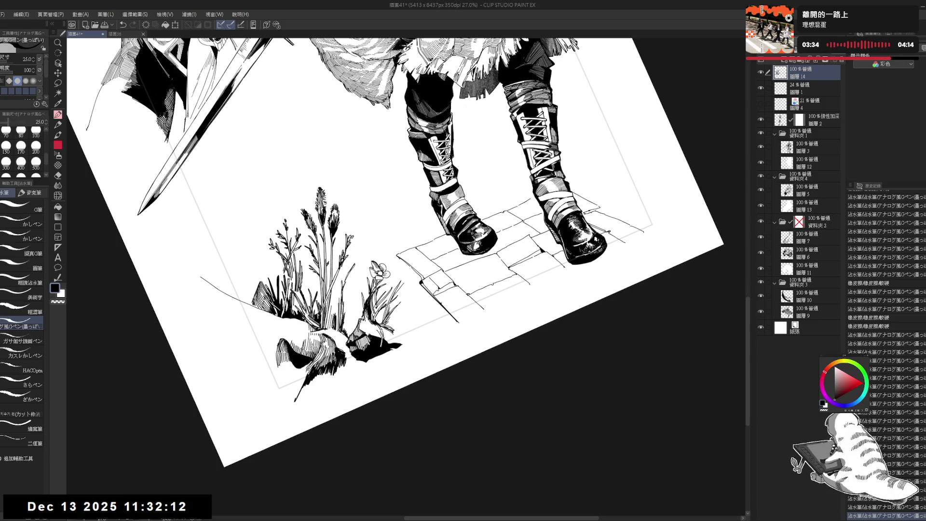
left_click_drag(400, 289, 392, 300)
key("ctrl+at")
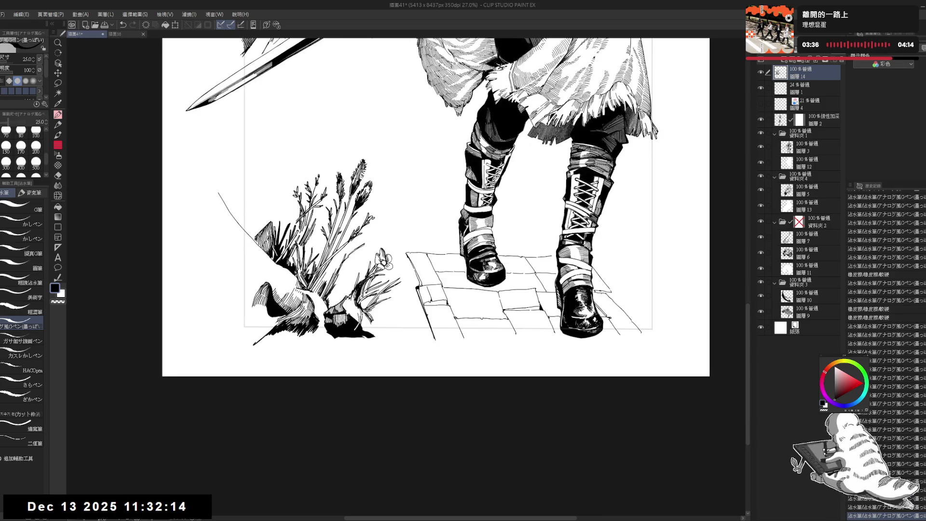
left_click_drag(352, 340, 373, 413)
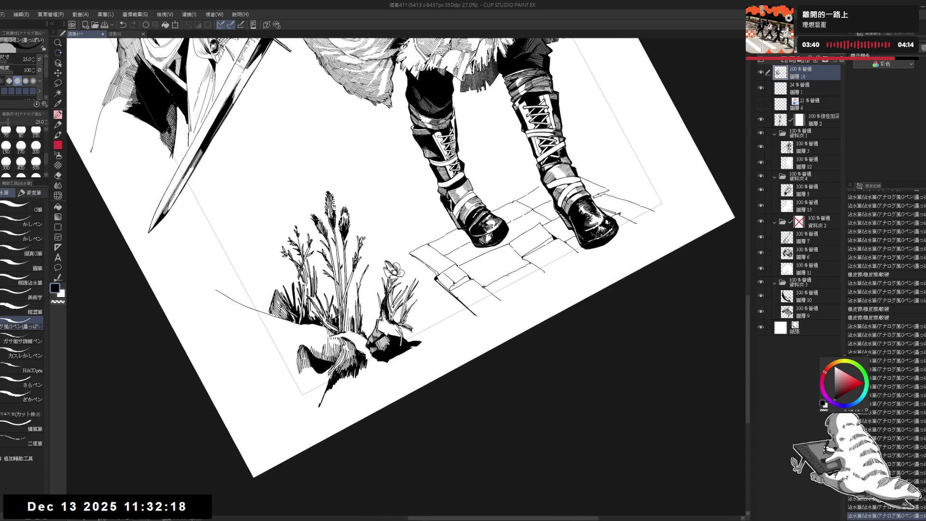
left_click(398, 317)
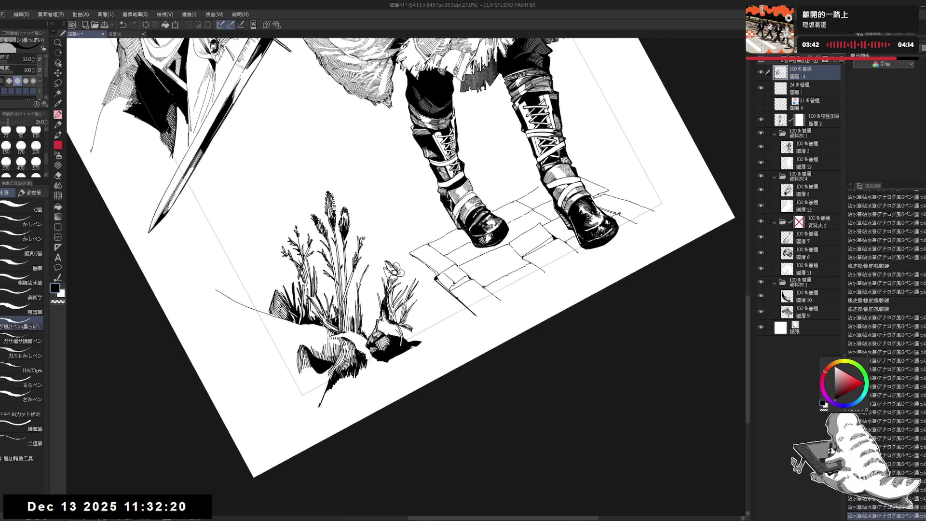
key("g")
left_click(398, 311)
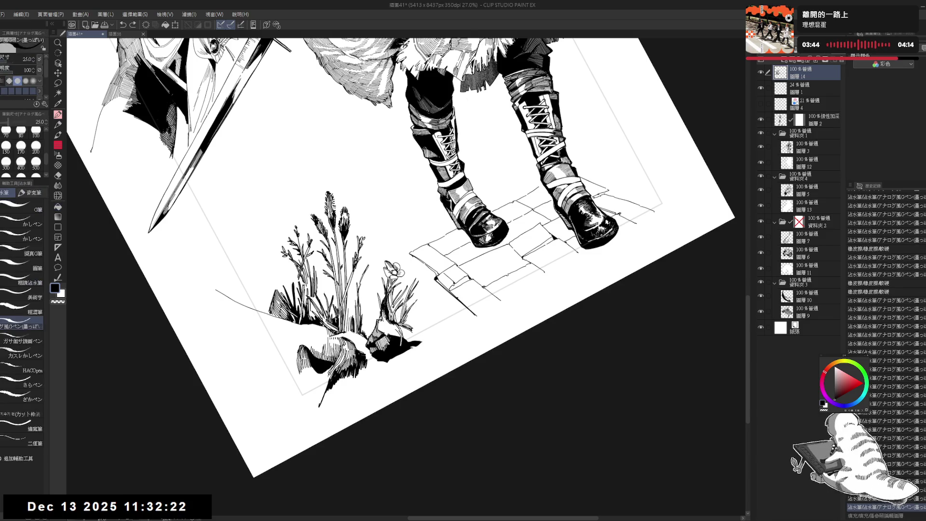
left_click(398, 313)
left_click(398, 314)
scroll(393, 298, "down", 3)
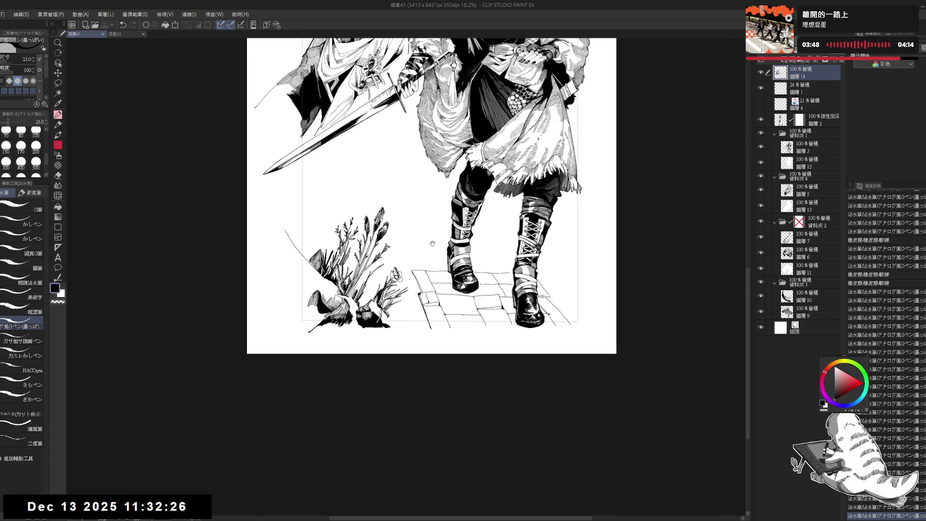
left_click_drag(433, 244, 439, 281)
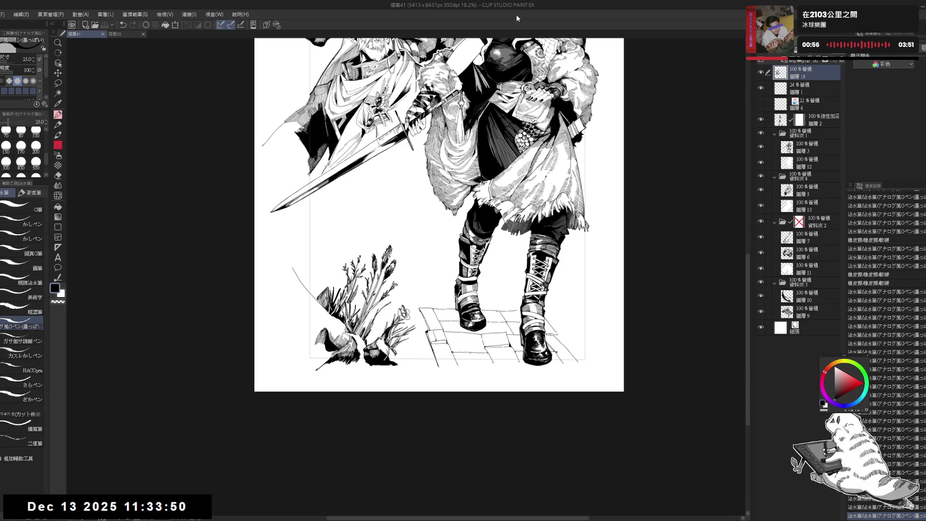
Zoom and tilt toward the plants, then add short stem strokes with the pen at size 30
left_click_drag(408, 242, 401, 232)
scroll(400, 308, "up", 2)
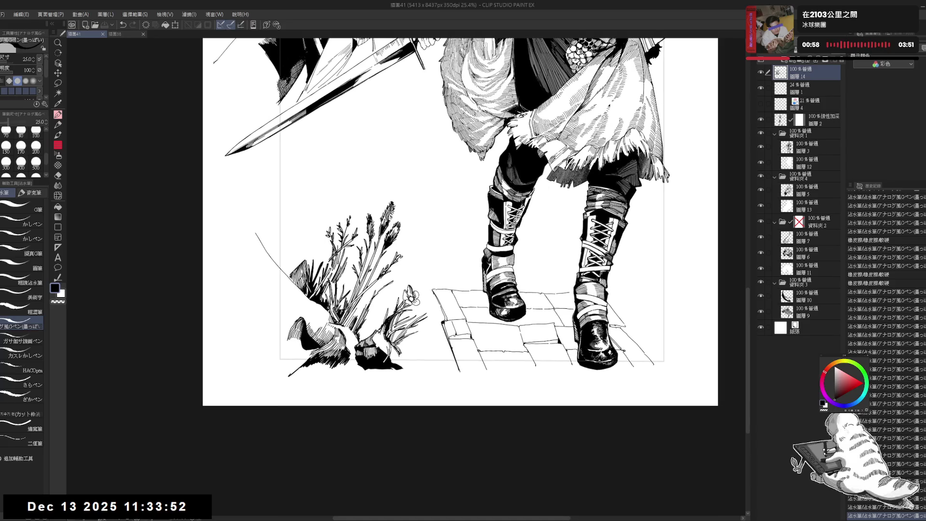
left_click_drag(415, 395, 367, 403)
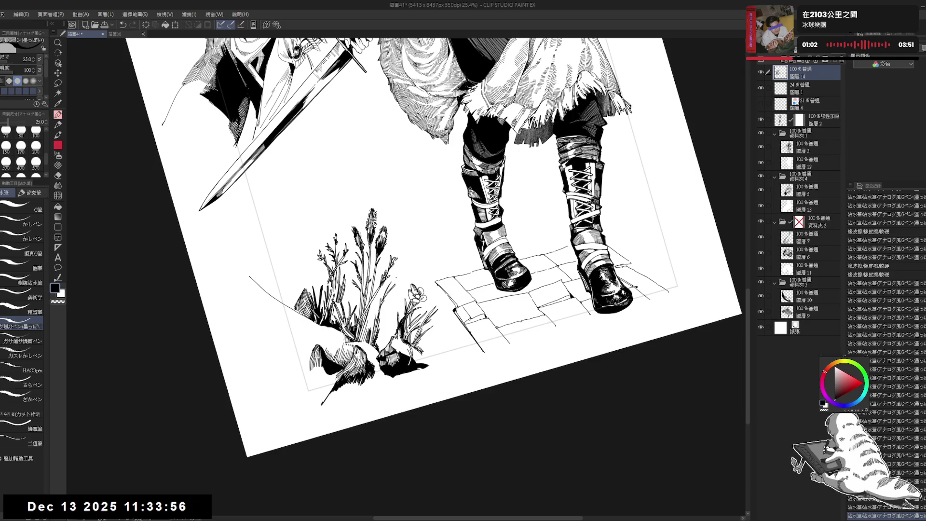
left_click_drag(392, 285, 402, 277)
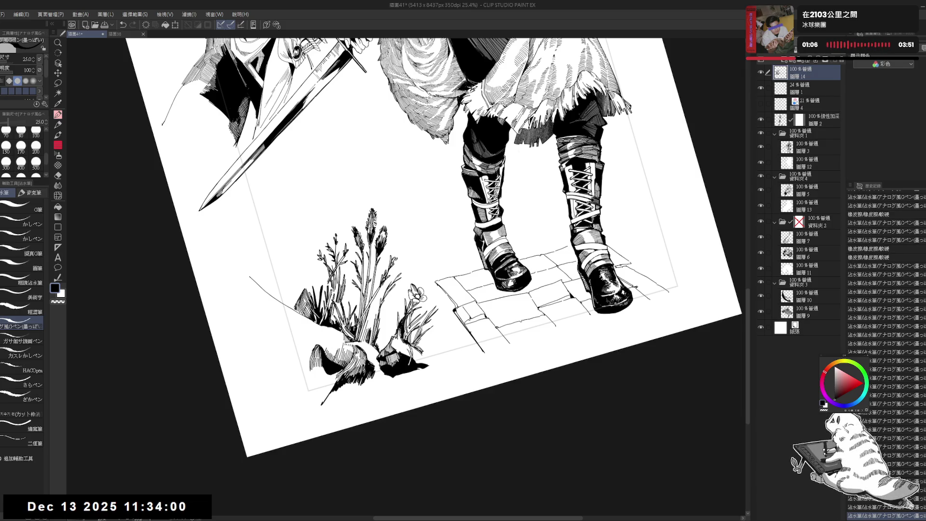
key("minus")
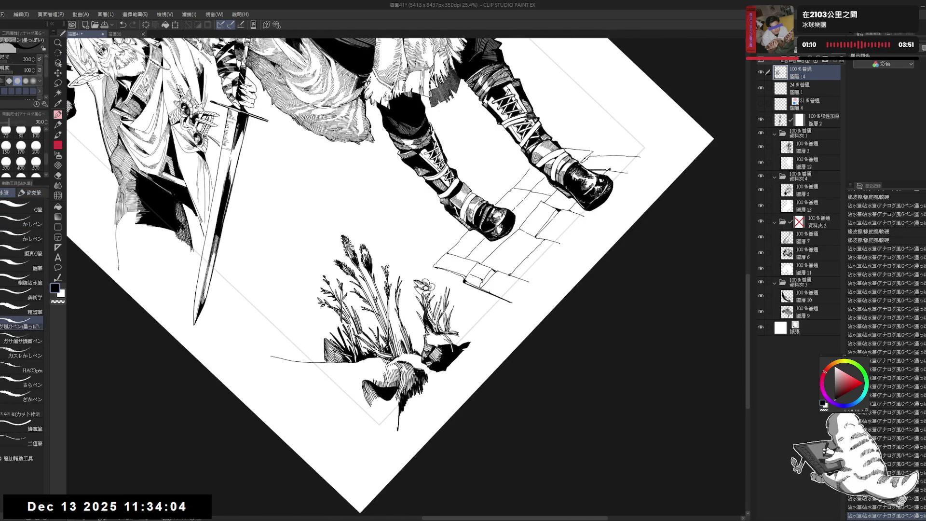
left_click_drag(399, 278, 401, 265)
Straighten, zoom out and slightly rotate the page view clockwise for drawing
key("ctrl+at")
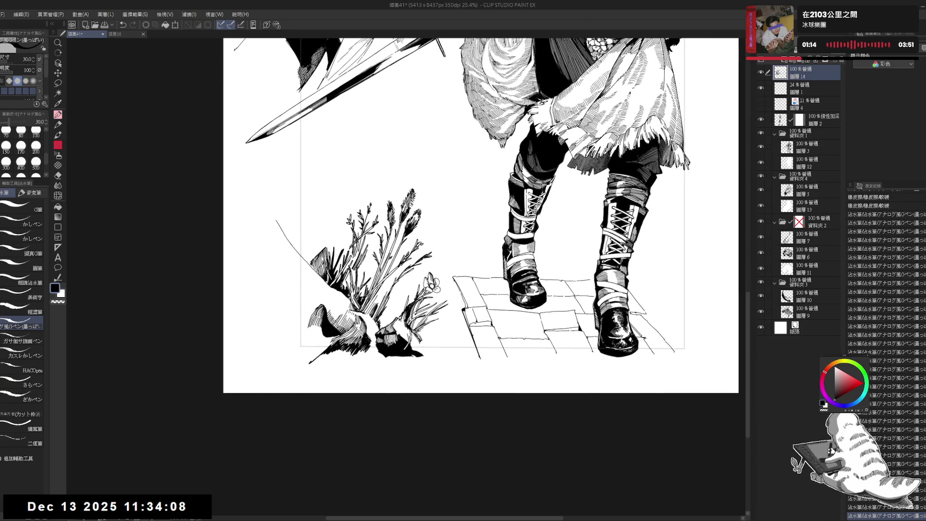
key("minus")
key("minus")
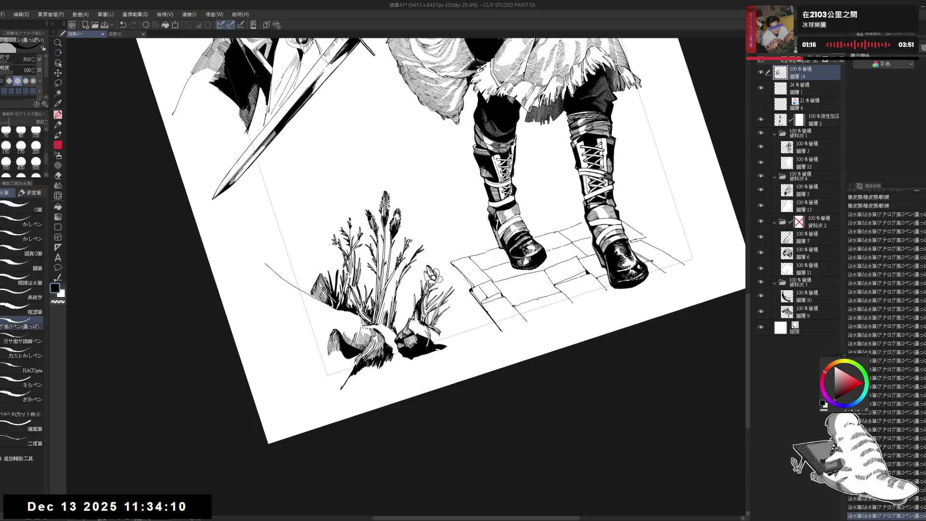
key("ctrl+at")
key("minus")
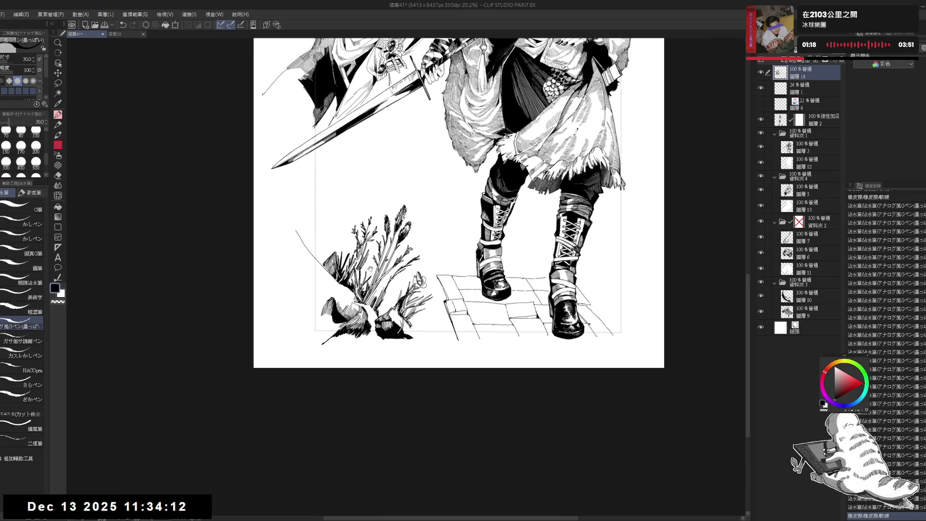
left_click_drag(377, 259, 376, 301)
key("e")
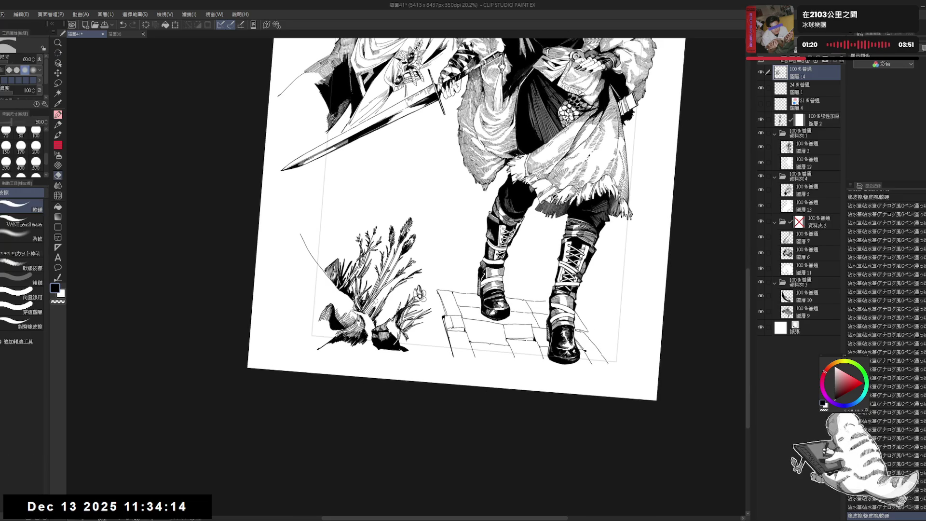
key("p")
Add a pen mark and another ink stroke to the plant, filling its small gaps black
left_click(420, 294)
key("g")
left_click(370, 307)
key("p")
left_click_drag(375, 299, 372, 311)
key("minus")
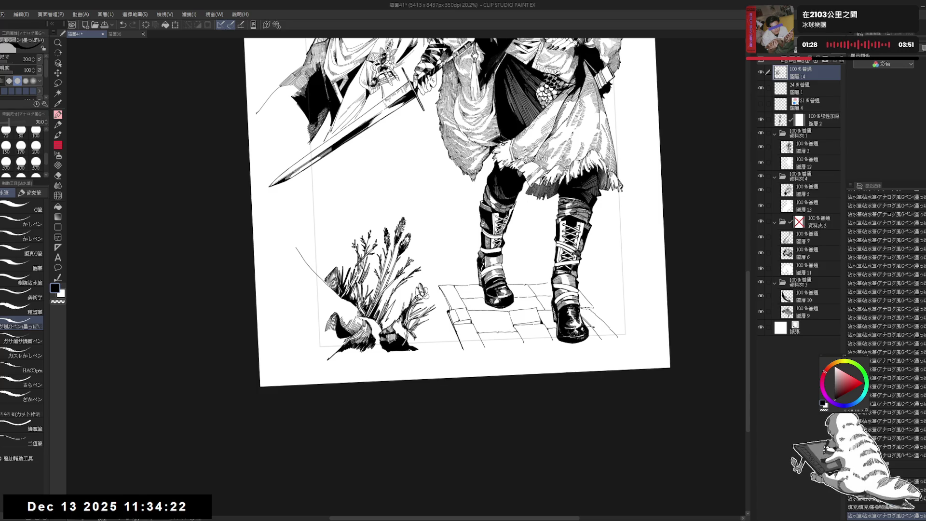
Tilt the page about 25° clockwise, then reset it upright and mirror it to check
key("r")
left_click_drag(531, 145, 555, 242)
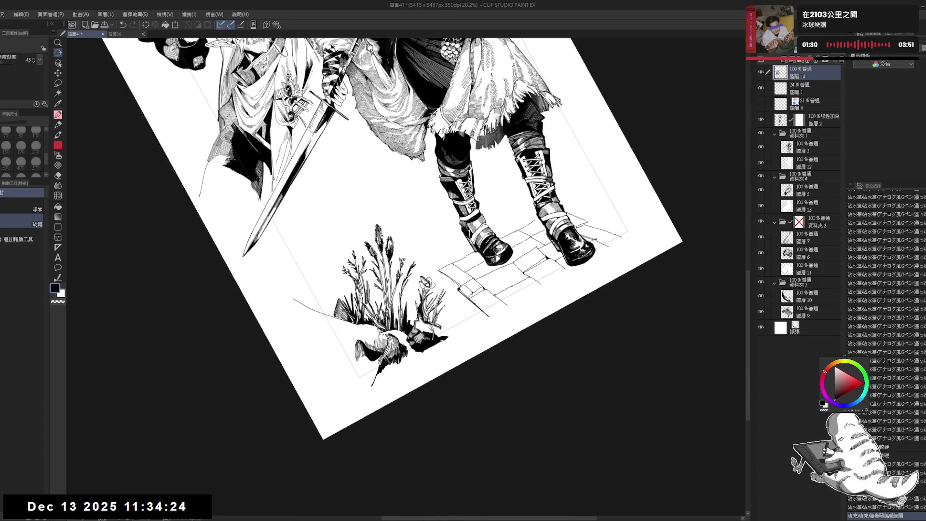
key("p")
key("c")
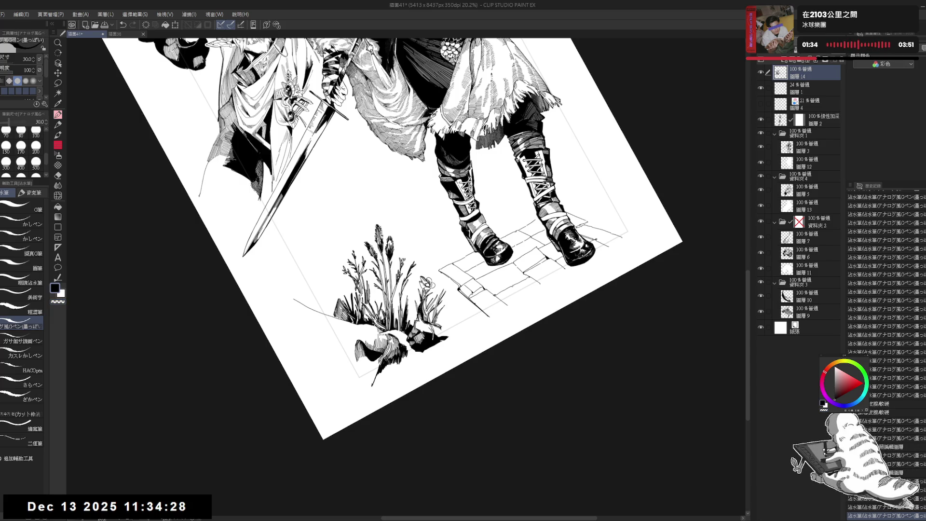
key("at")
key("h")
key("h")
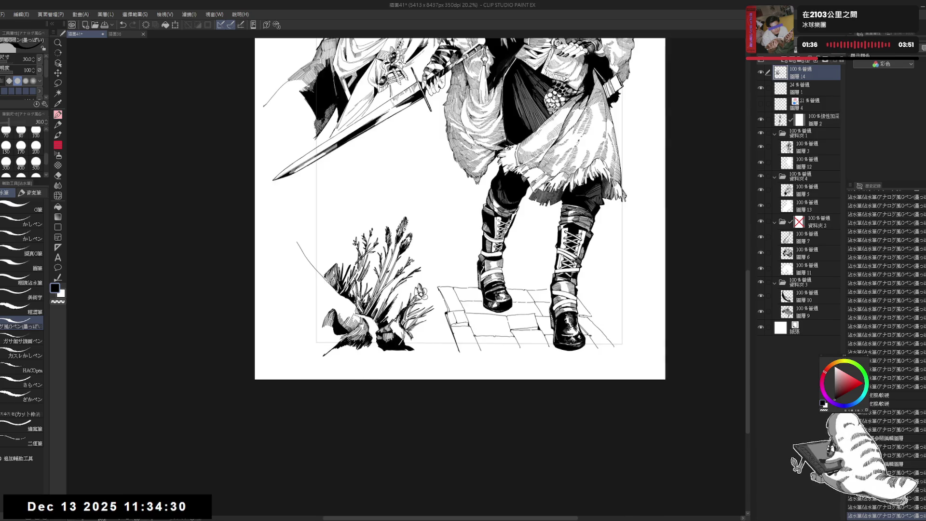
key("^")
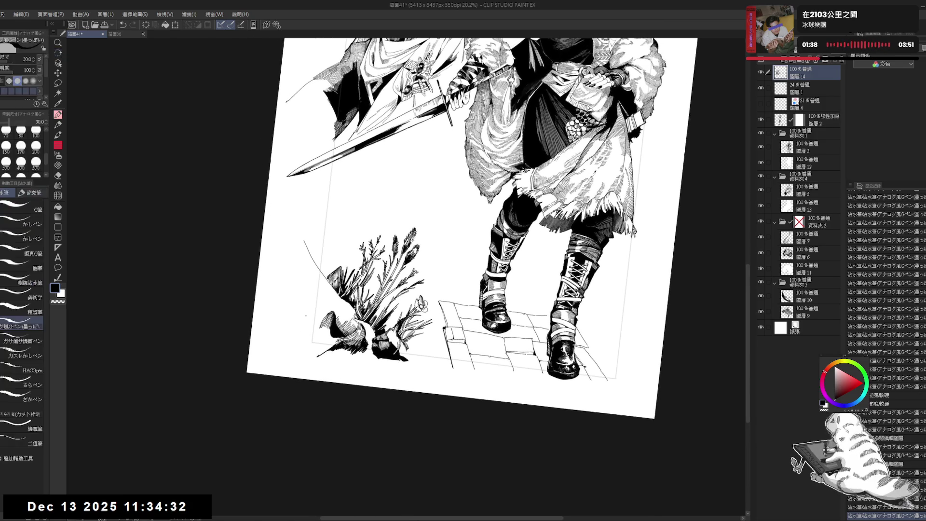
Draw vertical lines left of the plant, extending one down beside the rock
left_click_drag(311, 272, 317, 326)
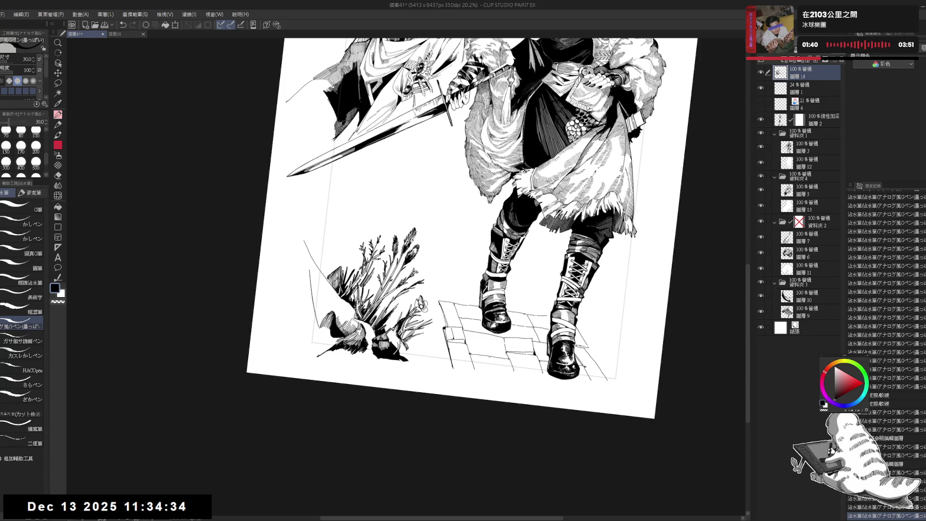
key("ctrl+z")
left_click_drag(314, 292, 316, 313)
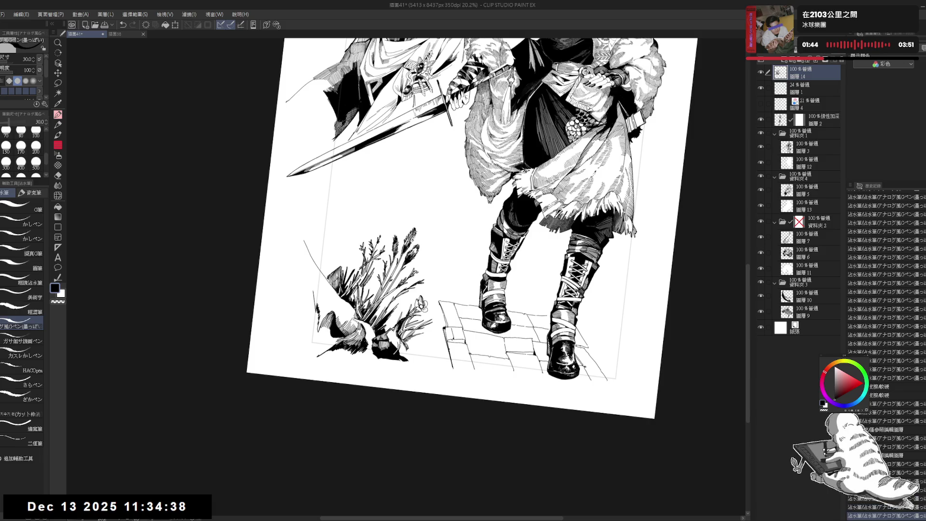
left_click_drag(314, 291, 312, 354)
Fill the wedge left of the rock black, then undo the last stroke
key("g")
left_click(314, 323)
key("minus")
key("p")
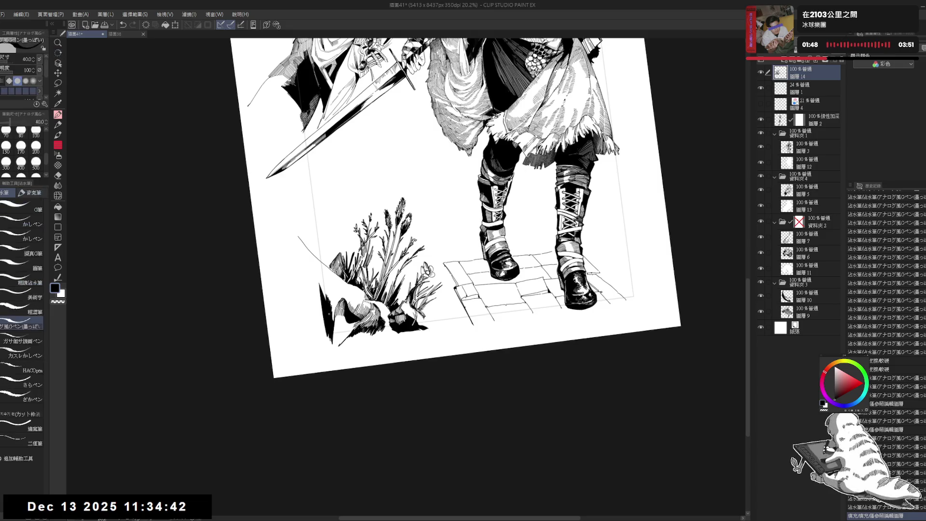
key("ctrl+z")
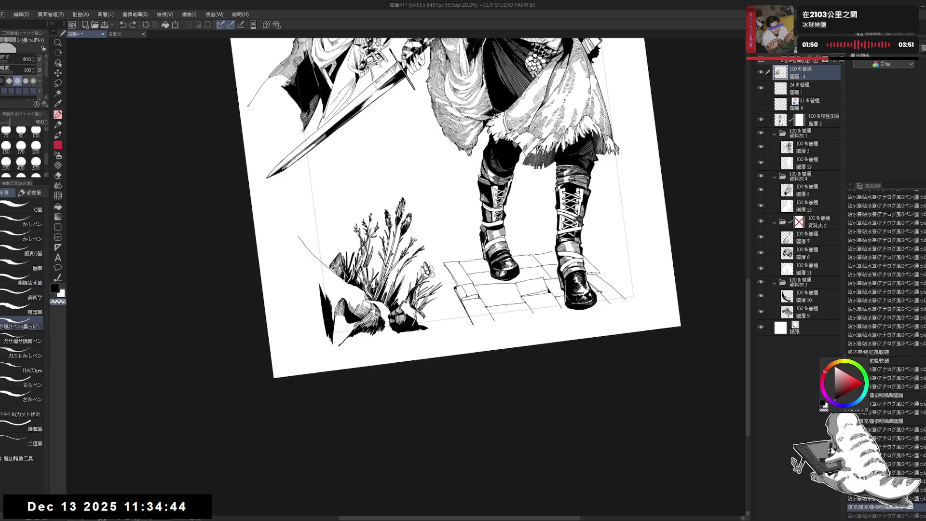
Ink four strokes along the rock's left edge, then a short one at pen size 30
left_click_drag(334, 320, 340, 344)
left_click_drag(339, 325, 340, 344)
left_click_drag(339, 324, 340, 343)
left_click_drag(338, 323, 340, 342)
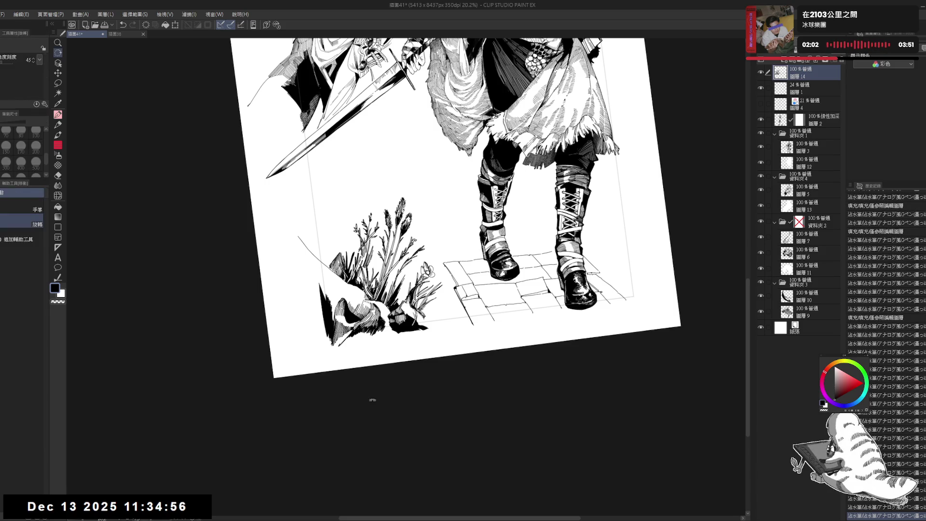
key("bracketleft")
key("asciicircum")
left_click_drag(328, 285, 331, 300)
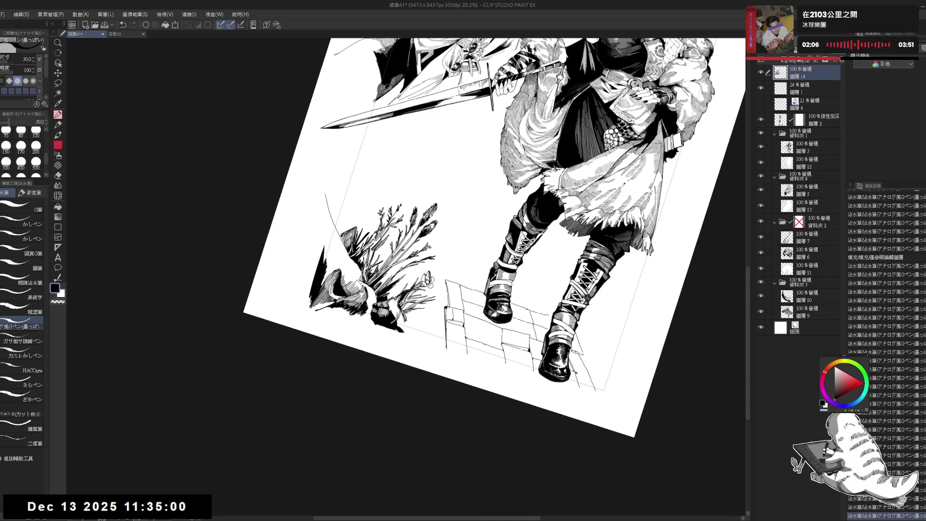
Straighten the page view and pan it slightly over the rock area
key("e")
key("p")
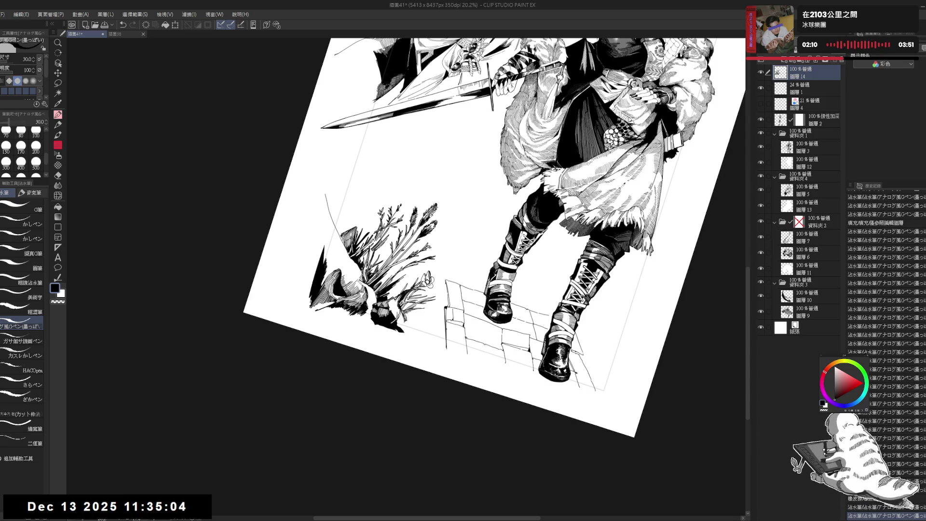
key("ctrl+at")
left_click_drag(445, 177, 439, 206)
scroll(425, 206, "down", 1)
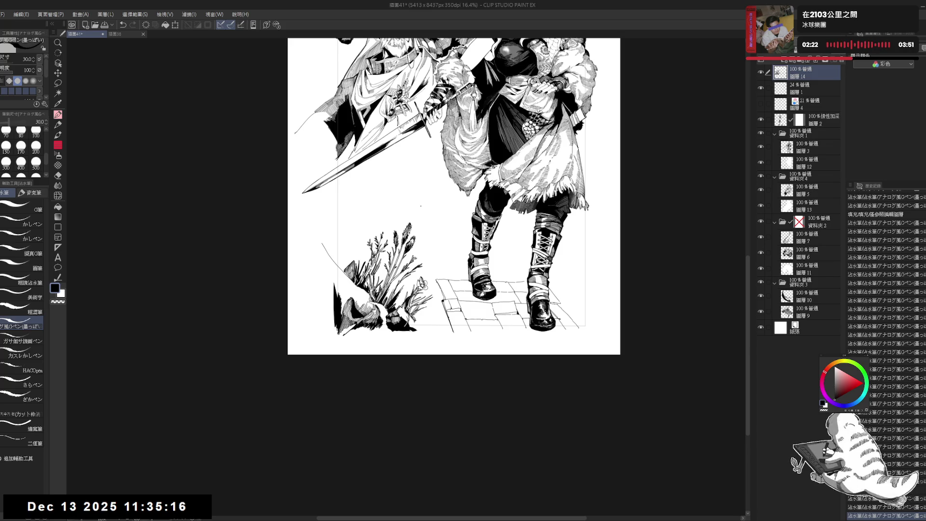
scroll(414, 236, "up", 2)
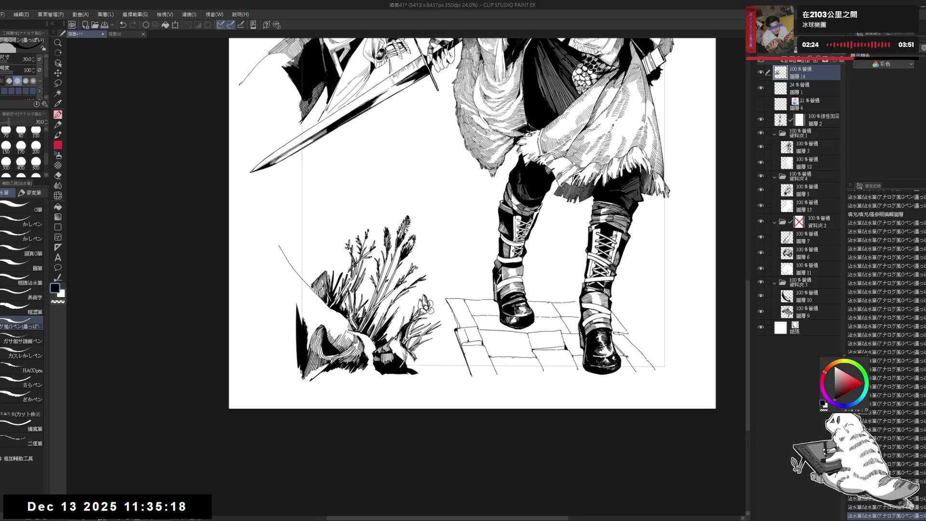
Add a short ink stroke, undoing and restoring it while adjusting the page tilt
left_click_drag(463, 222, 481, 221)
left_click_drag(579, 145, 593, 174)
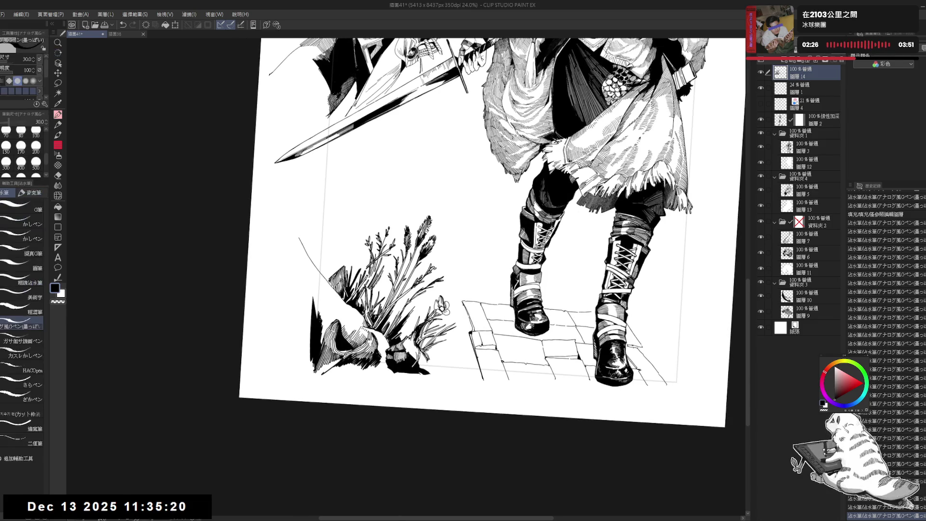
left_click_drag(326, 338, 327, 347)
key("ctrl+z")
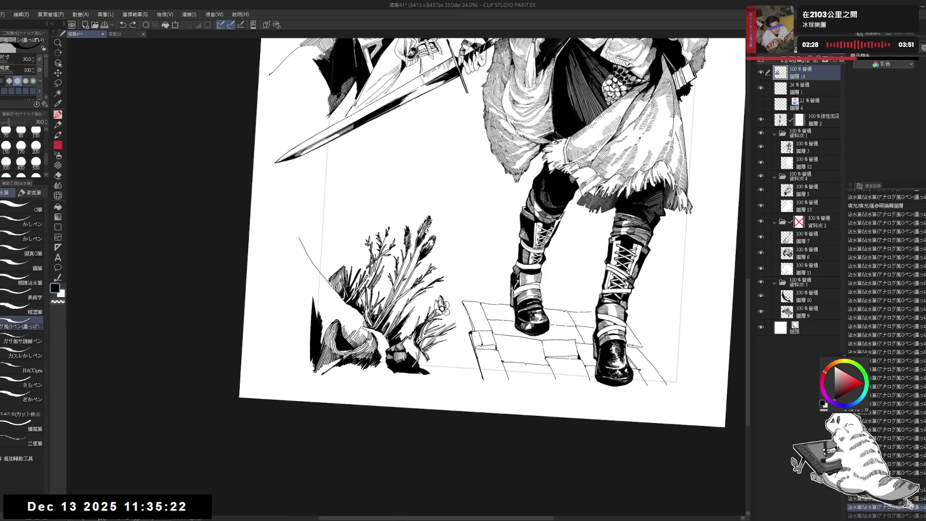
key("ctrl+y")
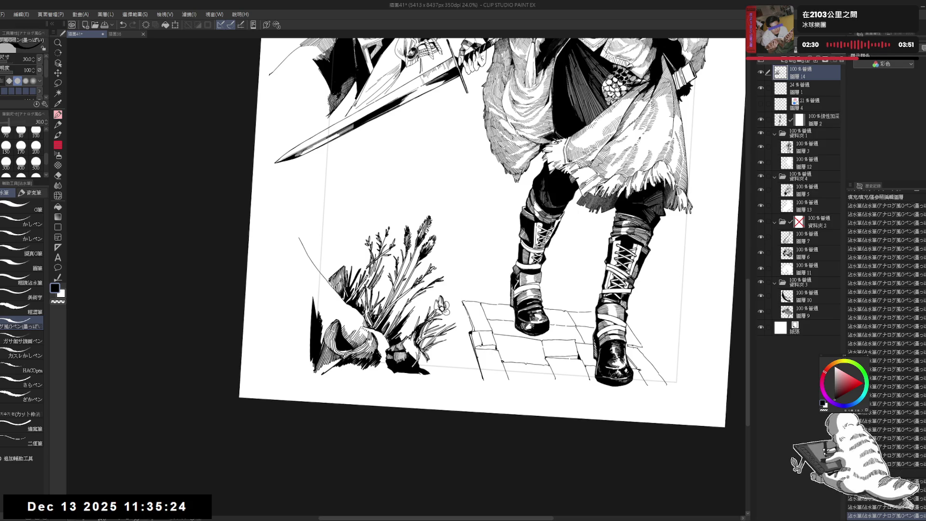
key("ctrl+@")
key("minus")
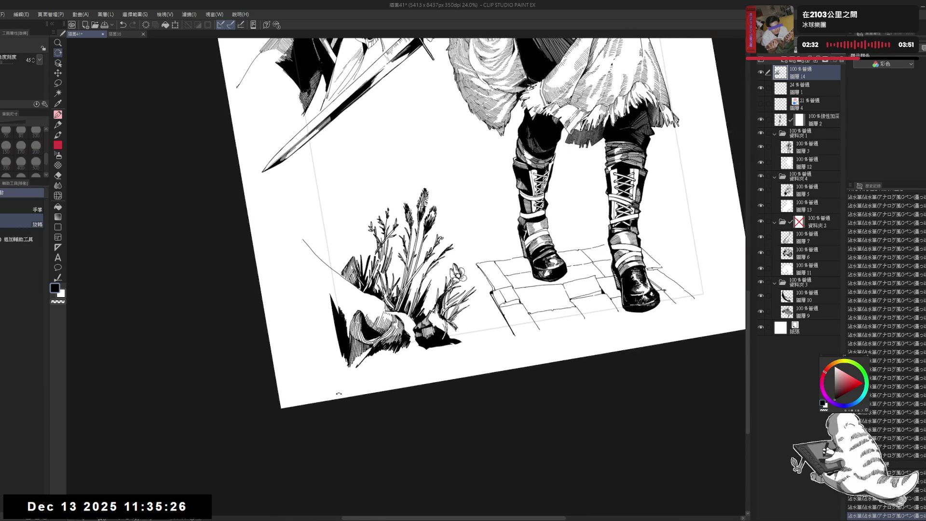
left_click_drag(482, 241, 483, 256)
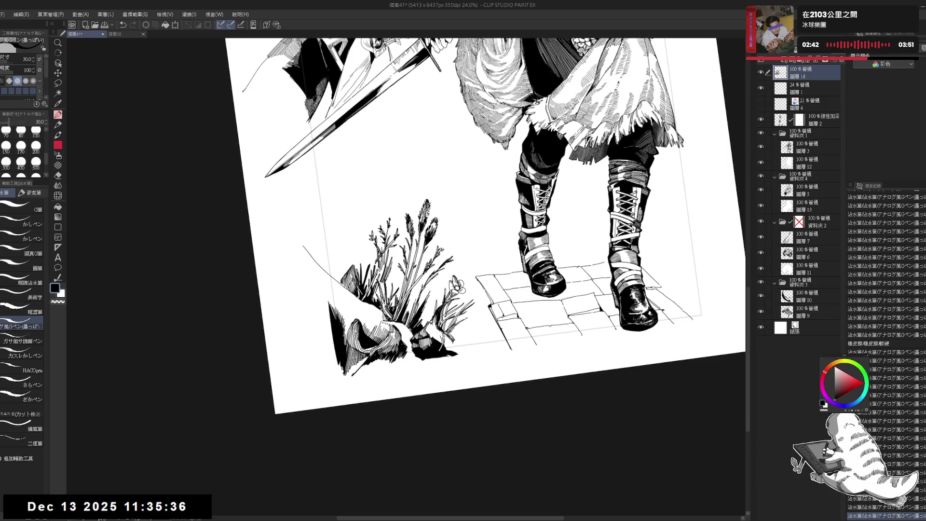
Zoom out to the upper figures and mirror the view, then straighten and zoom back in
left_click_drag(435, 217, 355, 332)
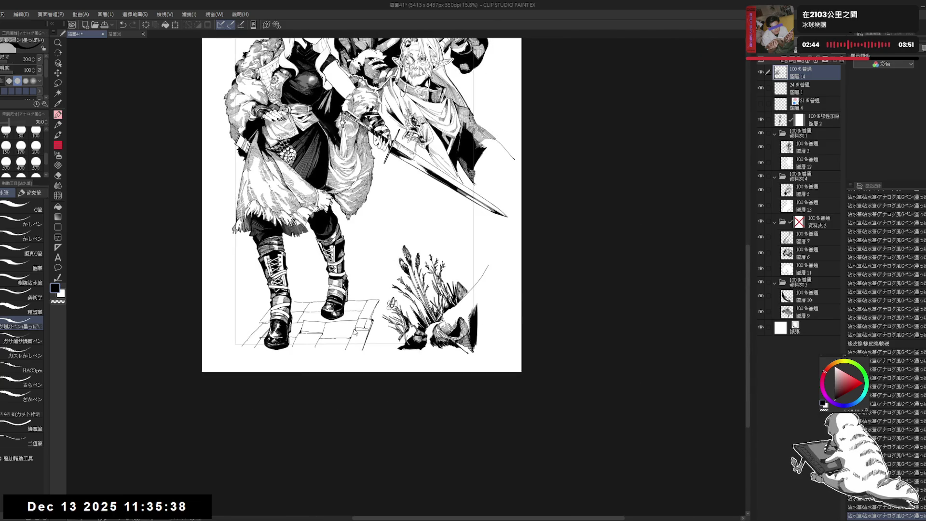
key("h")
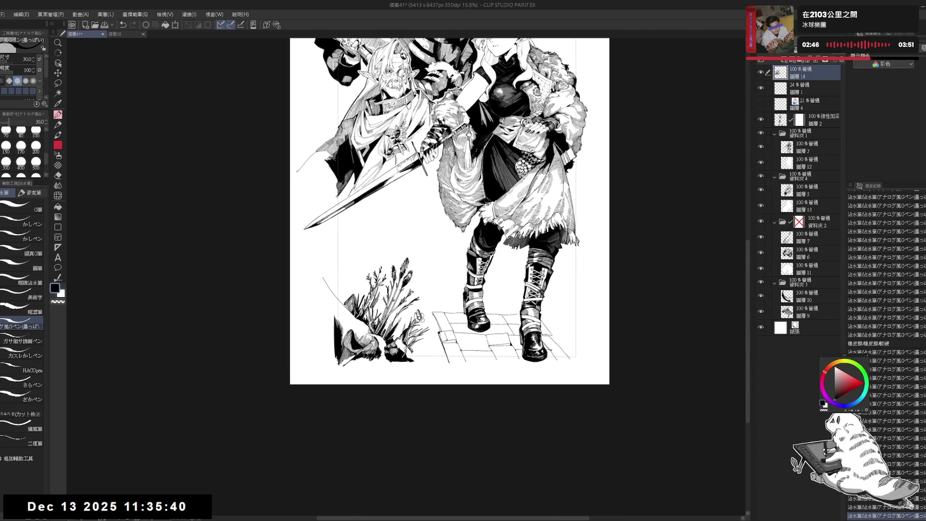
scroll(403, 290, "up", 1)
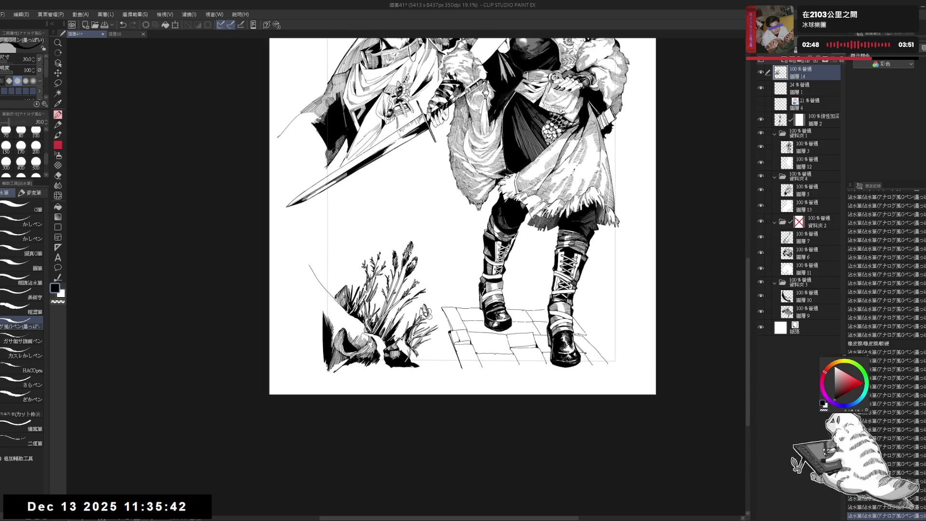
left_click_drag(420, 310, 482, 309)
left_click_drag(433, 325, 453, 339)
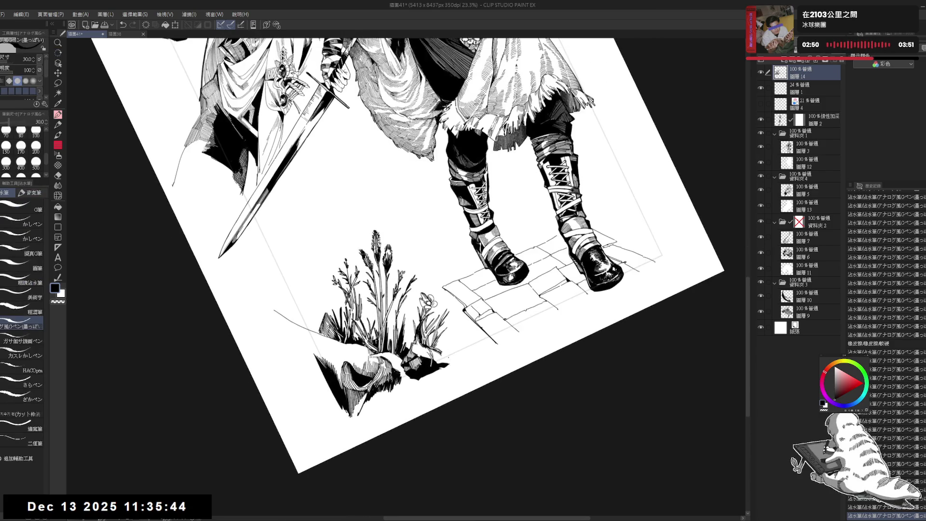
key("e")
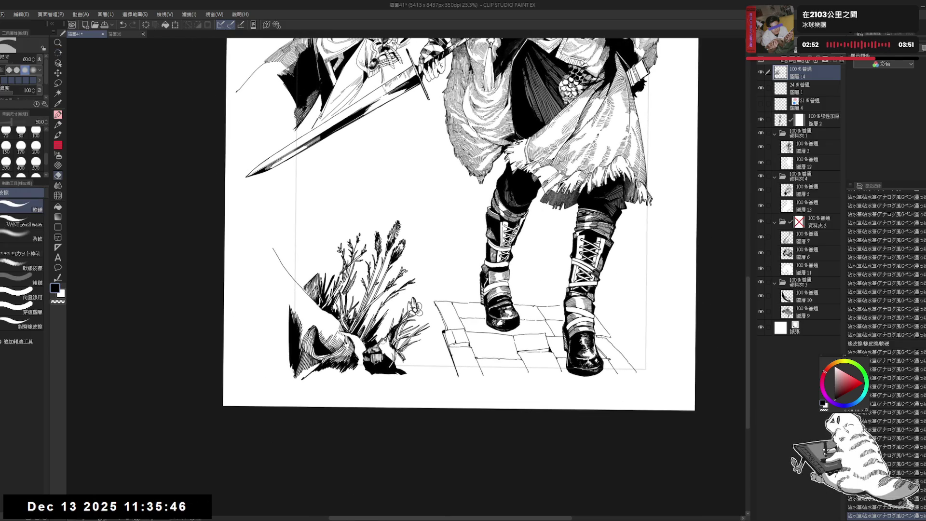
key("p")
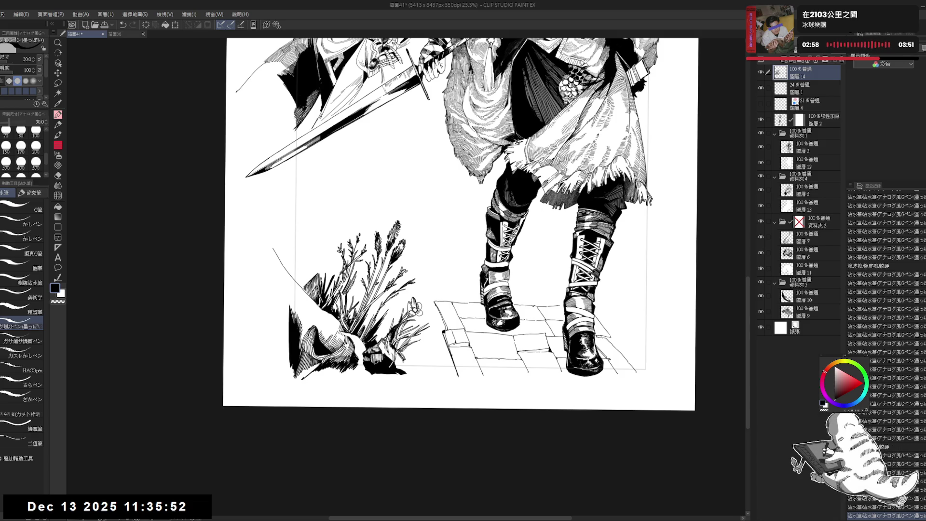
Erase a small stray ink mark, then pan and rotate the page view
key("e")
left_click_drag(388, 354, 394, 360)
key("p")
scroll(443, 216, "down", 2)
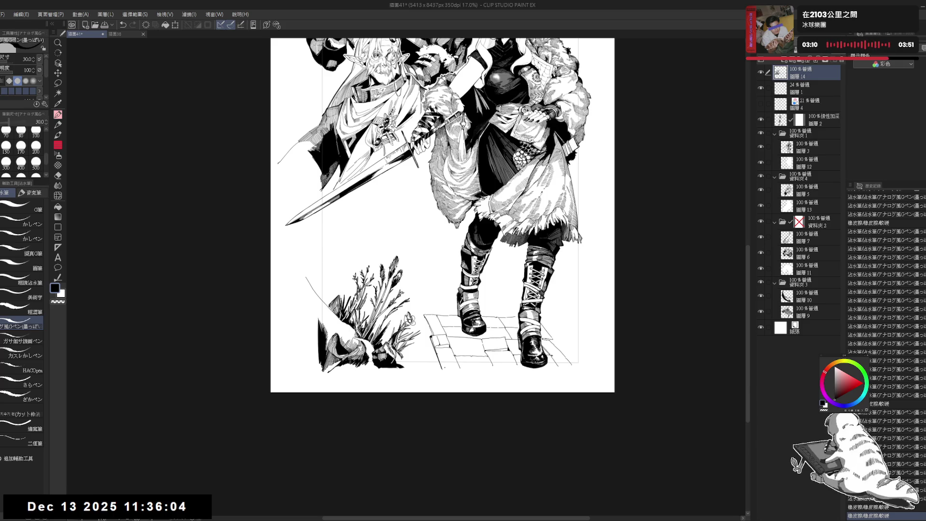
scroll(418, 381, "up", 2)
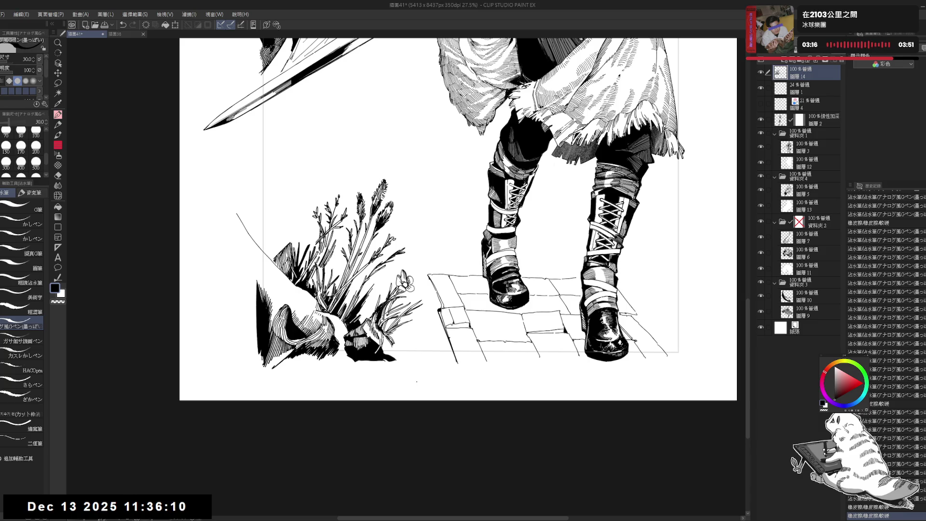
left_click_drag(437, 48, 454, 63)
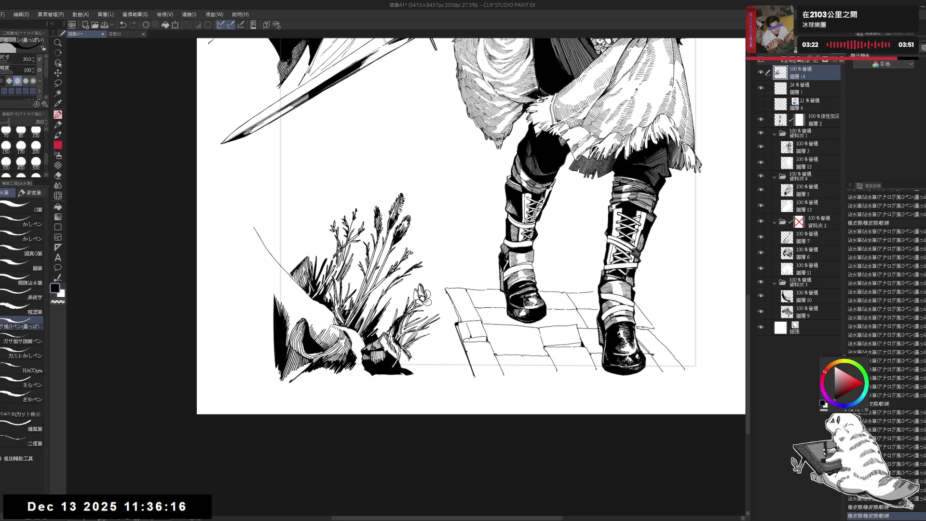
left_click_drag(434, 218, 451, 245)
left_click_drag(531, 385, 541, 347)
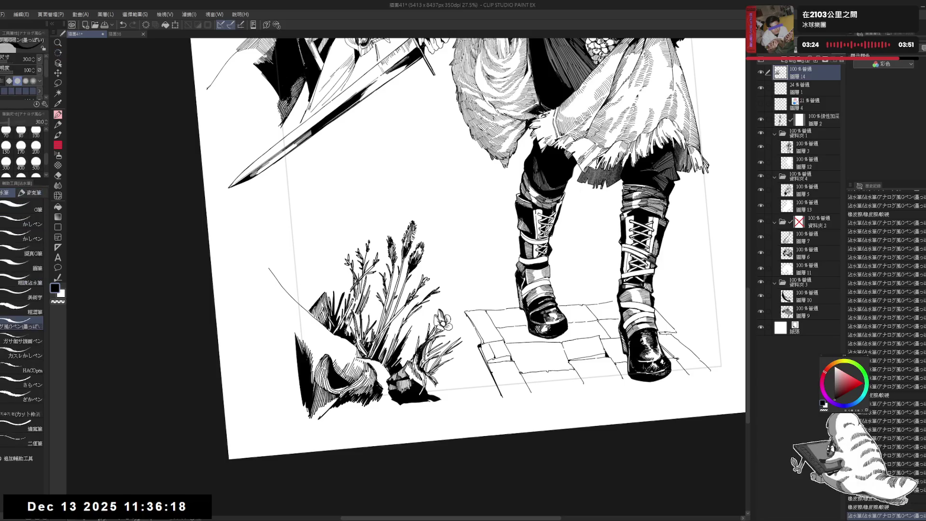
left_click_drag(482, 289, 531, 361)
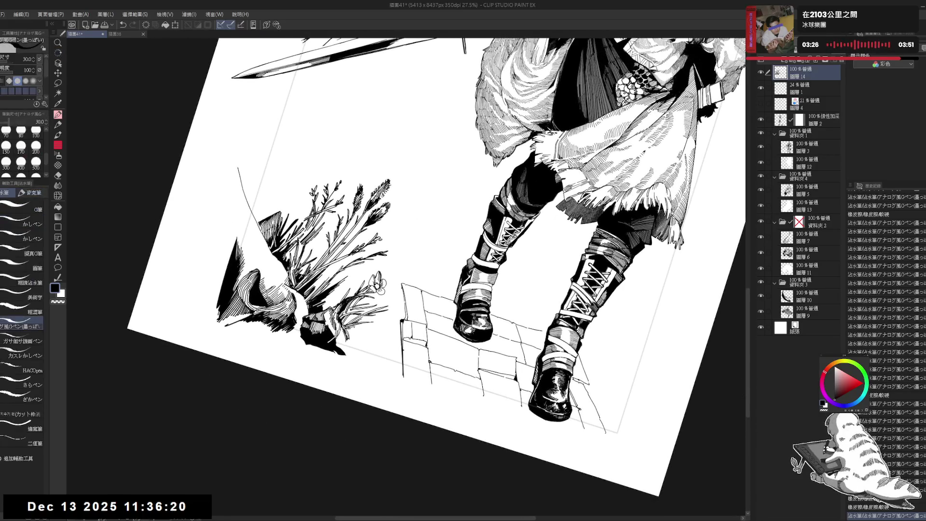
Add a small ink stroke near the flowers, alternating pen and eraser for touch-ups
mouse_move(357, 348)
left_mouse_down()
mouse_move(371, 331)
mouse_move(367, 339)
mouse_move(391, 364)
left_mouse_up()
key("ctrl+z")
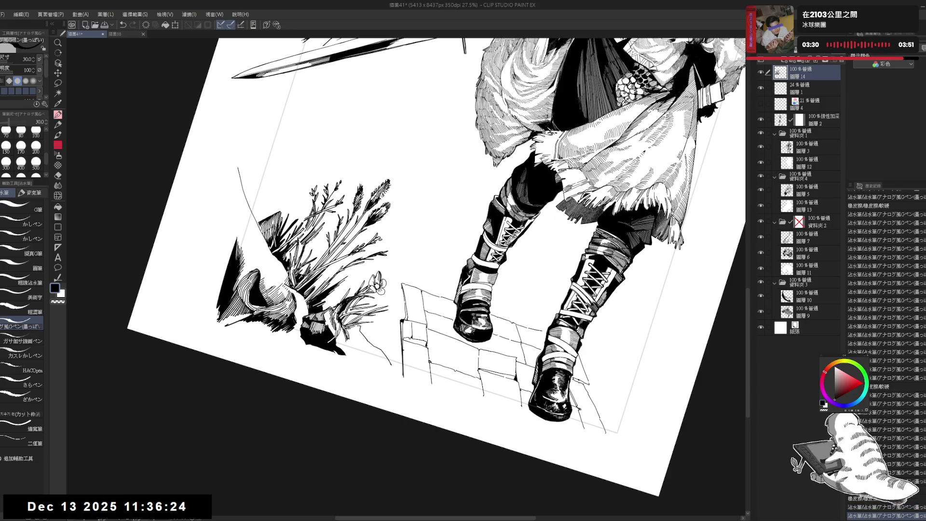
key("e")
key("p")
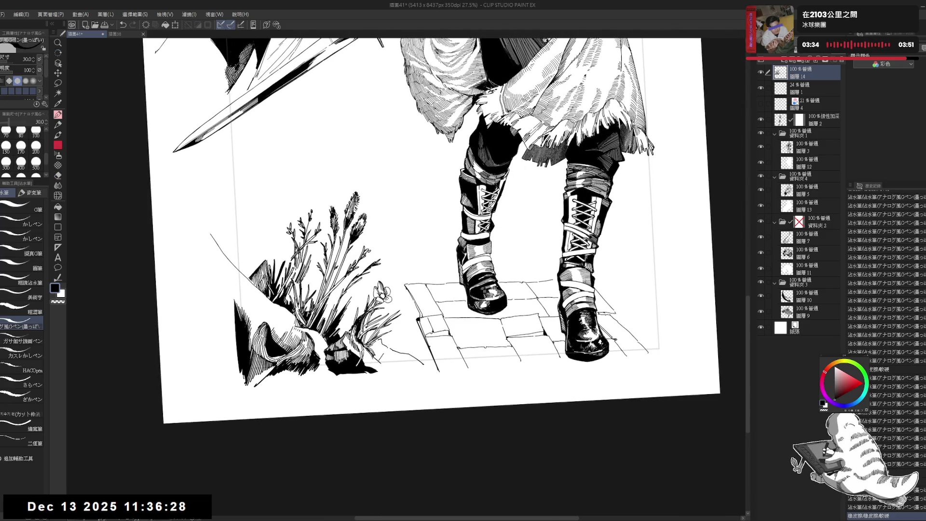
mouse_move(386, 354)
left_mouse_down()
mouse_move(406, 319)
mouse_move(401, 343)
left_mouse_up()
key("e")
key("p")
key("e")
key("p")
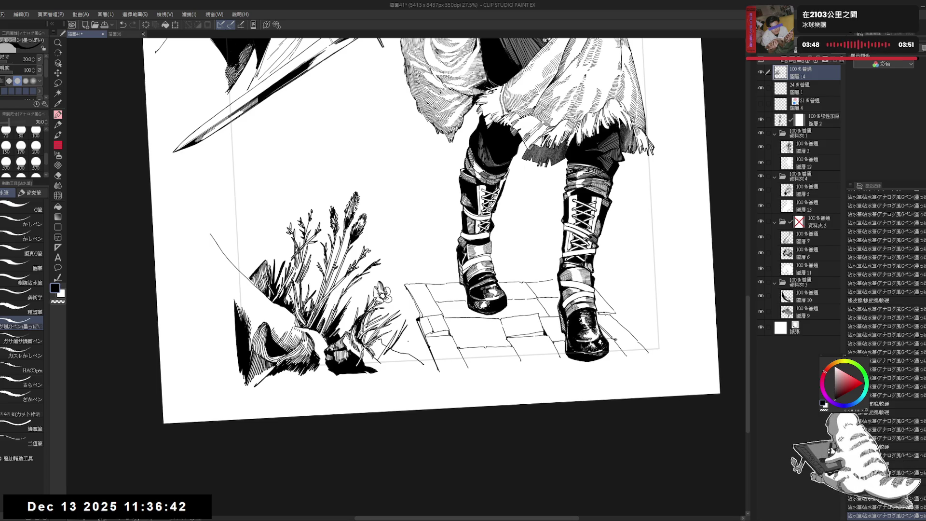
scroll(404, 355, "up", 1)
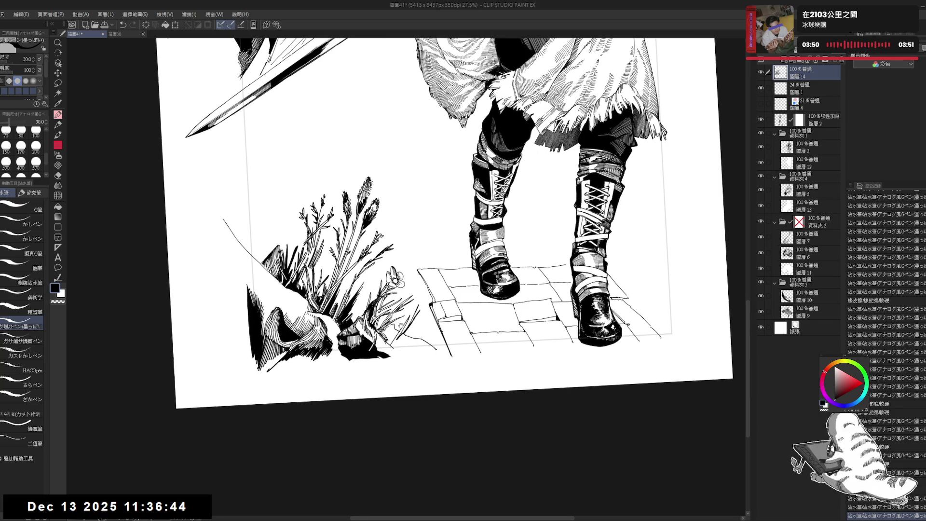
Erase a small stray ink mark by the grass and shrink the eraser to 40
scroll(405, 340, "up", 1)
left_click_drag(406, 339, 408, 327)
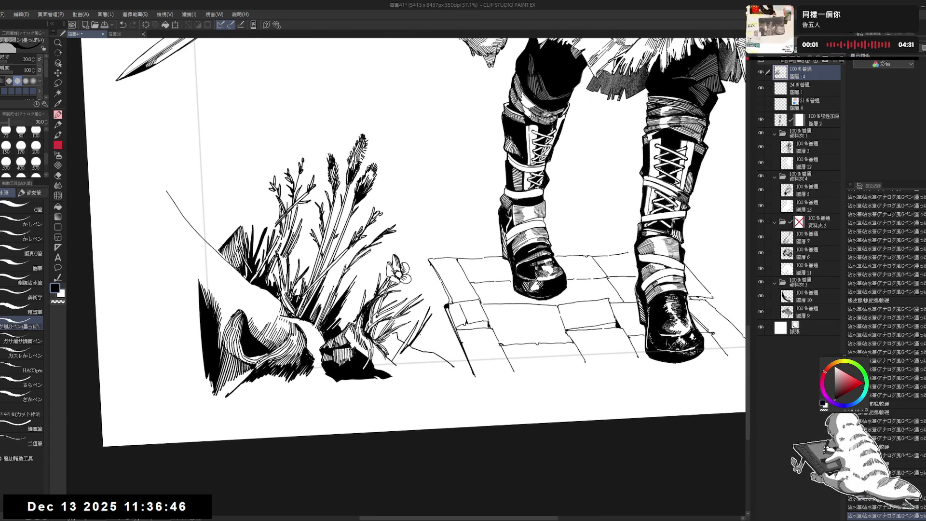
key("e")
mouse_move(426, 326)
left_mouse_down()
mouse_move(409, 355)
mouse_move(418, 312)
left_mouse_up()
key("bracketleft")
key("bracketleft")
key("p")
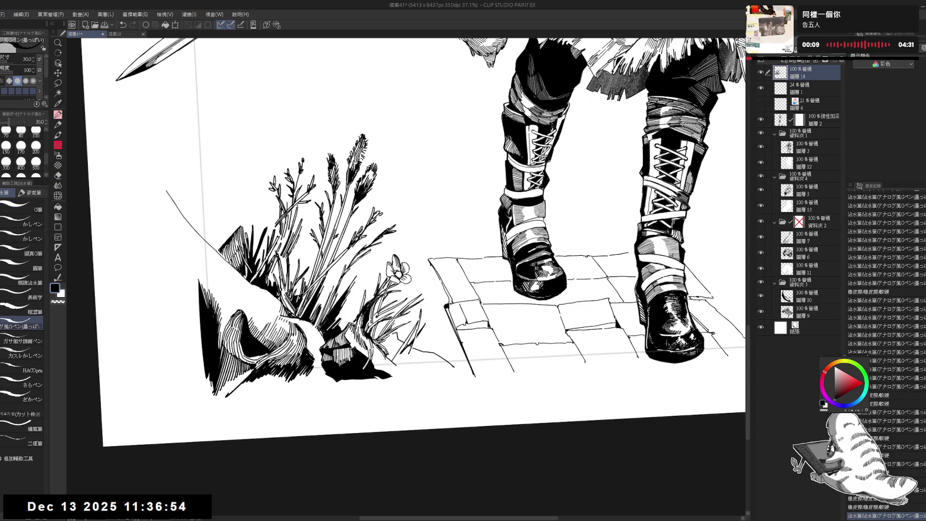
Zoom out, tilt the canvas steeply counter-clockwise and erase small bits of stray ink
key("ctrl+minus")
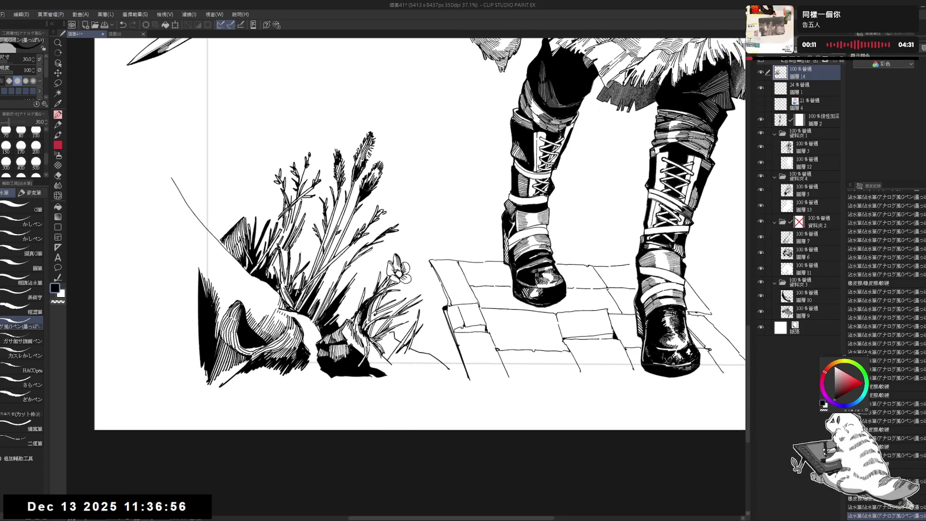
key("r")
left_click_drag(579, 289, 608, 227)
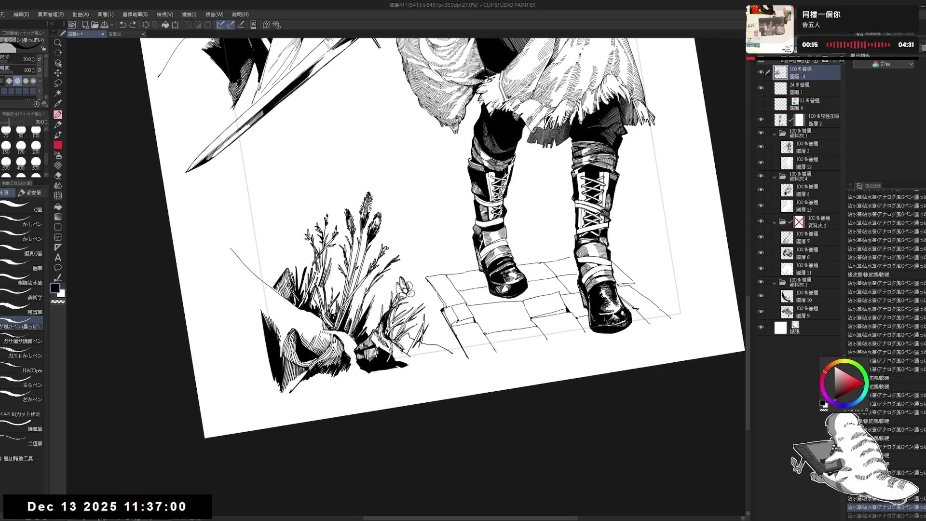
left_click_drag(434, 241, 463, 203)
left_click_drag(434, 241, 396, 183)
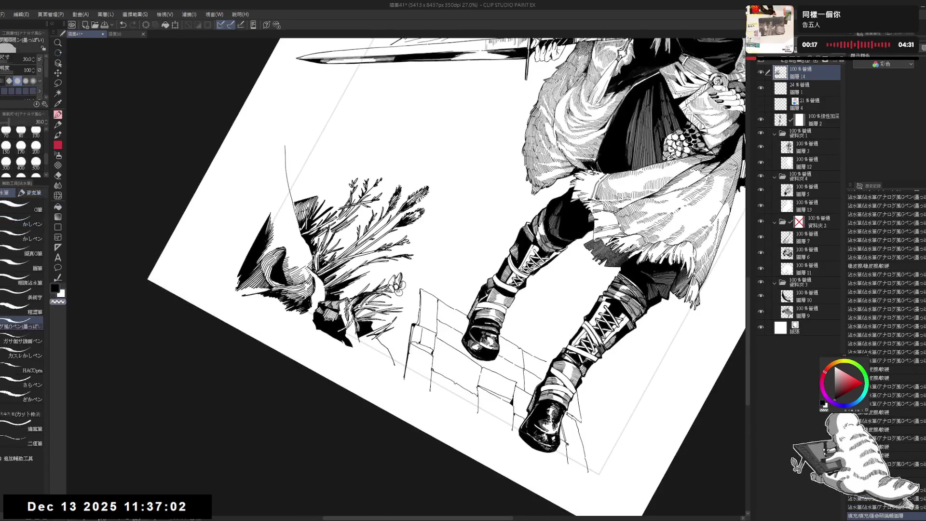
left_click_drag(361, 322, 362, 330)
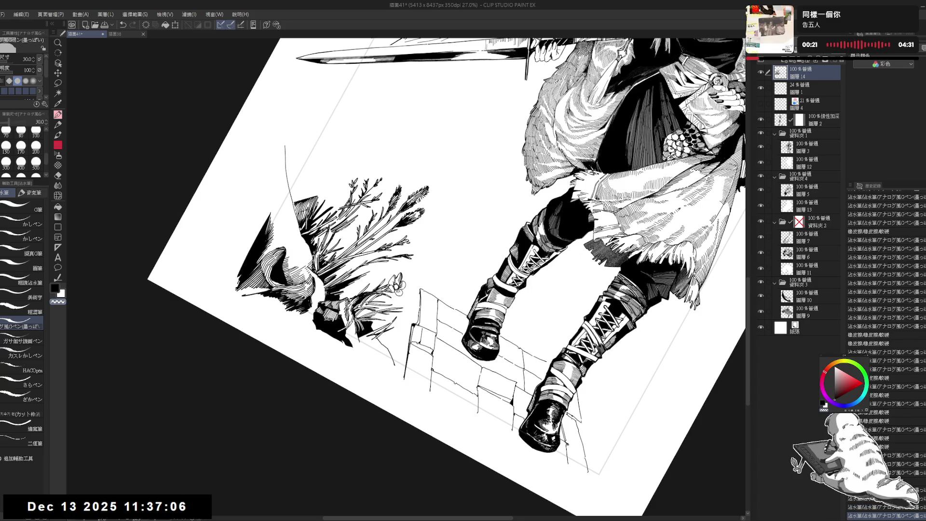
Erase a small mark near the grass, undo a stroke, and ink a short stroke at the clump's right edge
left_click_drag(434, 241, 463, 202)
left_click_drag(434, 242, 405, 192)
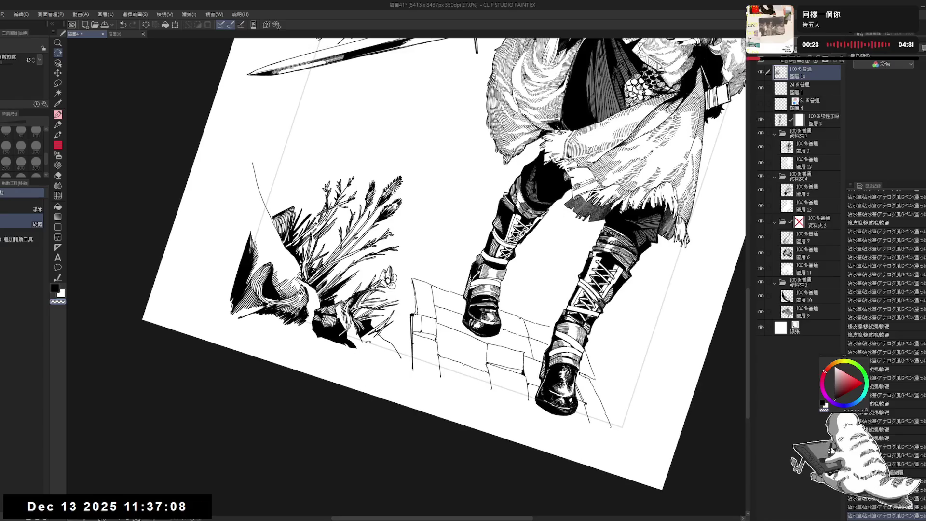
left_click_drag(367, 343, 426, 335)
left_click(427, 336)
key("p")
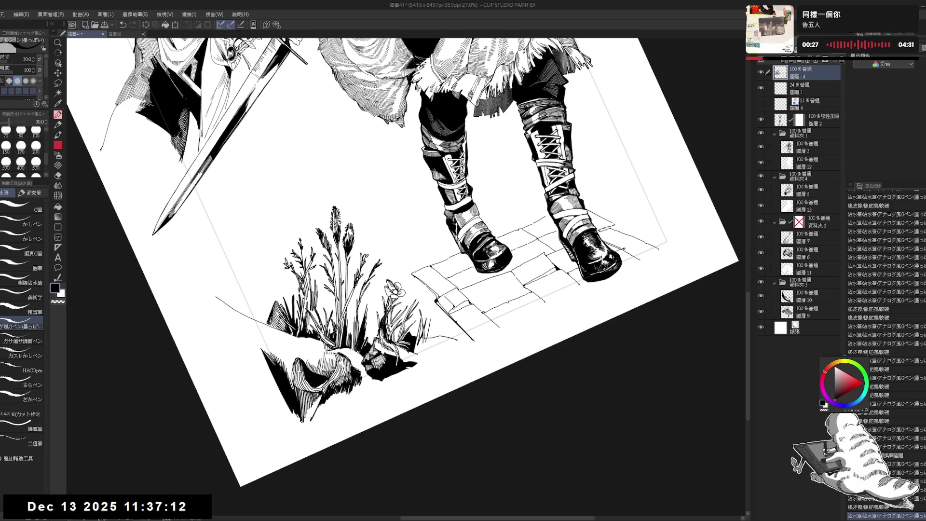
key("ctrl+z")
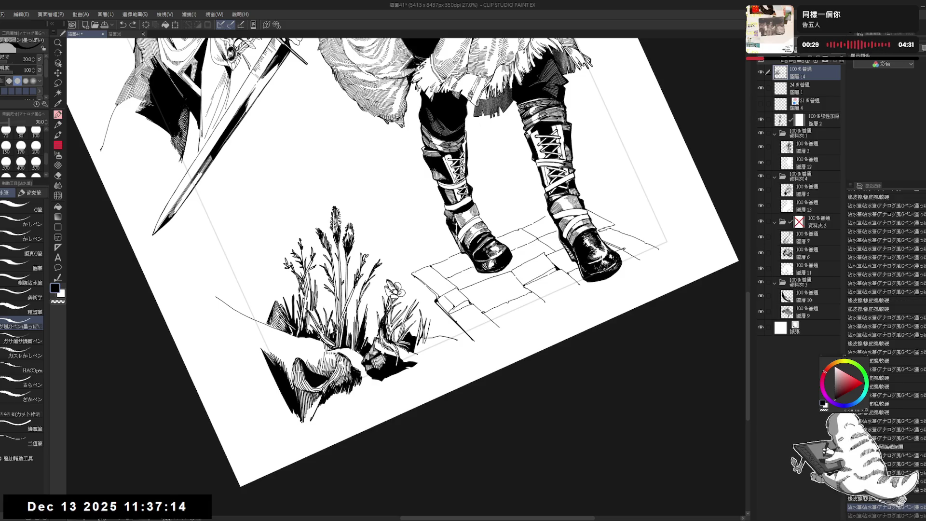
left_click_drag(435, 319, 431, 335)
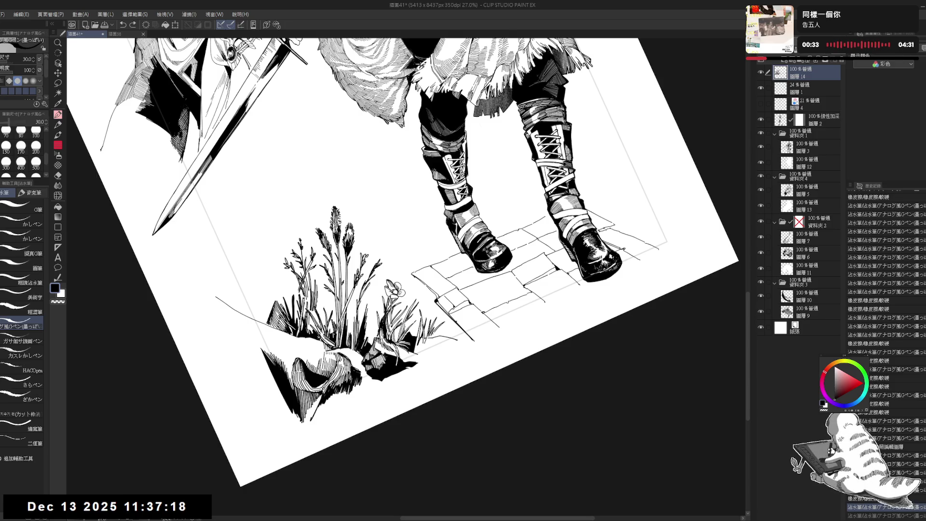
Level and re-zoom the view, then erase a small mark near the grass
key("ctrl+at")
key("ctrl+minus")
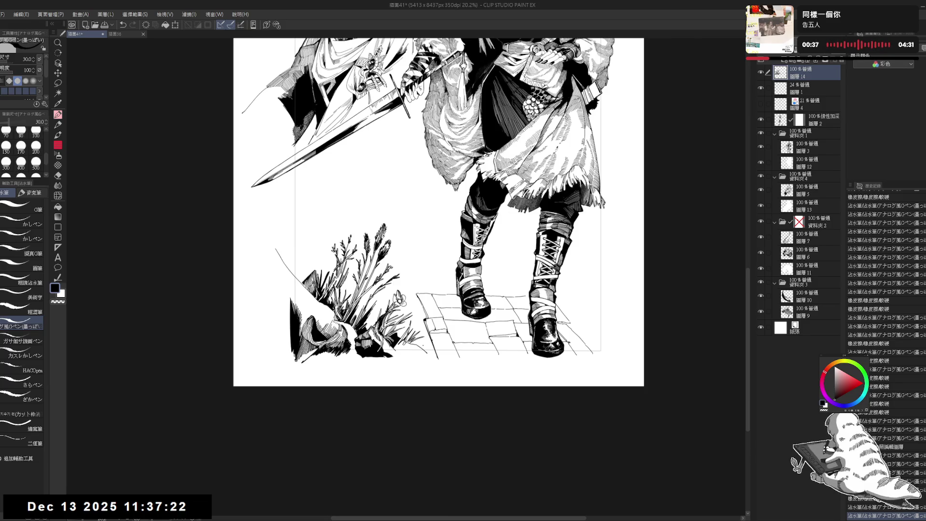
key("ctrl+plus")
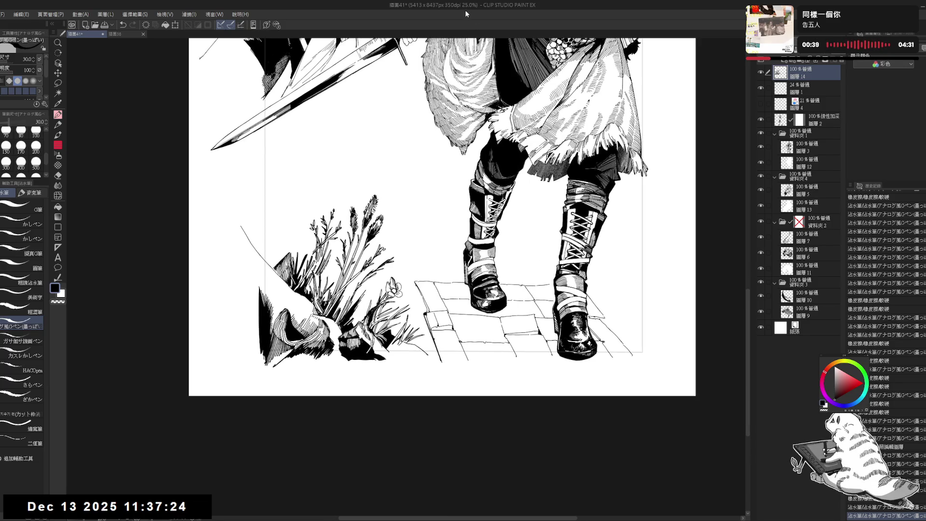
key("minus")
key("minus")
key("e")
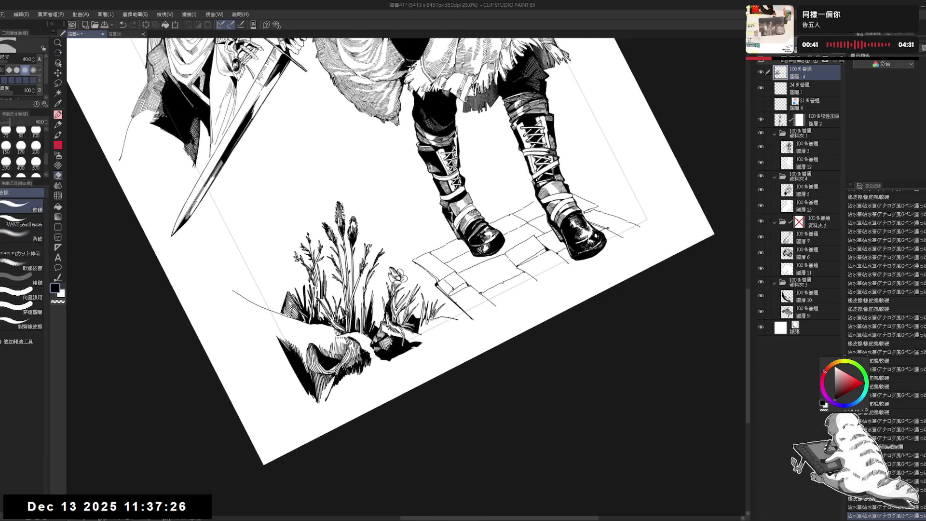
left_click(426, 327)
key("p")
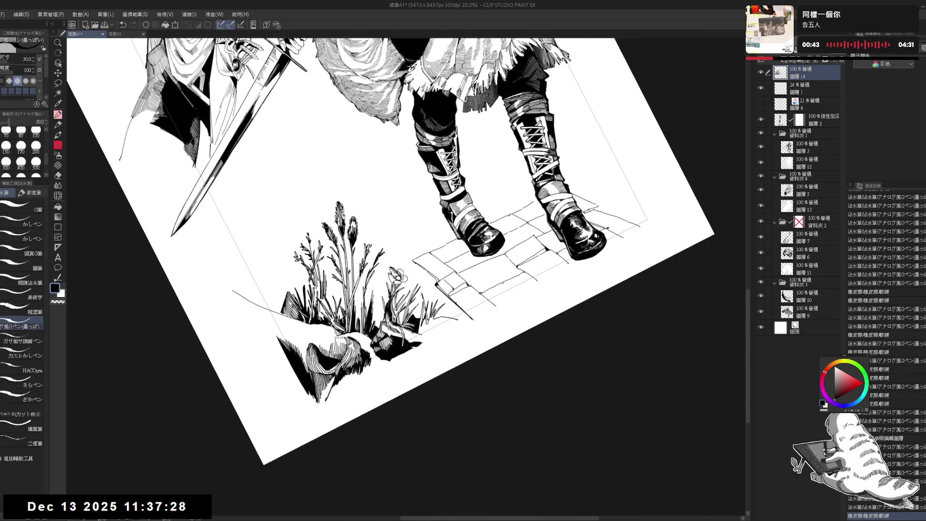
Rotate the canvas clockwise and back, then erase a small spot at the grass edge
key("r")
left_click_drag(442, 384, 392, 428)
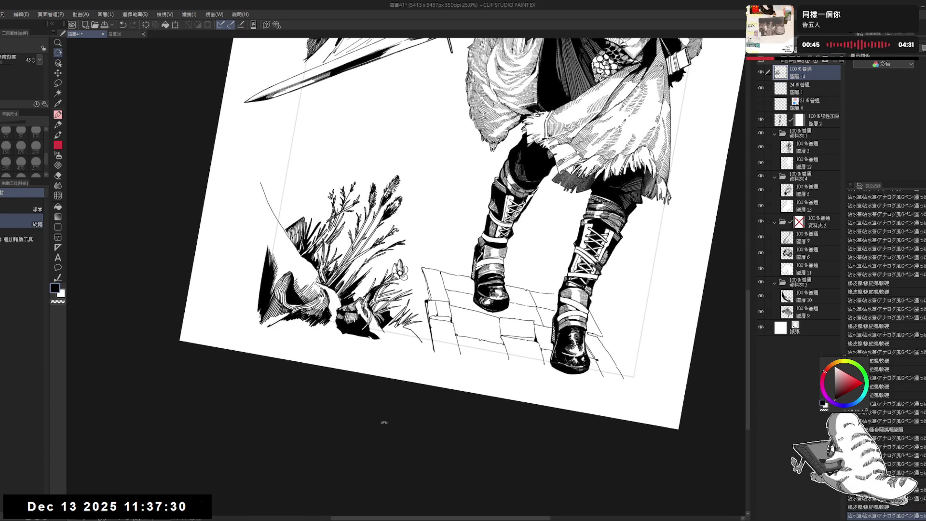
left_click_drag(350, 391, 427, 403)
key("p")
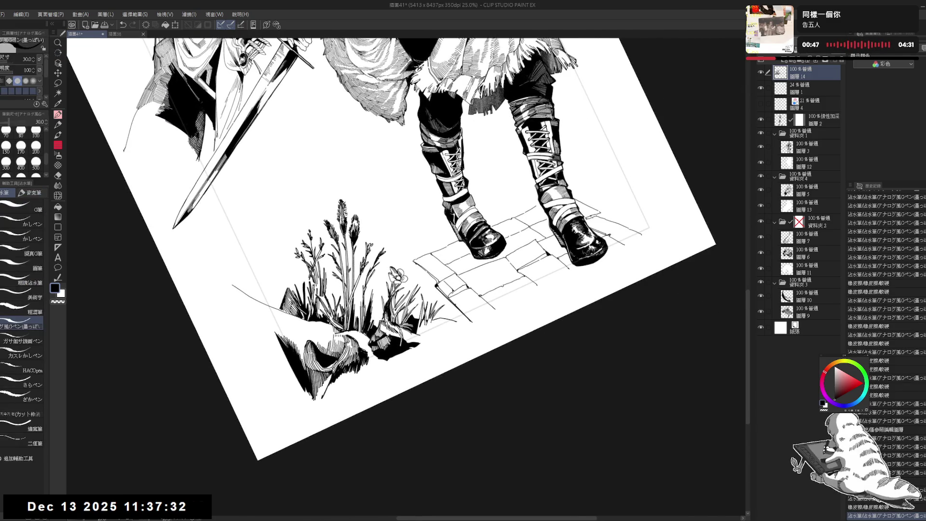
key("e")
left_click(436, 319)
key("p")
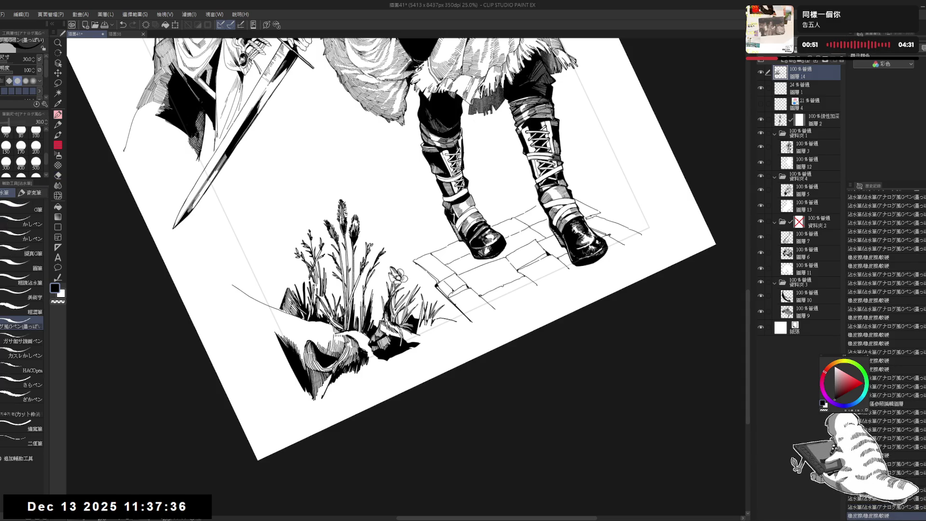
Dab tiny ink marks and short strokes into the grass tufts to darken them
left_click(436, 319)
left_click(436, 319)
mouse_move(435, 319)
left_mouse_down()
mouse_move(430, 338)
mouse_move(425, 331)
mouse_move(451, 323)
left_mouse_up()
left_click(439, 319)
key("g")
left_click(444, 326)
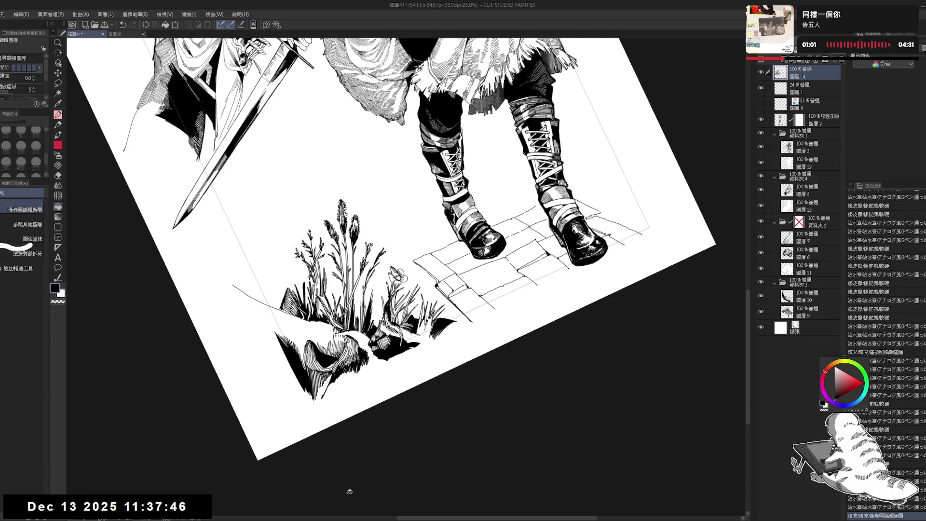
Ink short G-pen strokes in the grass by the rocks, undoing one stray stroke
key("ctrl+0")
scroll(499, 217, "down", 2)
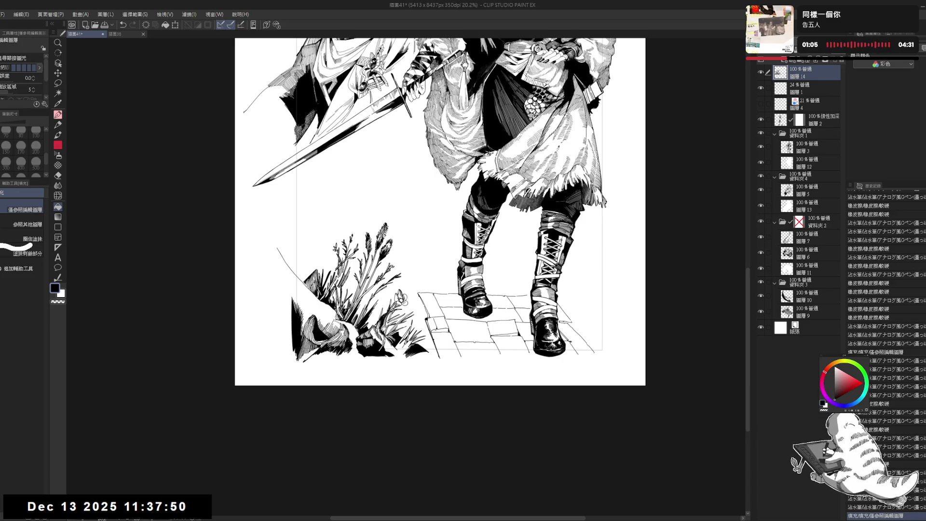
scroll(312, 324, "up", 1)
key("p")
key("asciicircum")
left_click_drag(391, 346, 396, 357)
key("ctrl+z")
key("ctrl+z")
key("ctrl+z")
key("ctrl+z")
key("ctrl+z")
key("ctrl+z")
key("ctrl+z")
left_click_drag(395, 345, 396, 357)
left_click_drag(395, 346, 397, 357)
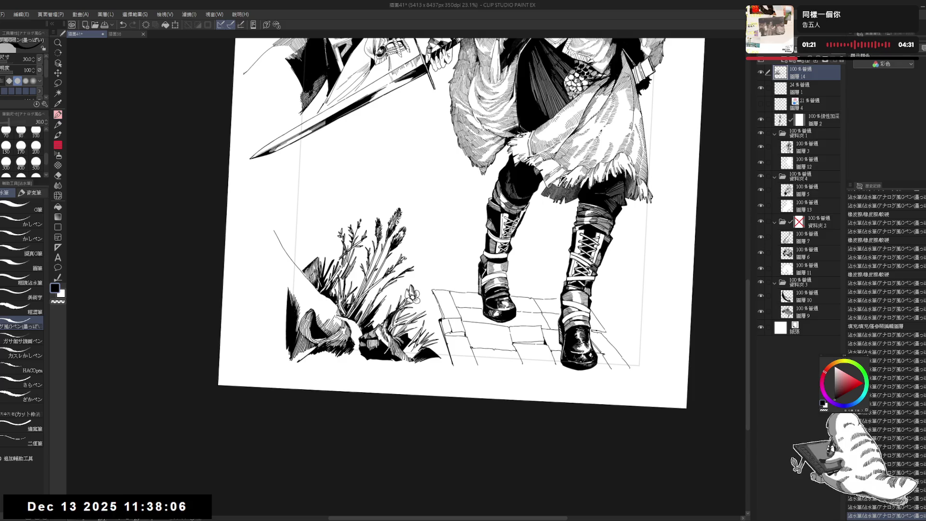
scroll(448, 314, "down", 2)
Draw a thin extra grass blade in the plant clump, then undo it
scroll(383, 333, "up", 3)
scroll(384, 333, "up", 2)
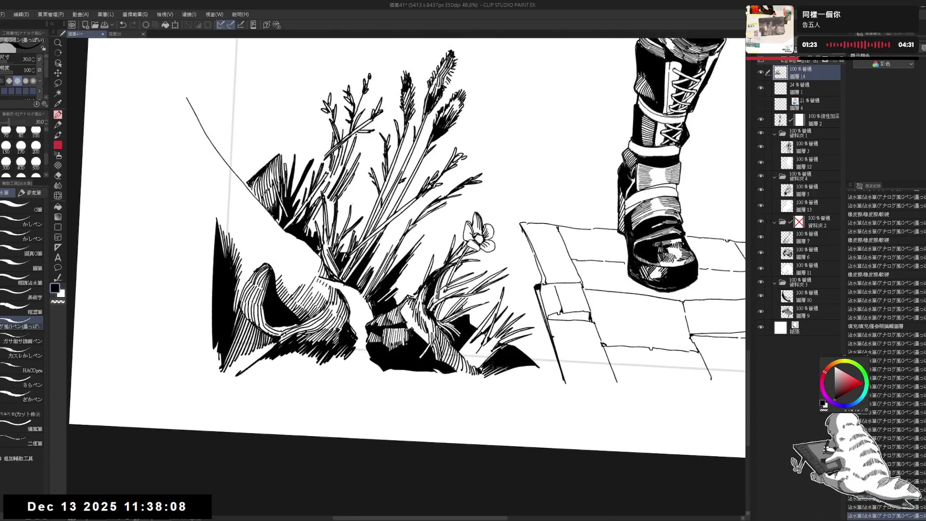
mouse_move(395, 406)
left_mouse_down()
mouse_move(388, 421)
mouse_move(398, 296)
mouse_move(401, 307)
mouse_move(431, 310)
left_mouse_up()
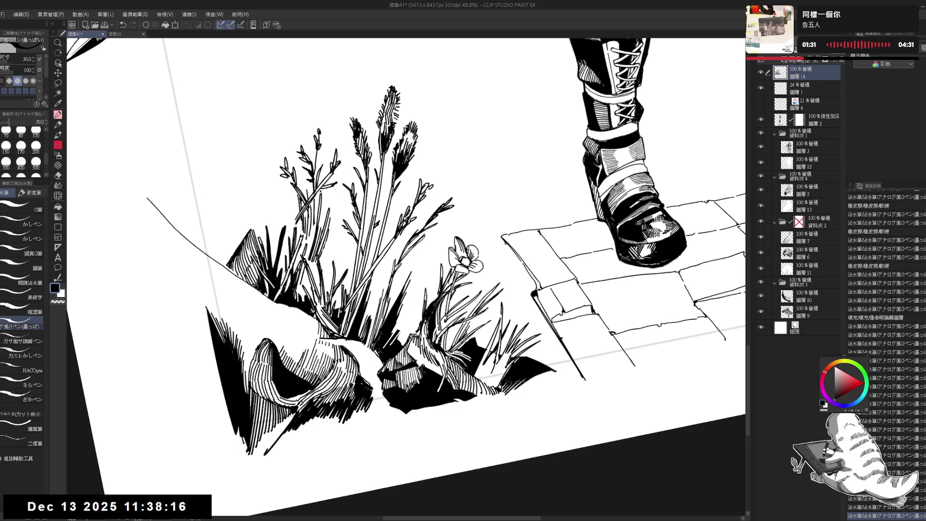
mouse_move(418, 307)
left_mouse_down()
mouse_move(415, 333)
mouse_move(418, 326)
left_mouse_up()
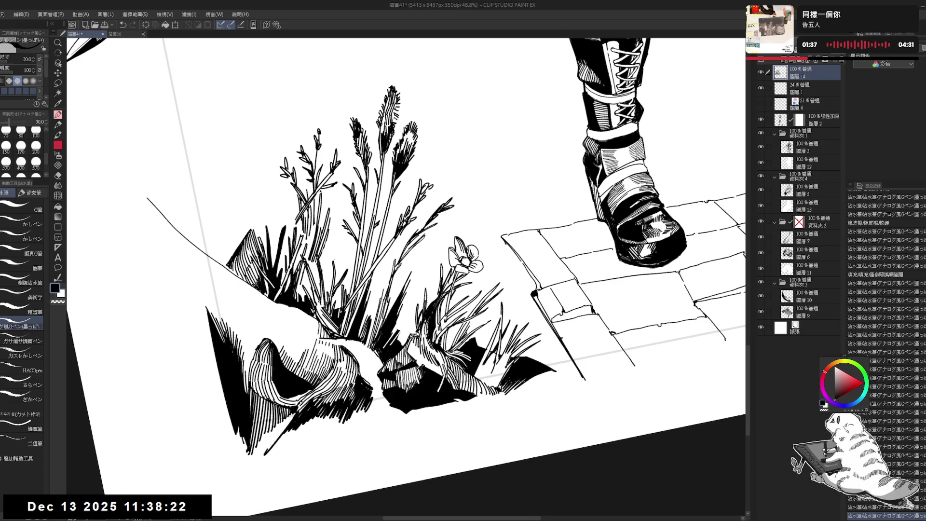
key("ctrl+z")
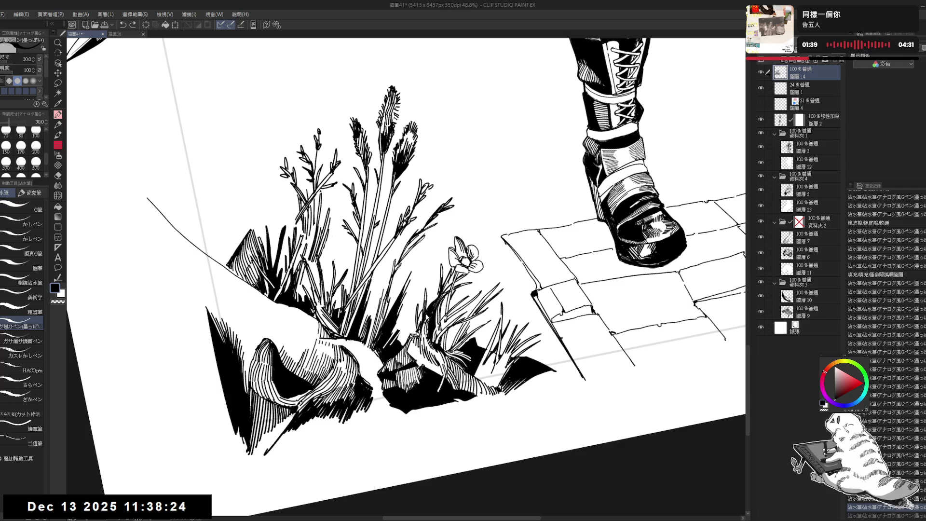
Level the canvas, add a small ink stroke near the grass, and zoom out to the whole figure
key("ctrl+at")
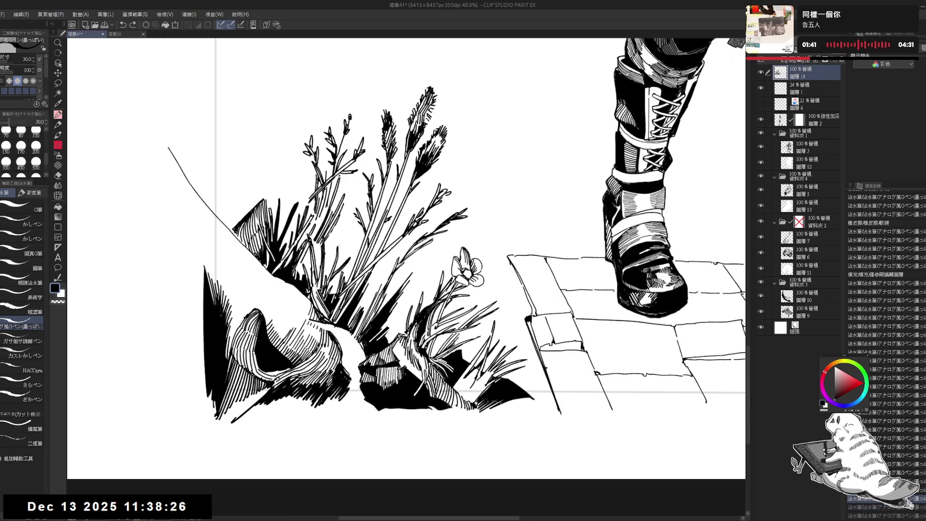
scroll(421, 342, "down", 2)
scroll(420, 342, "down", 2)
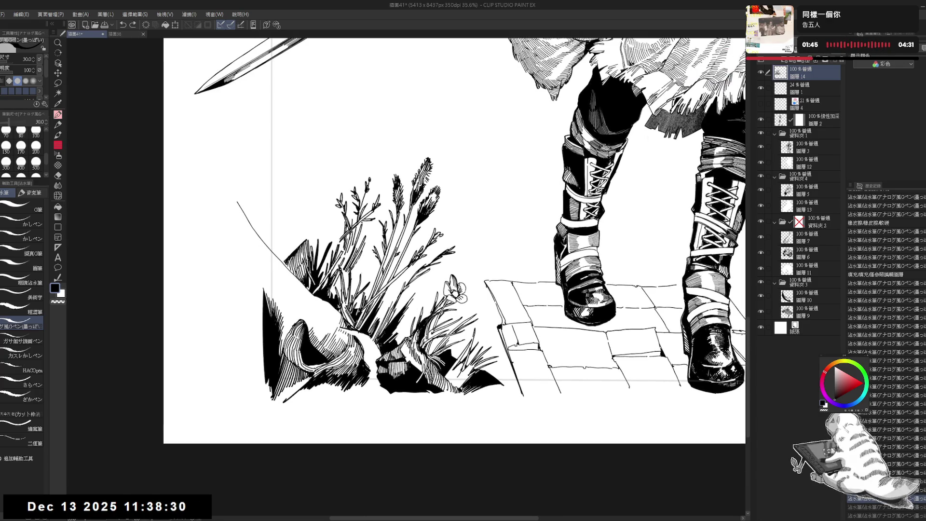
left_click_drag(282, 401, 293, 397)
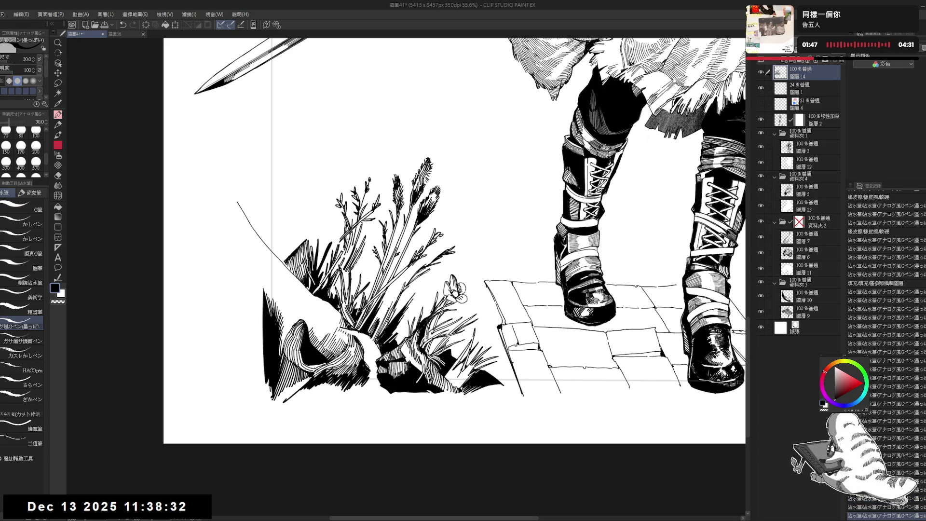
key("minus")
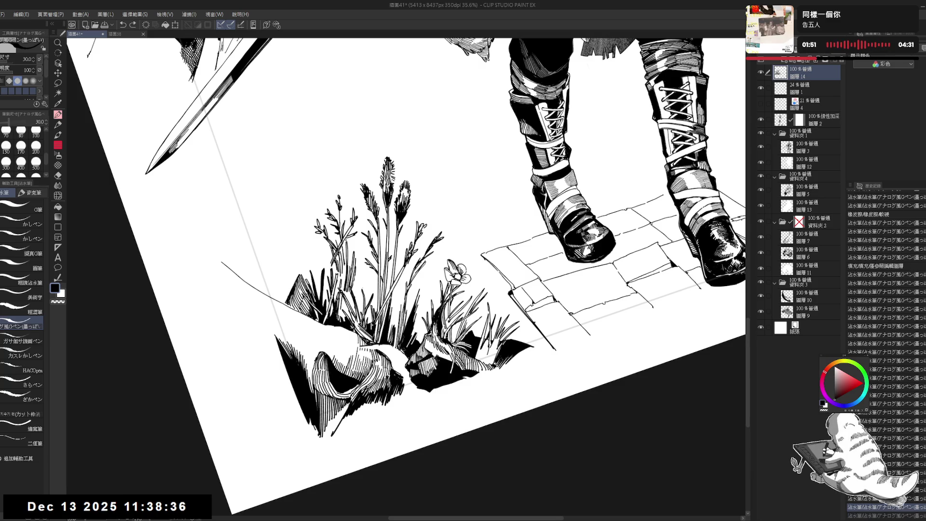
key("asciicircum")
key("ctrl+minus")
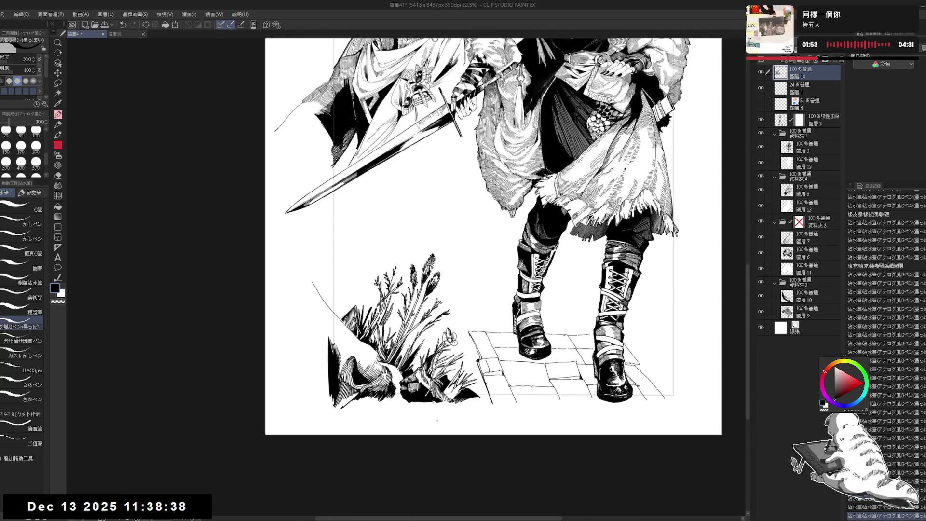
key("h")
key("h")
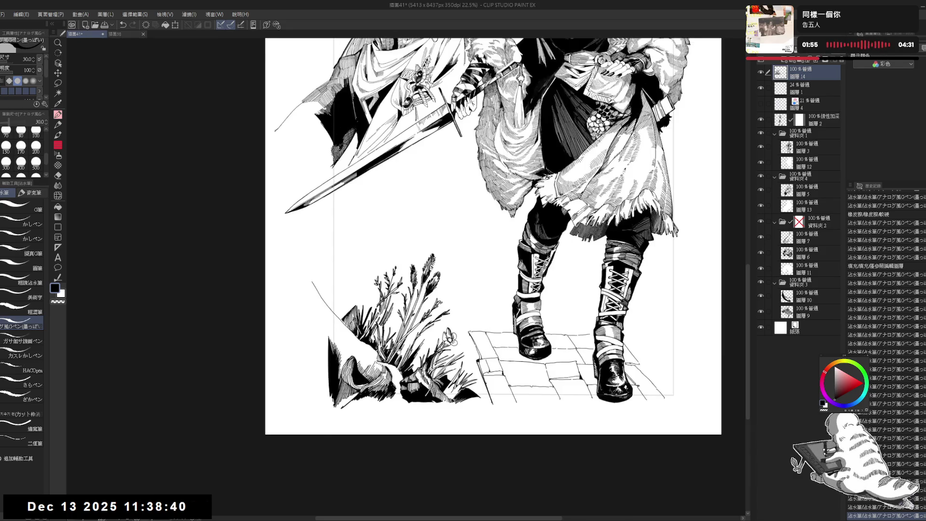
mouse_move(362, 428)
left_mouse_down()
mouse_move(400, 420)
mouse_move(411, 373)
left_mouse_up()
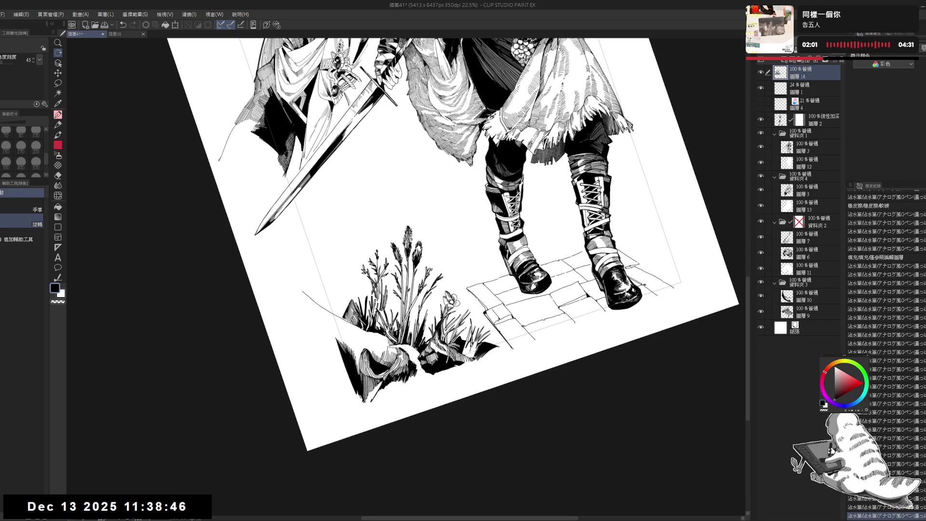
left_click_drag(458, 241, 434, 226)
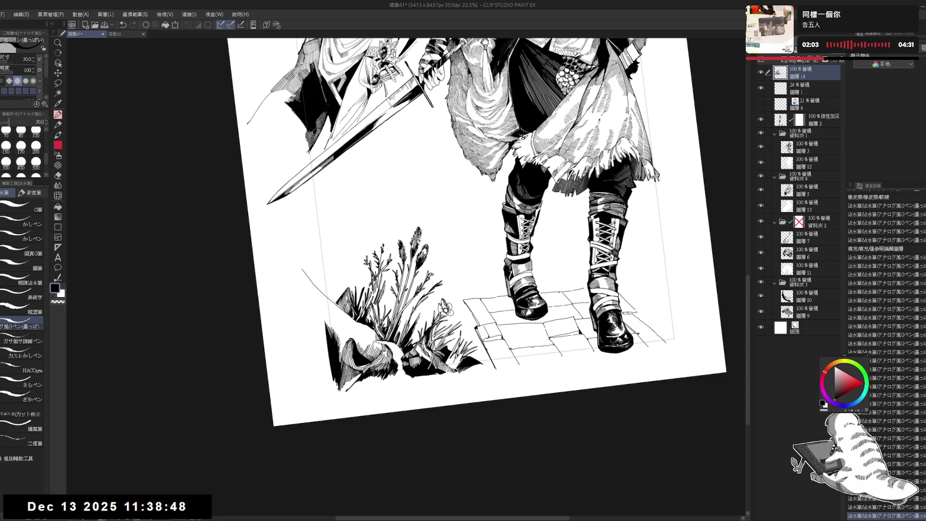
left_click_drag(458, 242, 449, 227)
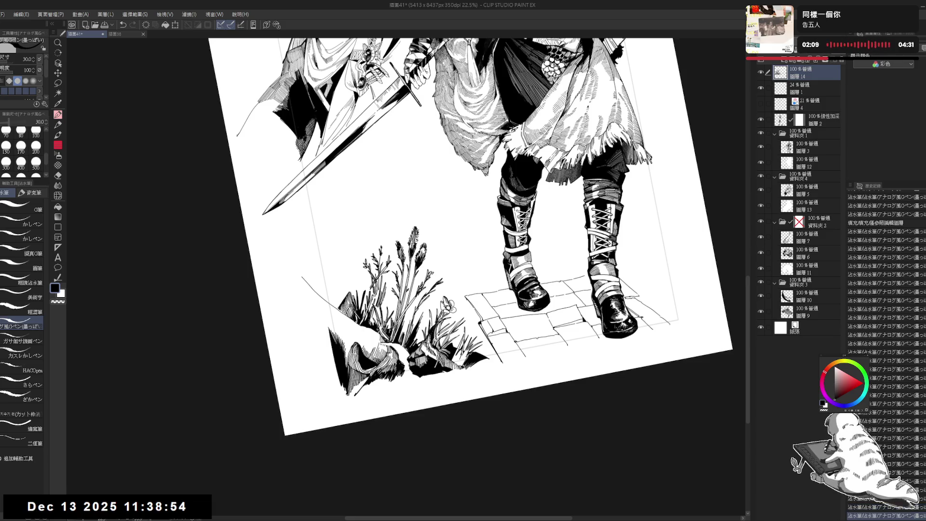
left_click_drag(432, 311, 431, 324)
key("ctrl+minus")
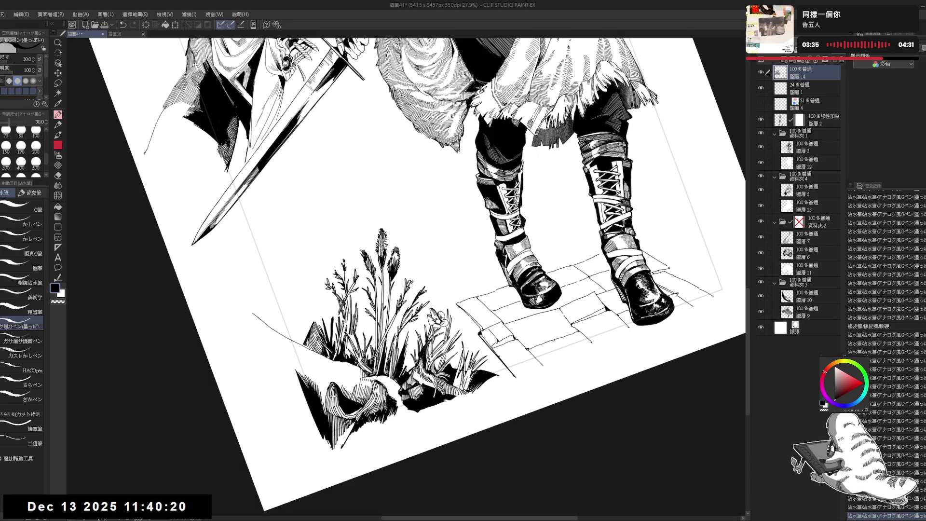
key("ctrl+@")
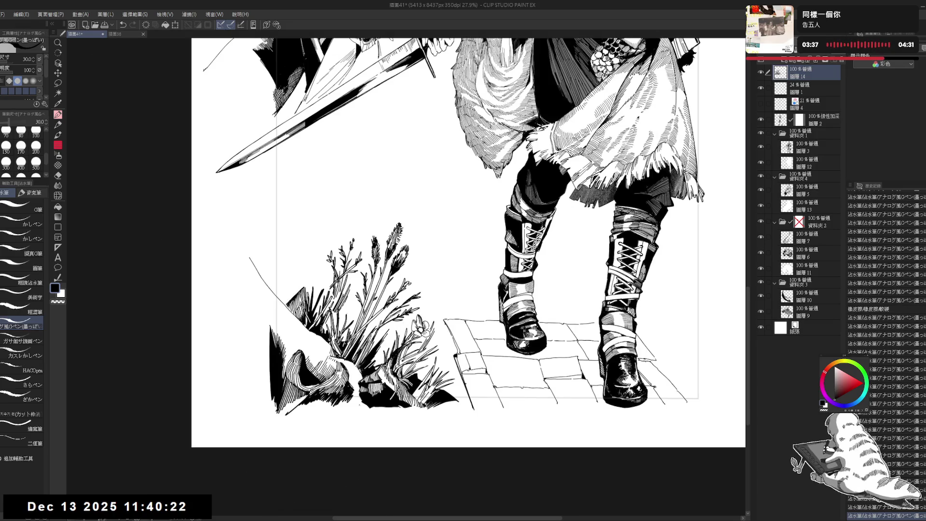
left_click_drag(376, 287, 399, 322)
key("e")
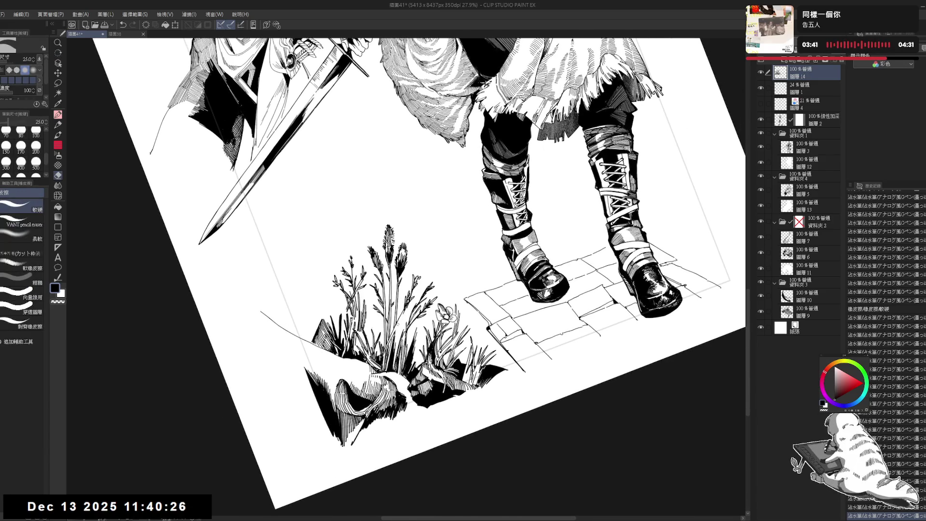
key("p")
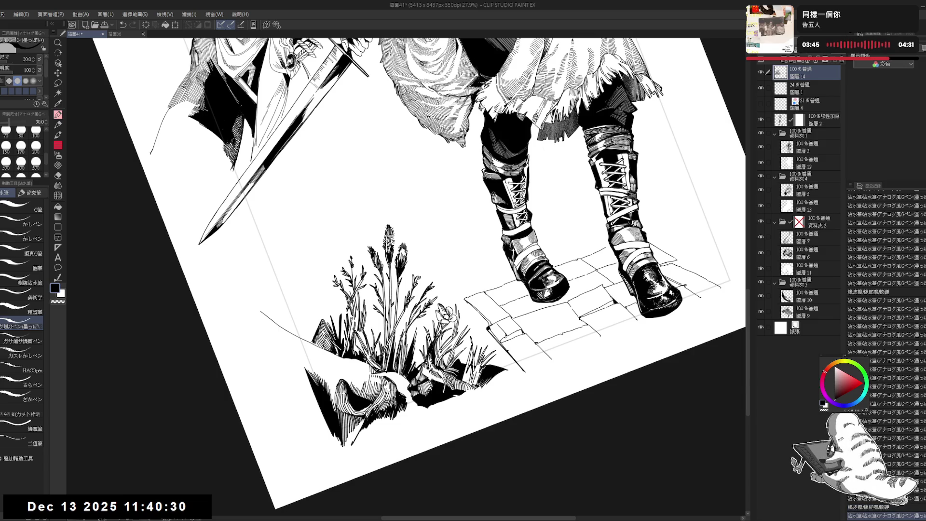
key("ctrl+at")
key("ctrl+0")
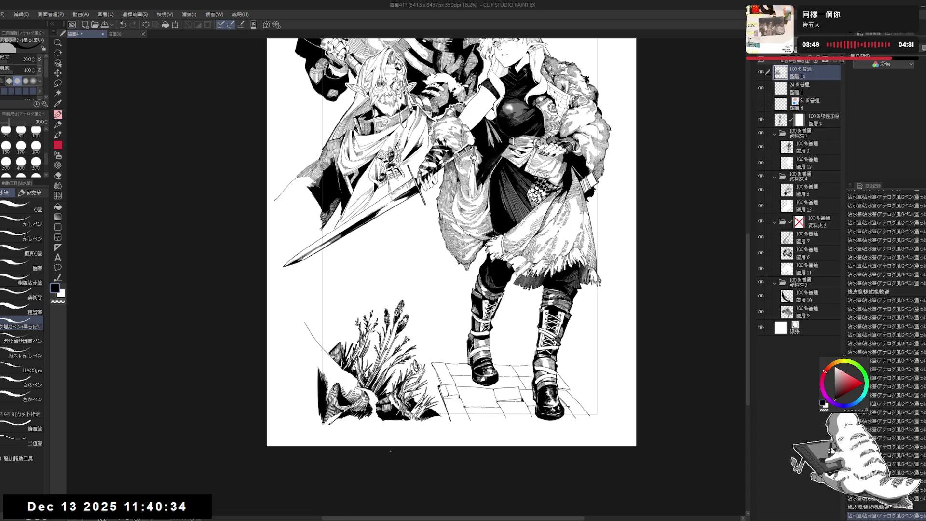
scroll(350, 451, "up", 3)
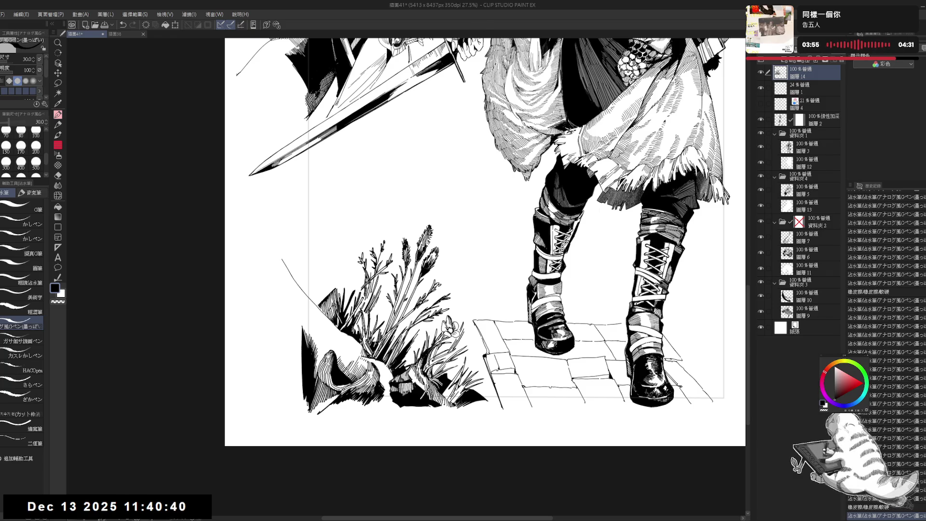
key("r")
left_click_drag(309, 405, 282, 367)
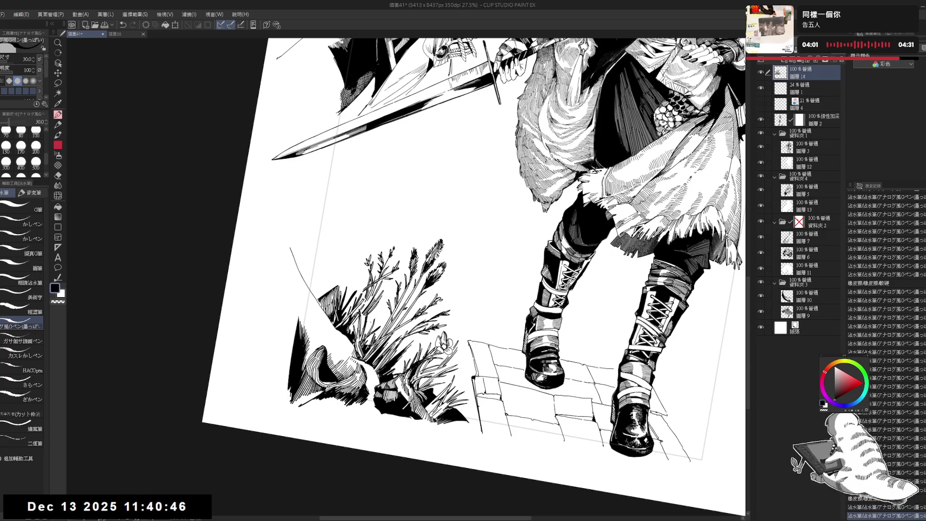
key("ctrl+@")
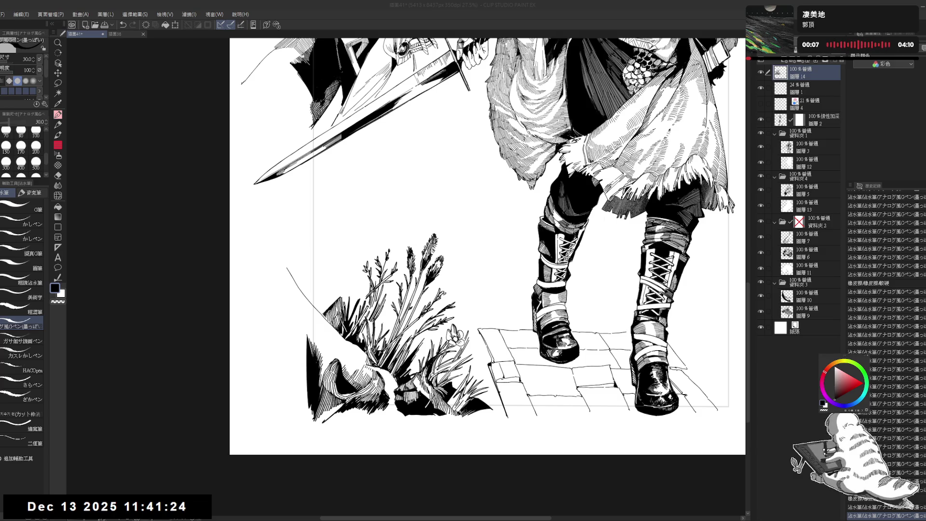
Tilt the canvas counter-clockwise and add a small ink mark among the plants
scroll(487, 241, "down", 1)
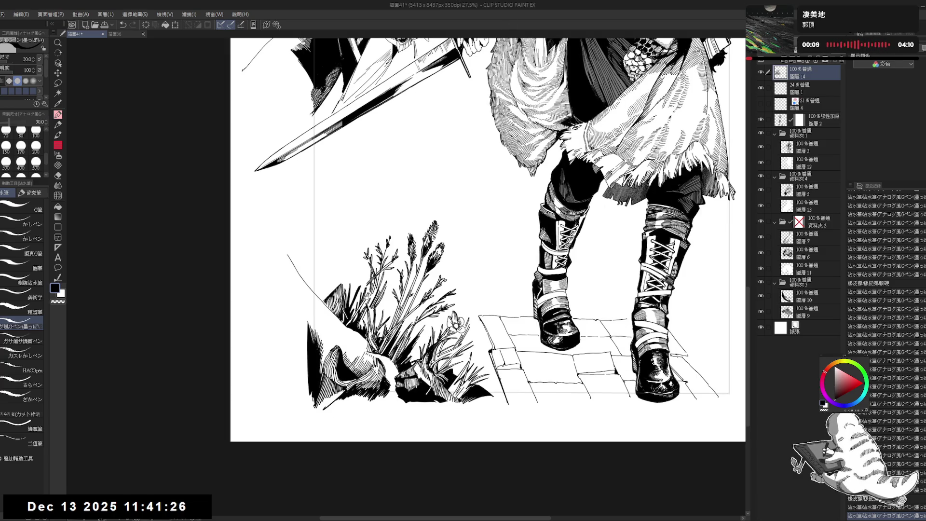
key("r")
left_click_drag(579, 338, 627, 217)
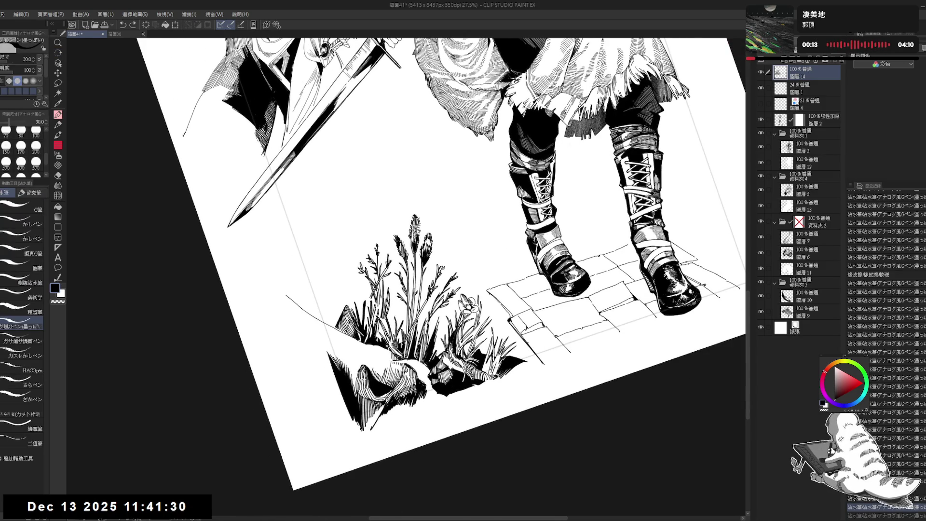
key("e")
key("p")
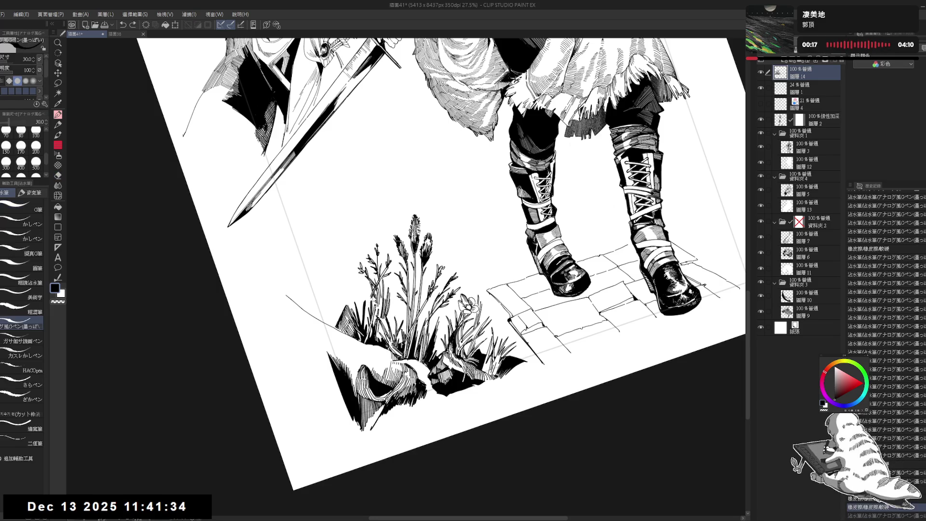
left_click_drag(369, 299, 368, 309)
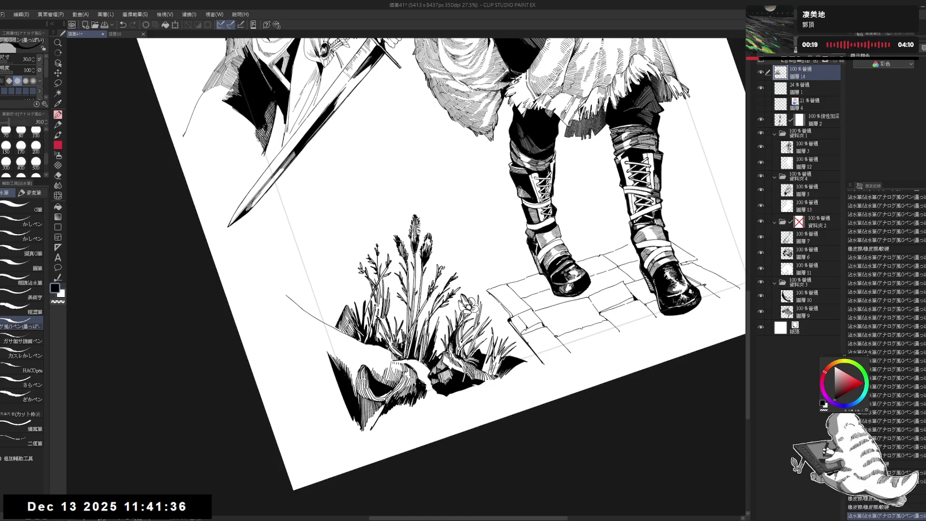
Straighten and re-tilt the canvas, undoing the last two small strokes
key("at")
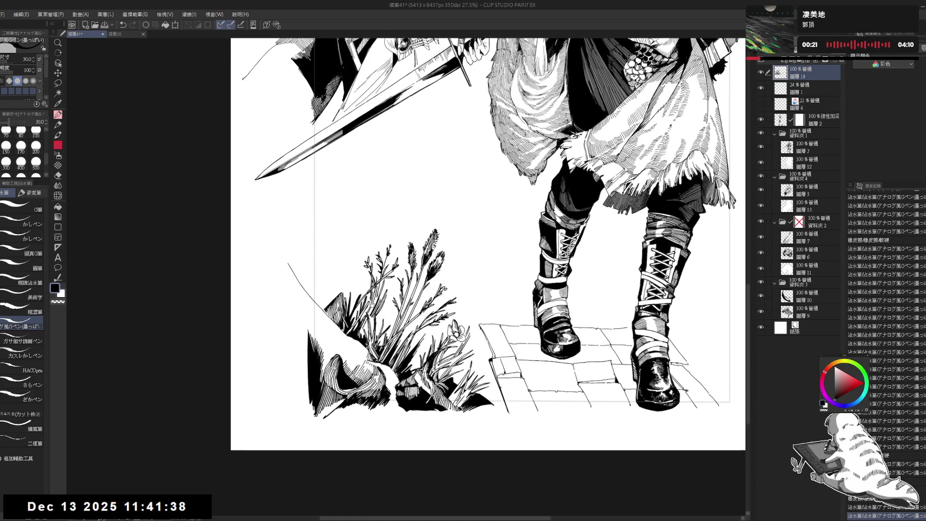
mouse_move(357, 332)
left_mouse_down()
mouse_move(327, 335)
mouse_move(342, 343)
mouse_move(355, 322)
mouse_move(338, 333)
left_mouse_up()
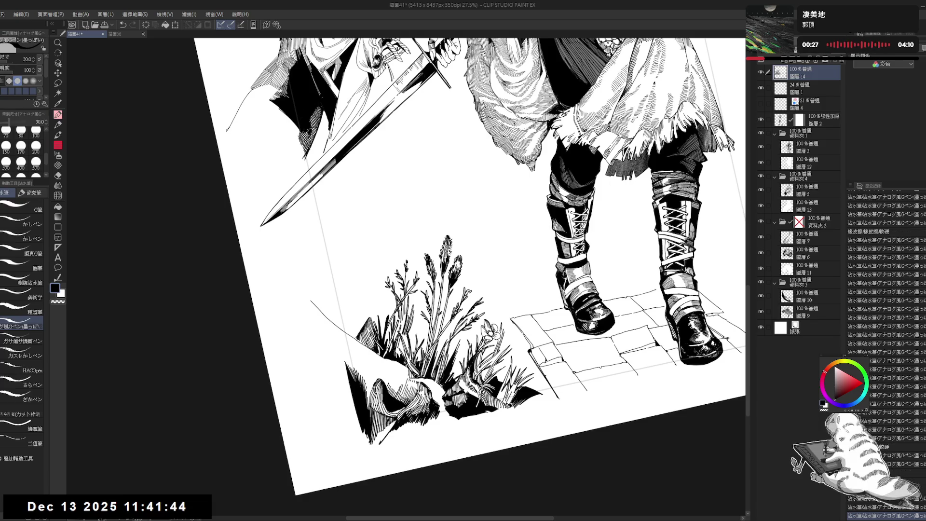
key("e")
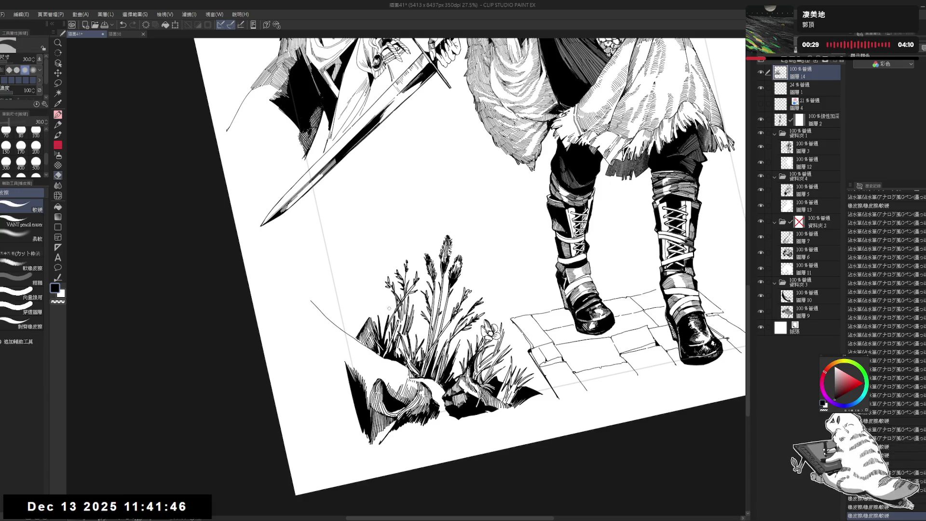
key("p")
key("ctrl+z")
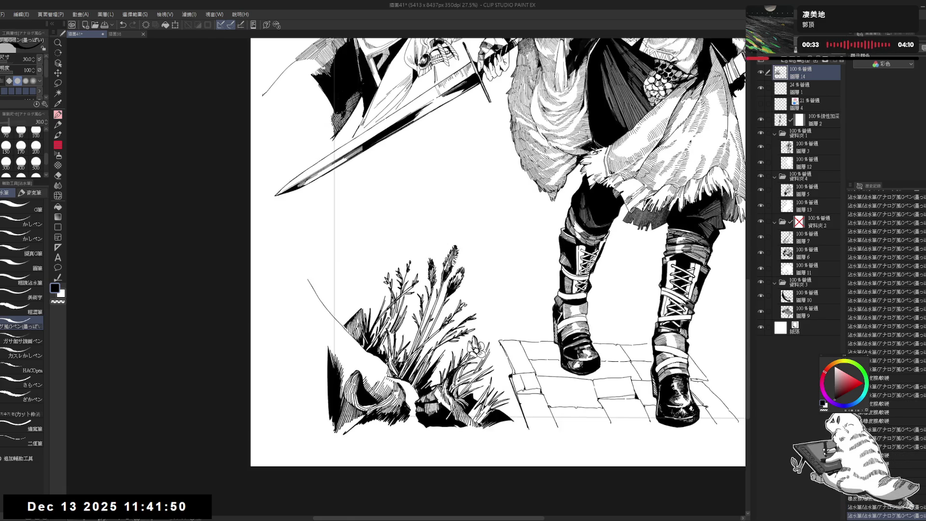
key("r")
left_click_drag(482, 290, 463, 337)
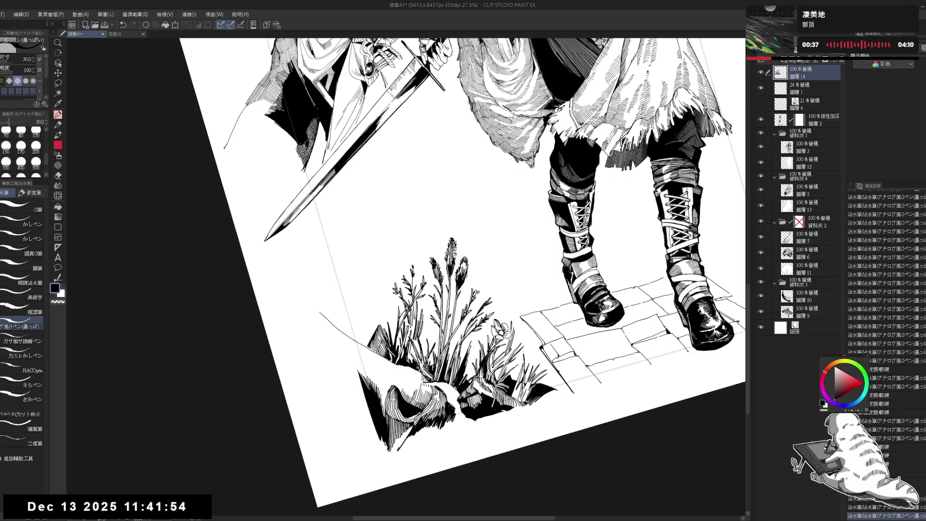
key("ctrl+z")
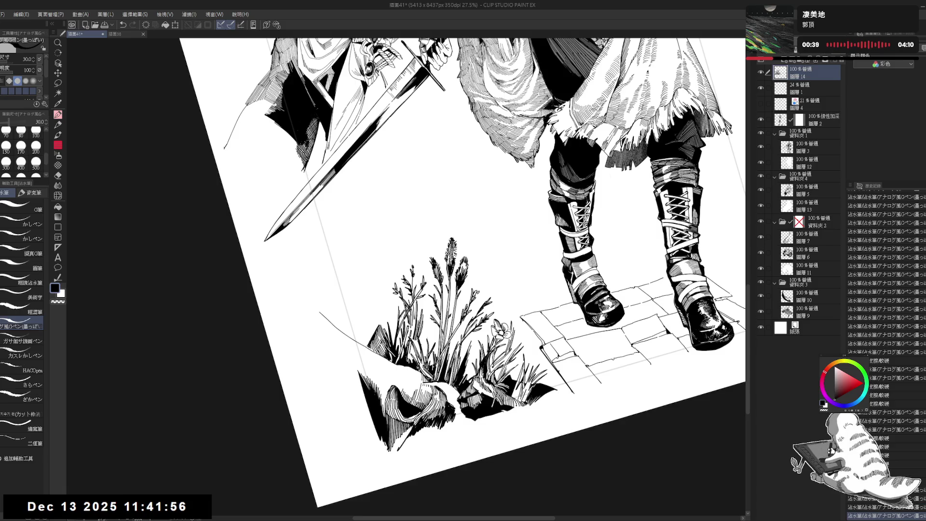
Reframe on the grass and boots and ink a short stroke in the grass
key("ctrl+@")
key("ctrl+minus")
key("ctrl+minus")
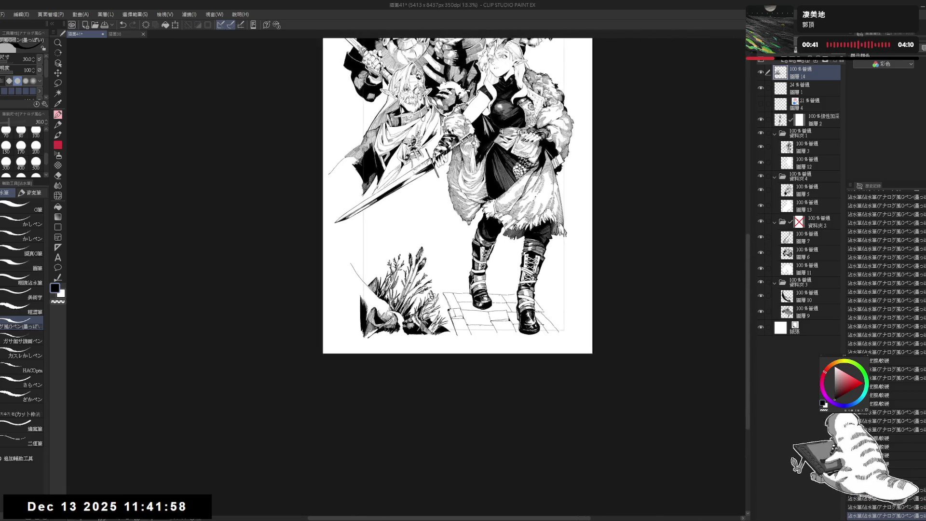
key("ctrl+plus")
key("ctrl+plus")
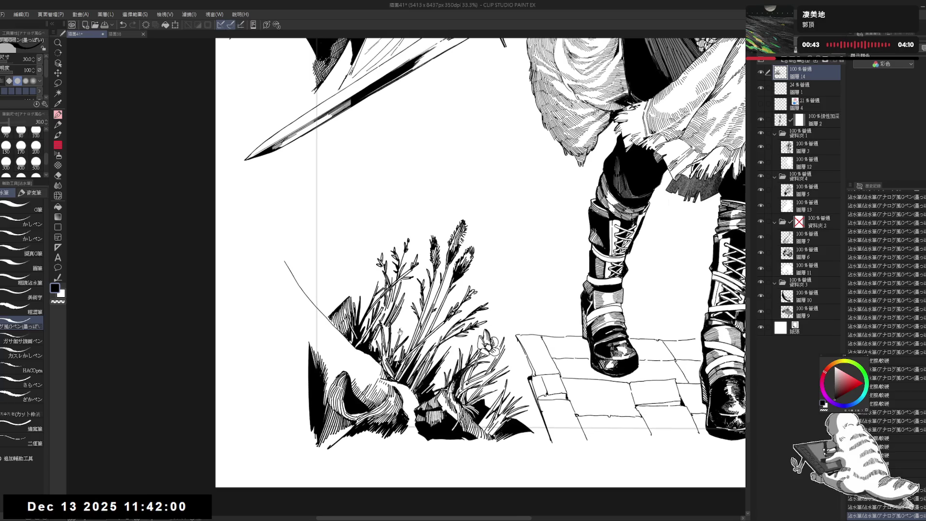
key("minus")
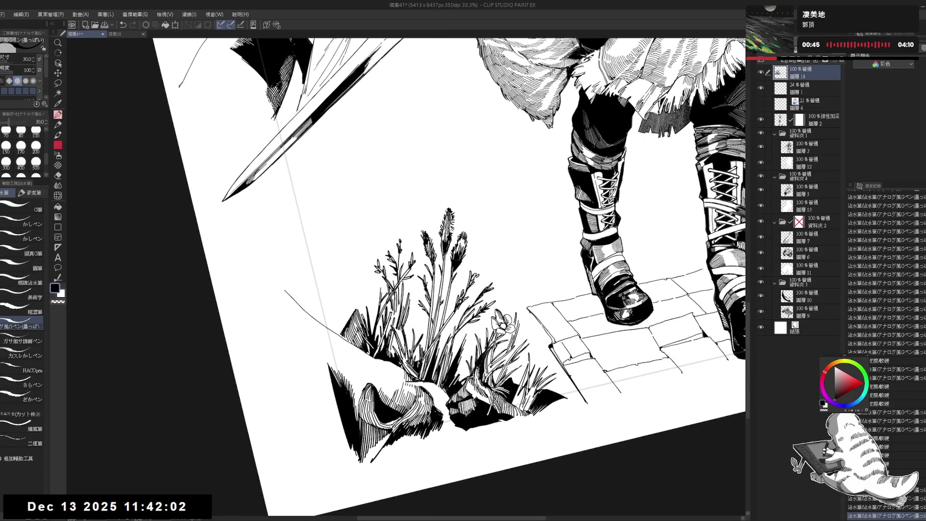
key("e")
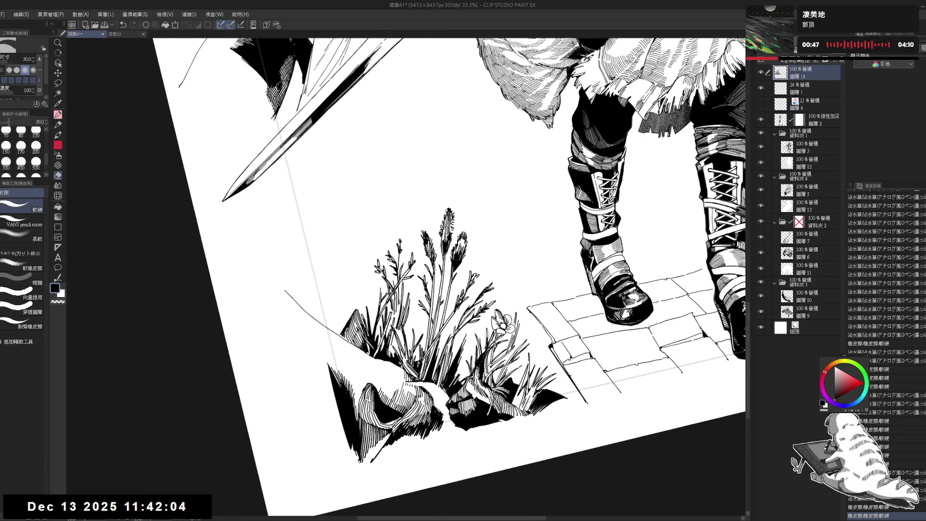
key("p")
left_click_drag(390, 340, 391, 359)
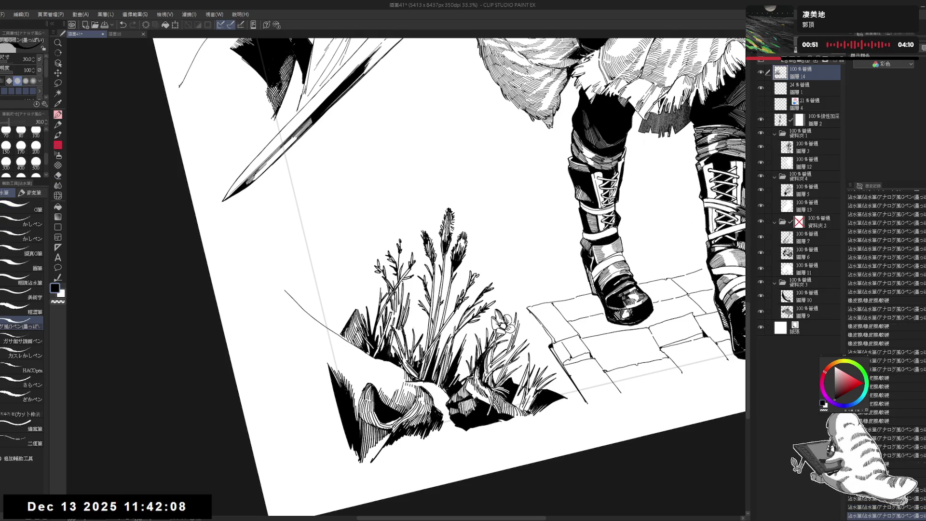
left_click_drag(463, 289, 466, 269)
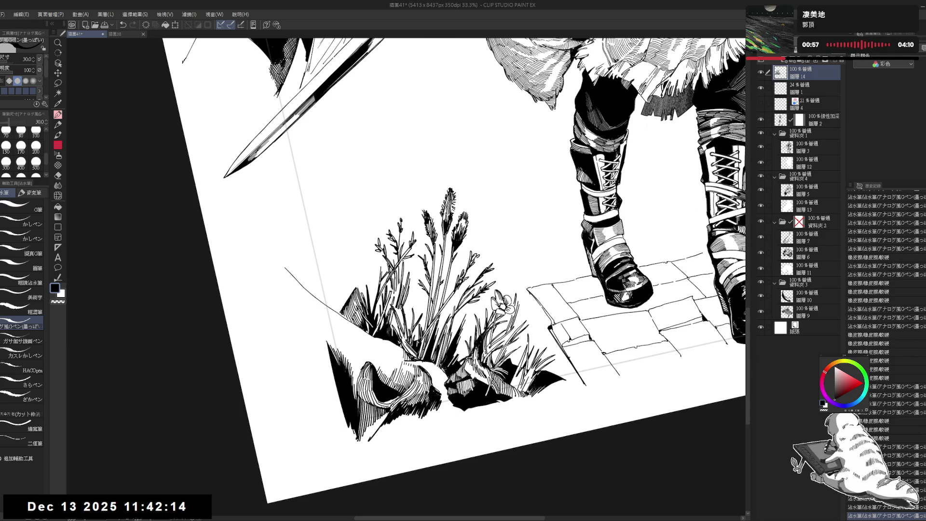
Reset the view to the lower figure, tilt it further, and shrink the brush to 25
key("ctrl+0")
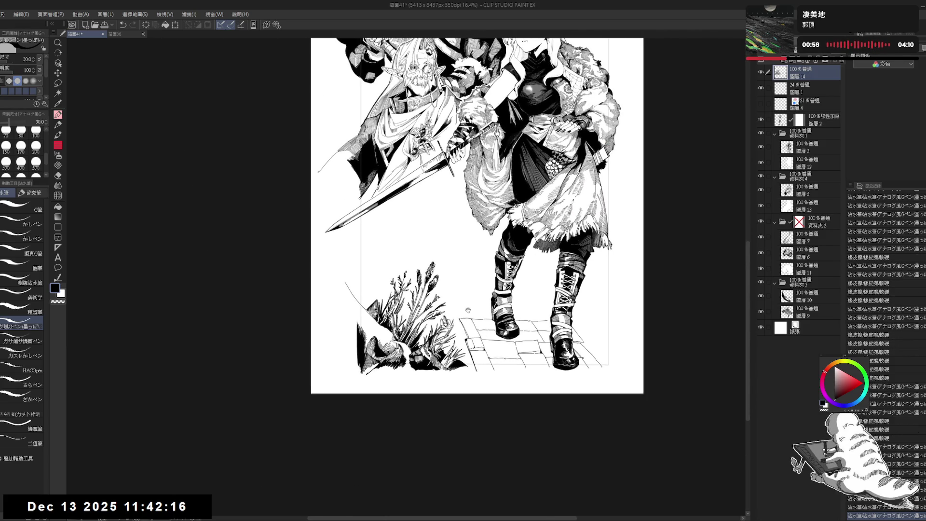
scroll(462, 314, "down", 1)
scroll(413, 324, "up", 3)
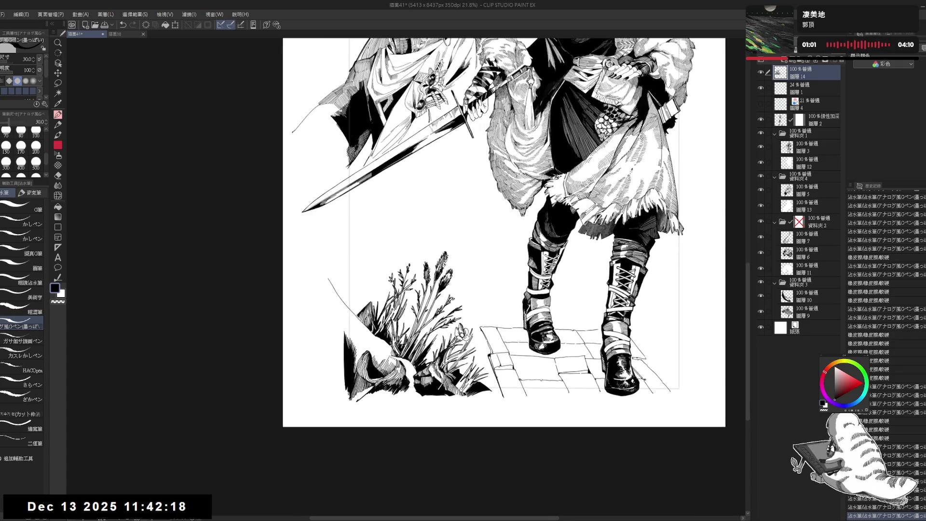
left_click_drag(401, 364, 405, 353)
key("e")
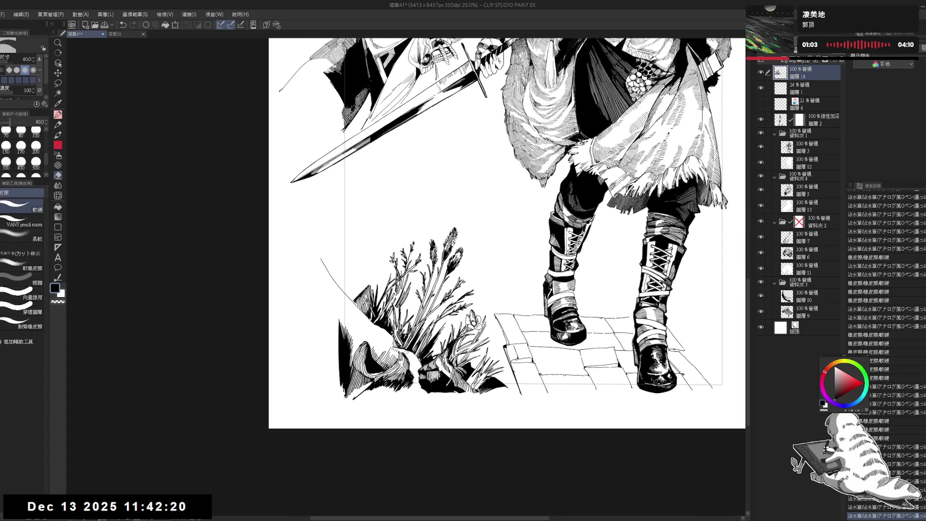
key("p")
key("-")
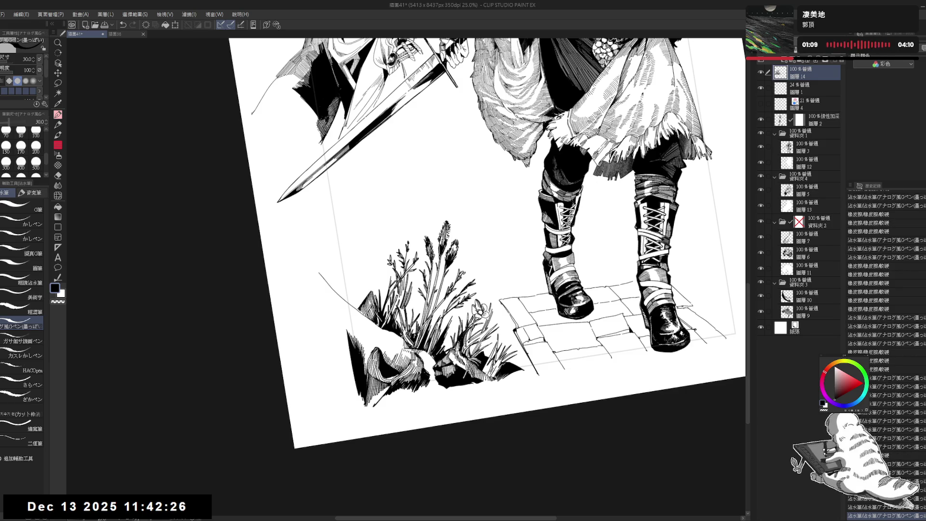
key("minus")
key("minus")
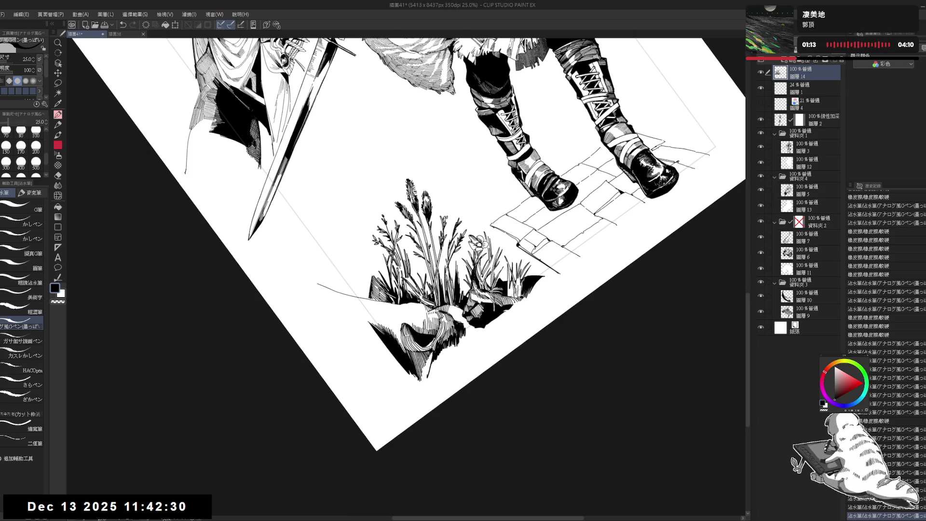
Tilt the canvas clockwise, return to the pen, and enlarge the brush to 40
key("asciicircum")
key("asciicircum")
key("asciicircum")
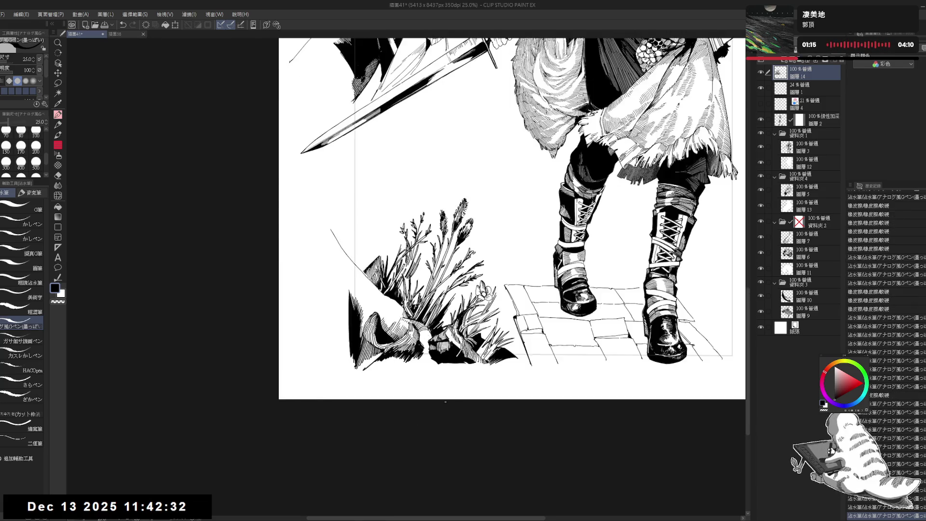
key("asciicircum")
key("asciicircum")
key("asciicircum")
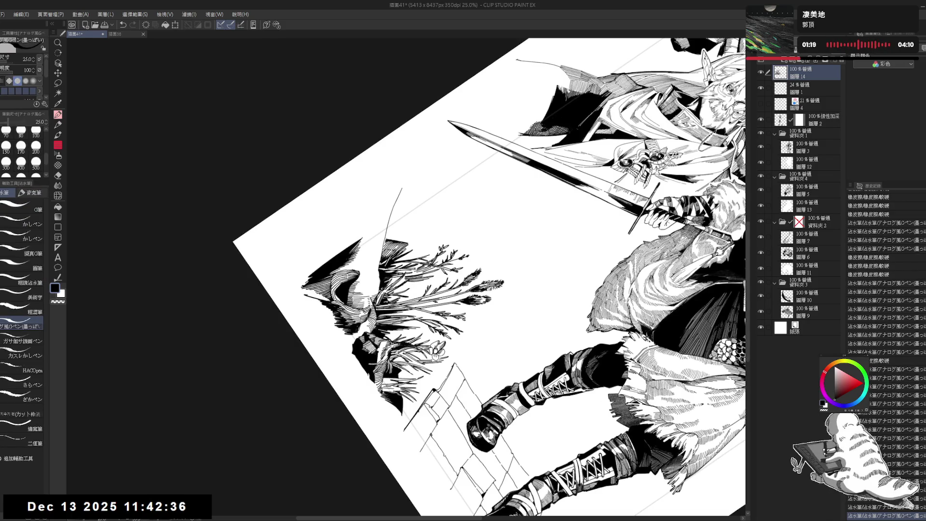
key("asciicircum")
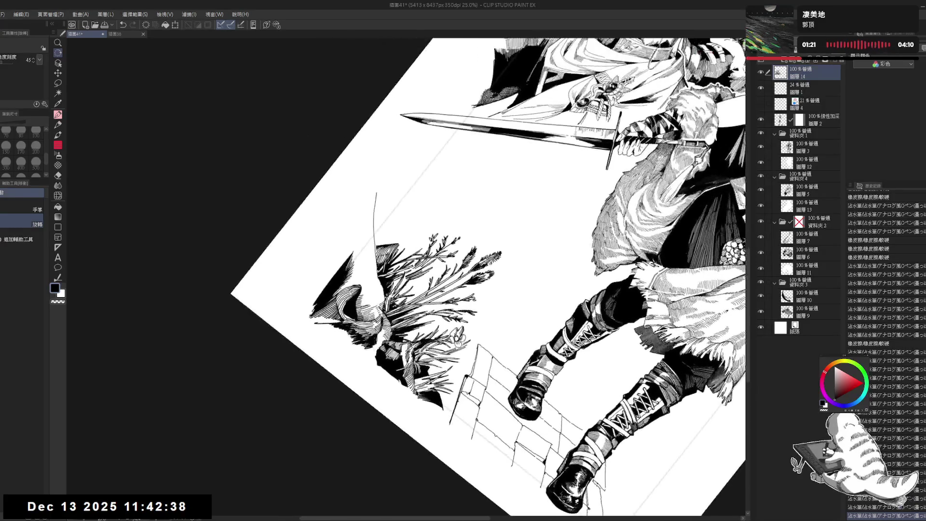
key("p")
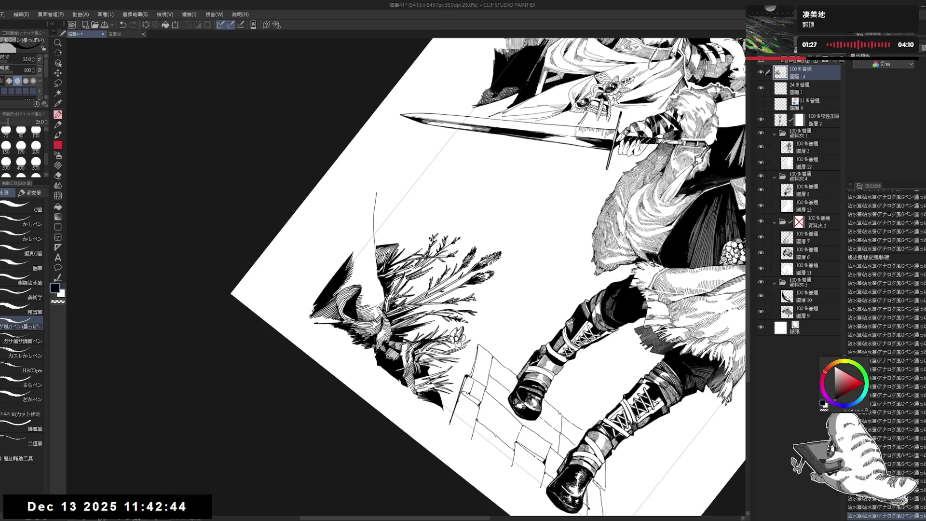
left_click_drag(482, 275, 501, 290)
key("]")
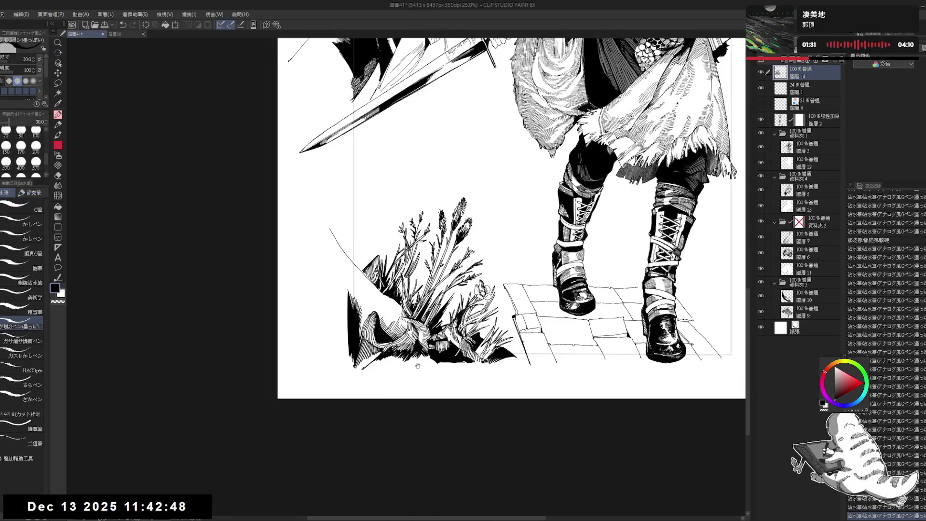
key("]")
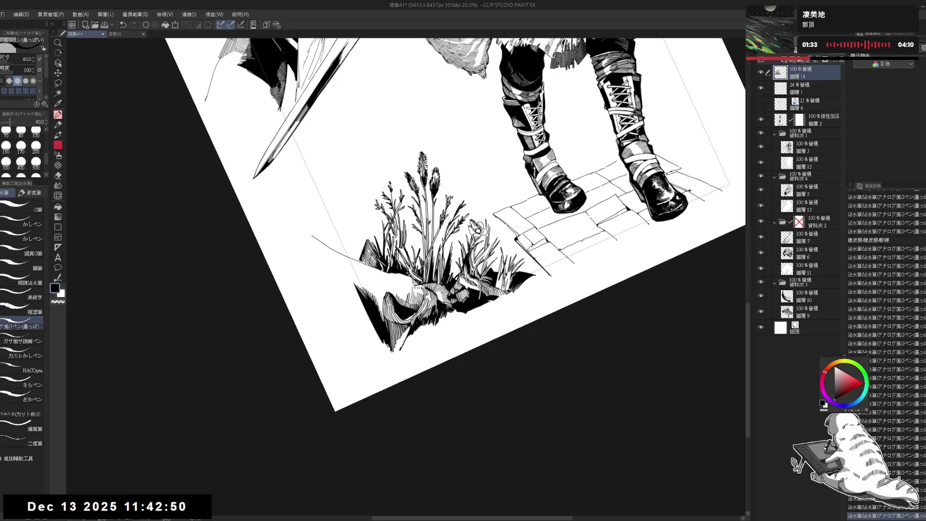
Undo the last edit, reset the rotation upright, and zoom out
key("ctrl+z")
key("ctrl+y")
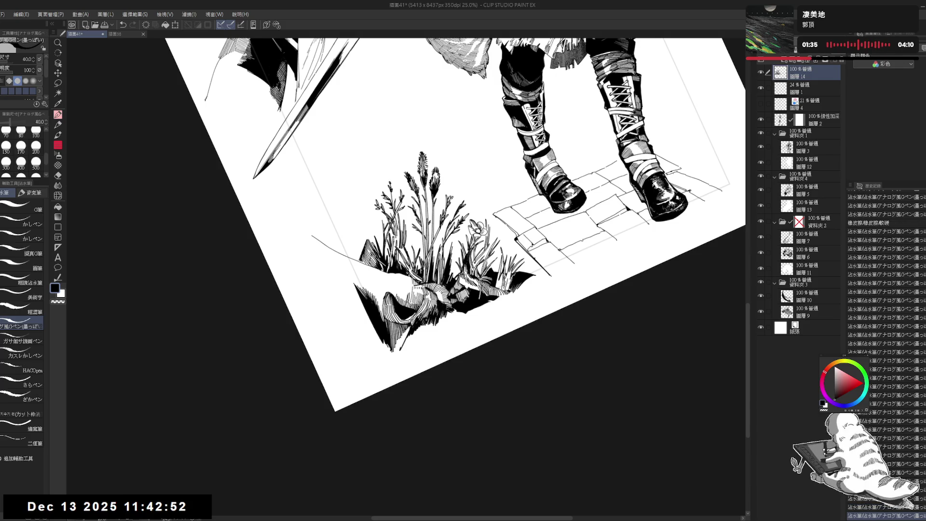
key("ctrl+@")
left_click_drag(410, 429, 309, 353)
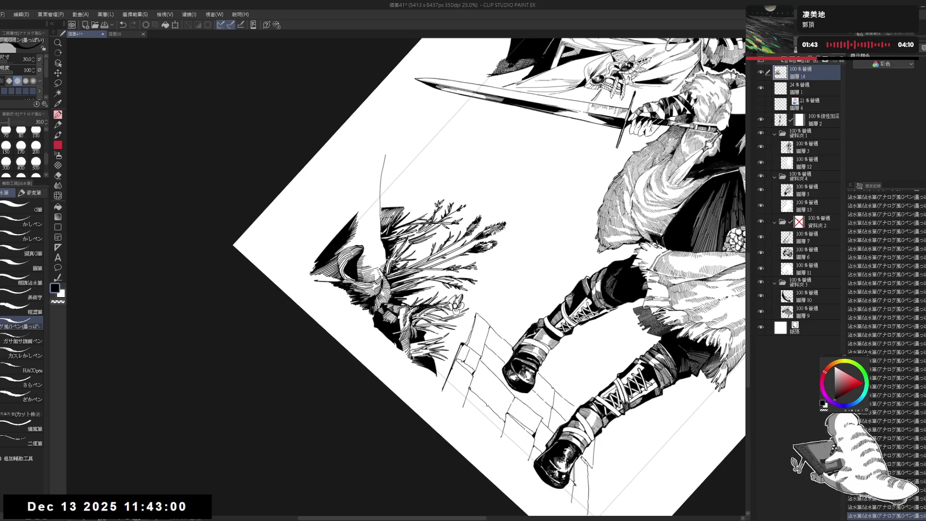
key("ctrl+0")
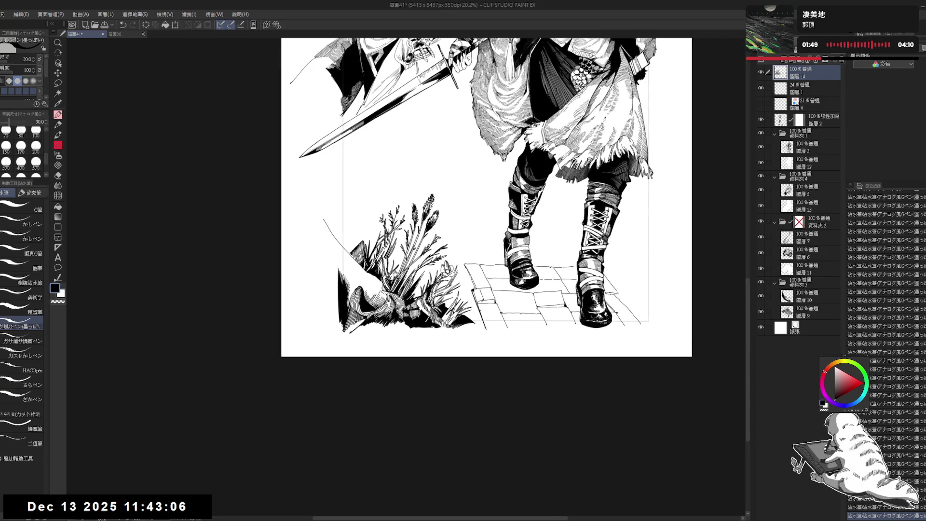
Review the boots and grass, then straighten, zoom out and centre on the lower figure
left_click_drag(372, 272, 386, 294)
scroll(360, 323, "up", 2)
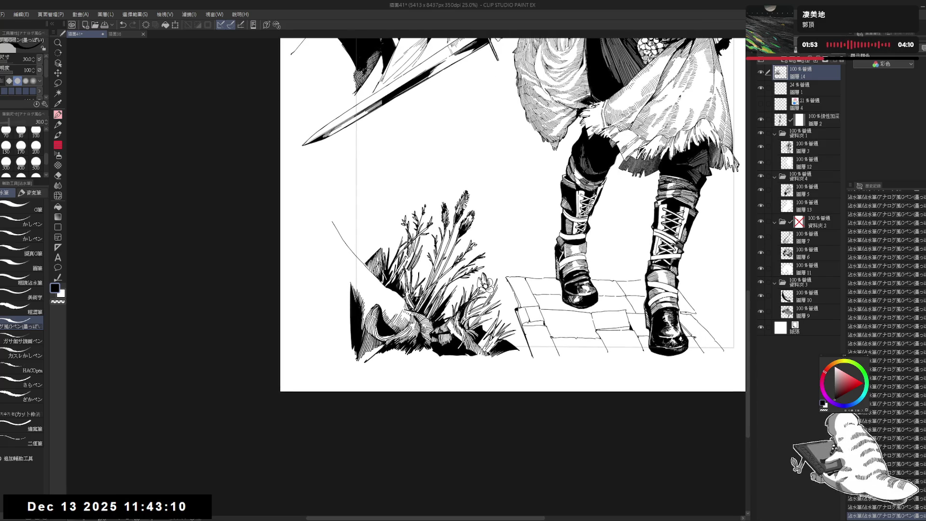
left_click_drag(359, 322, 369, 298)
key("e")
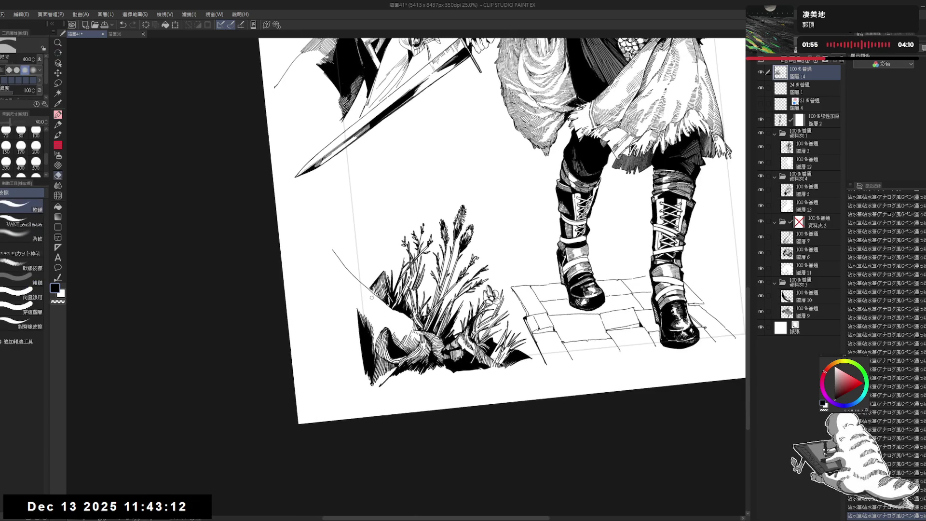
key("r")
left_click_drag(369, 297, 374, 281)
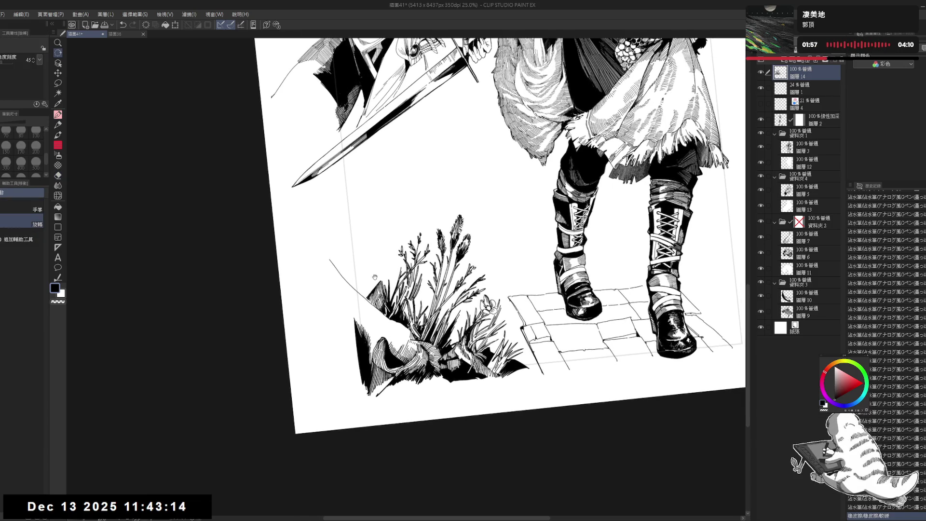
key("p")
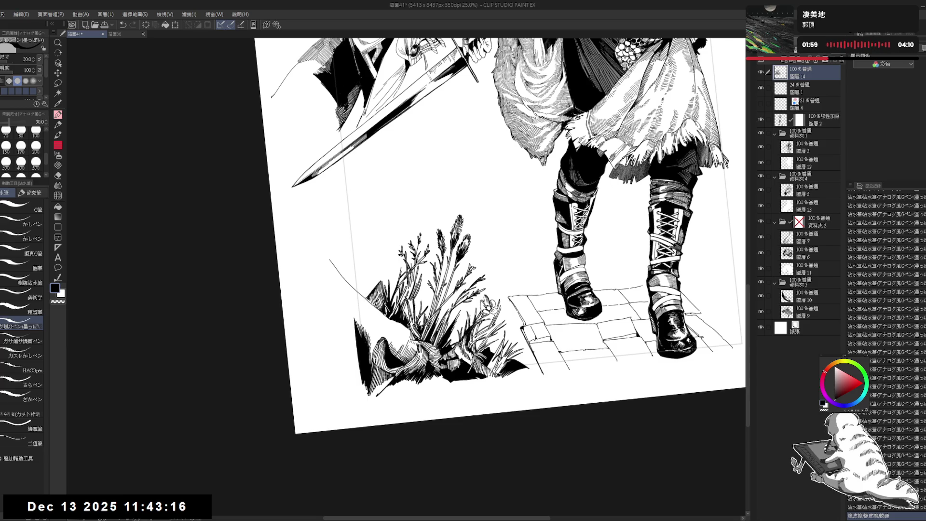
key("ctrl+@")
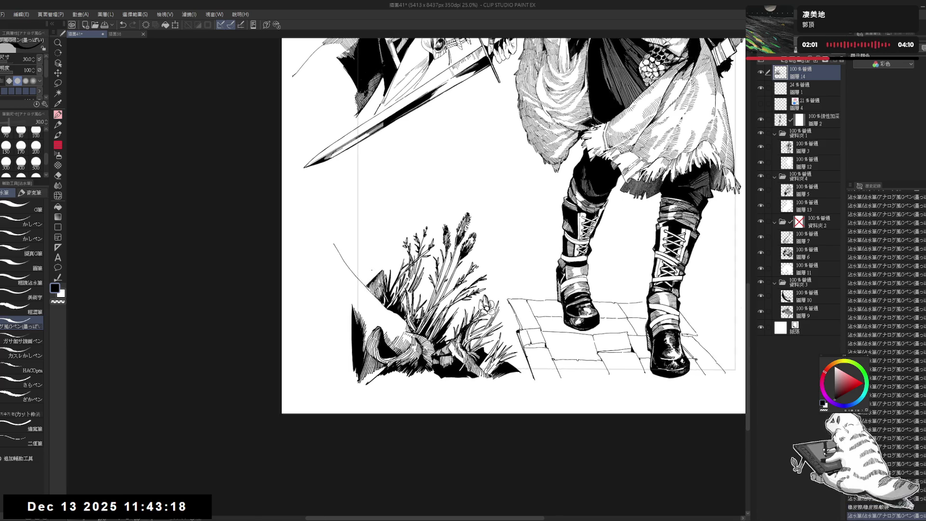
key("ctrl+minus")
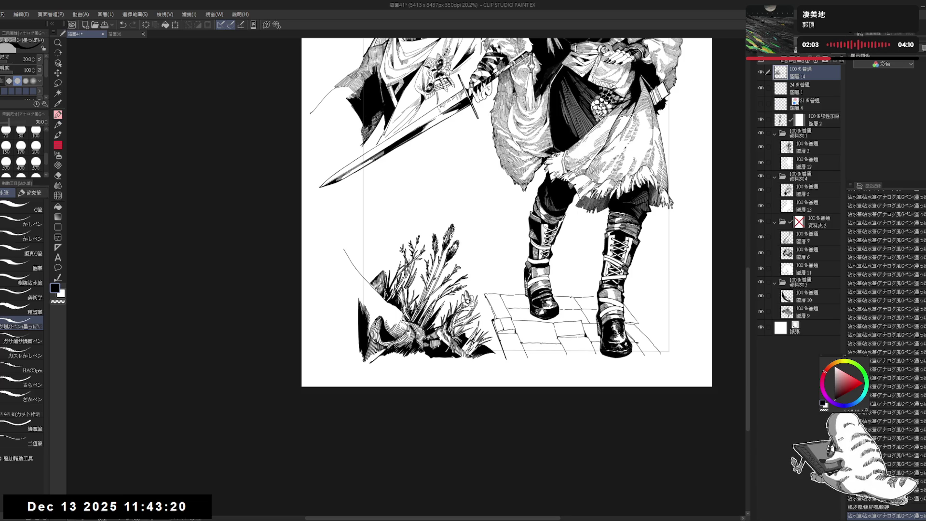
left_click_drag(505, 319, 468, 314)
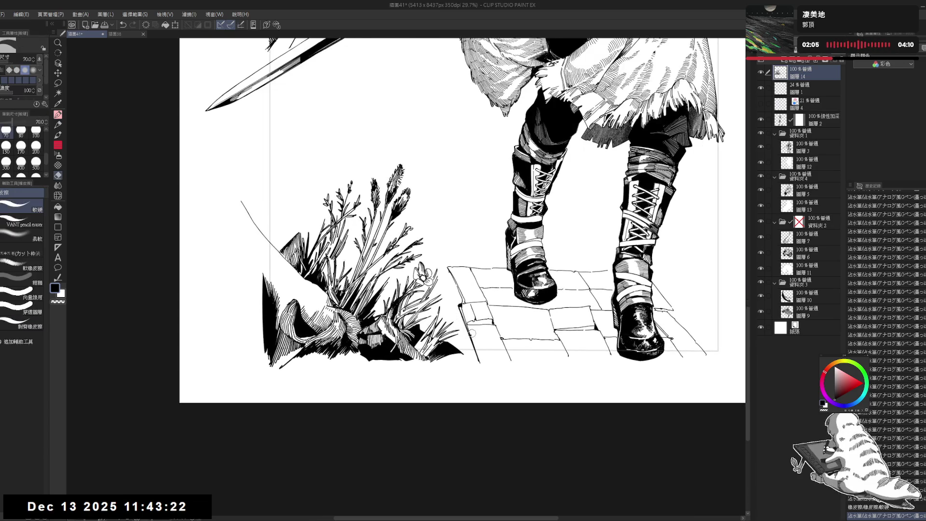
Tilt the view and paint a small spot near the flower in black, then undo it
left_click_drag(483, 345, 461, 368)
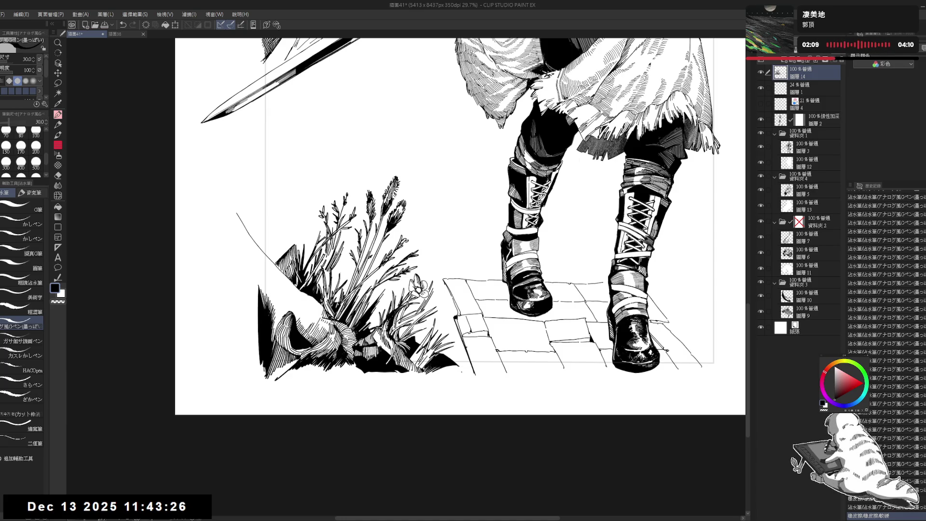
key("r")
left_click_drag(496, 324, 516, 294)
key("e")
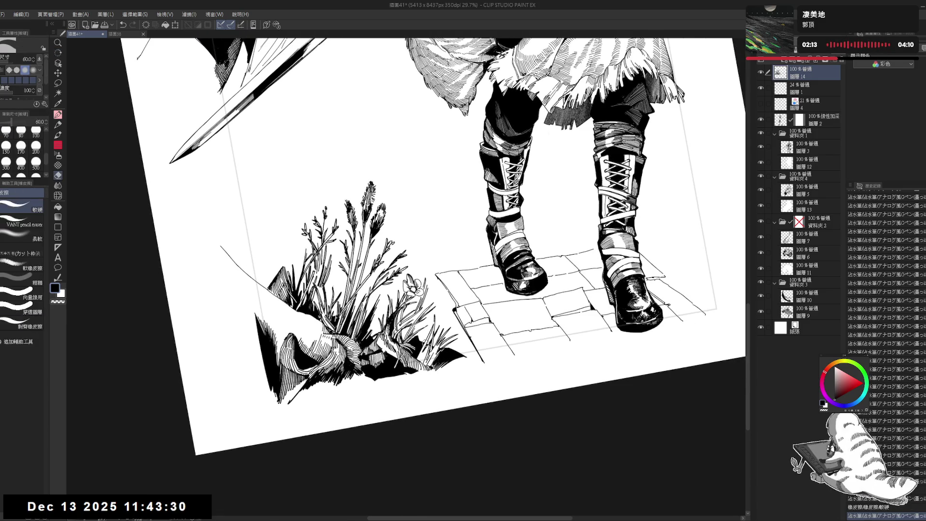
key("p")
left_click_drag(427, 333, 426, 338)
key("c")
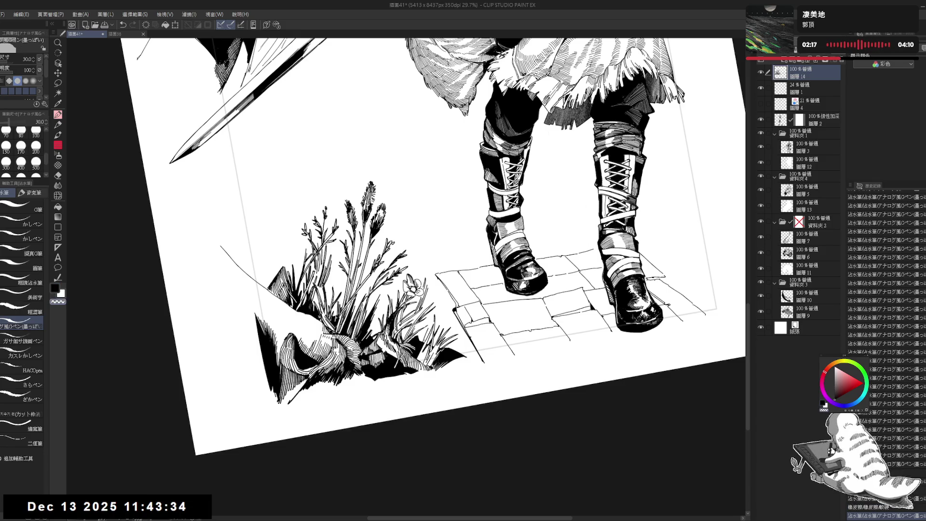
key("c")
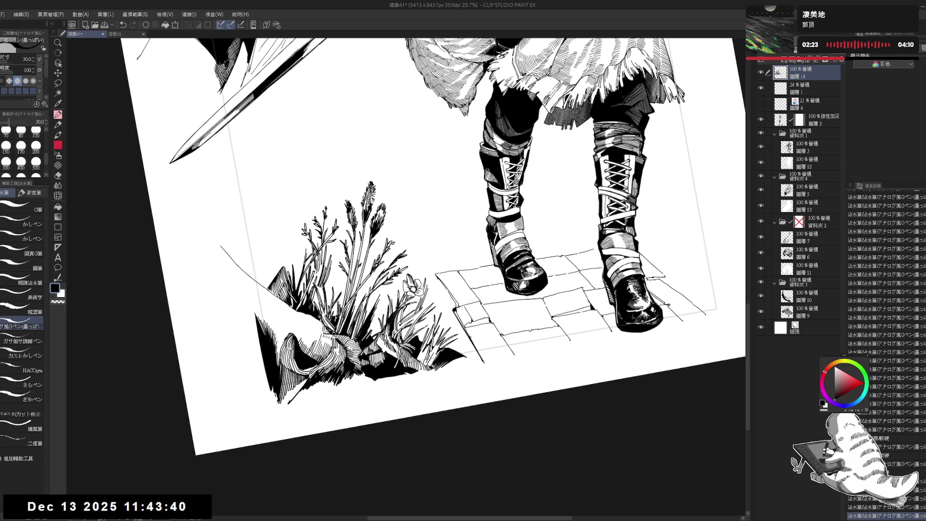
key("ctrl+z")
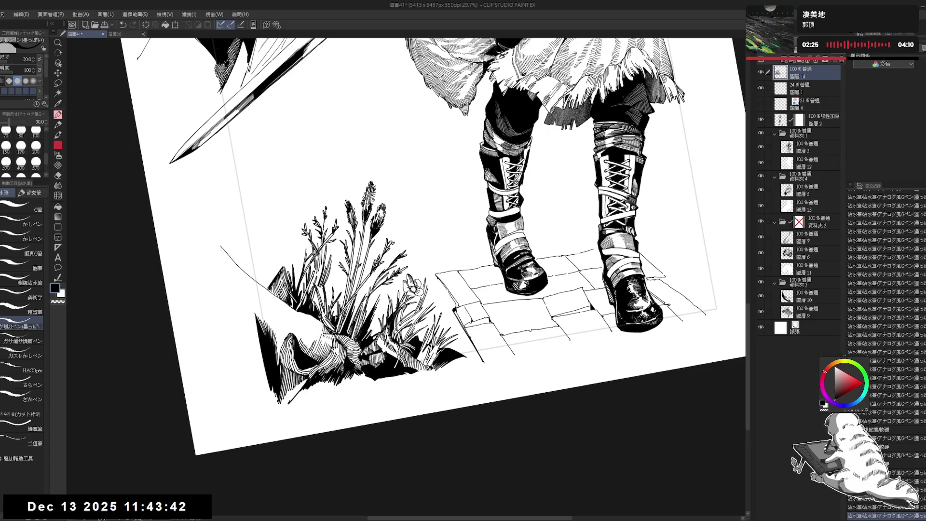
Zoom out, tilt the canvas, and draw a small stroke beside the flower
key("ctrl+minus")
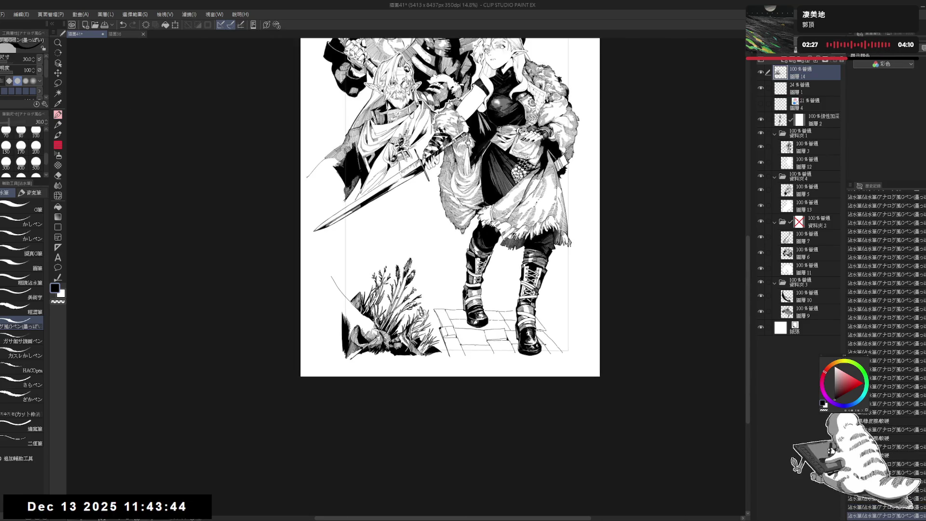
scroll(419, 355, "up", 5)
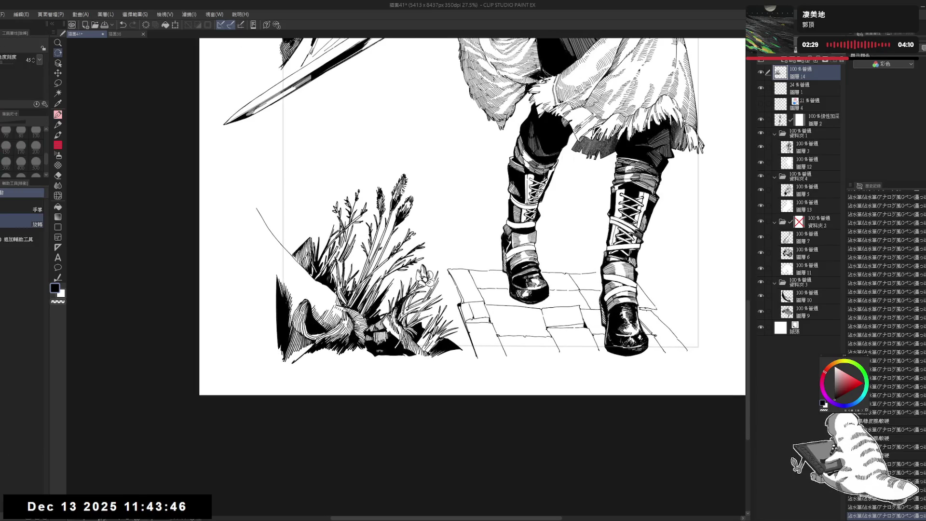
key("minus")
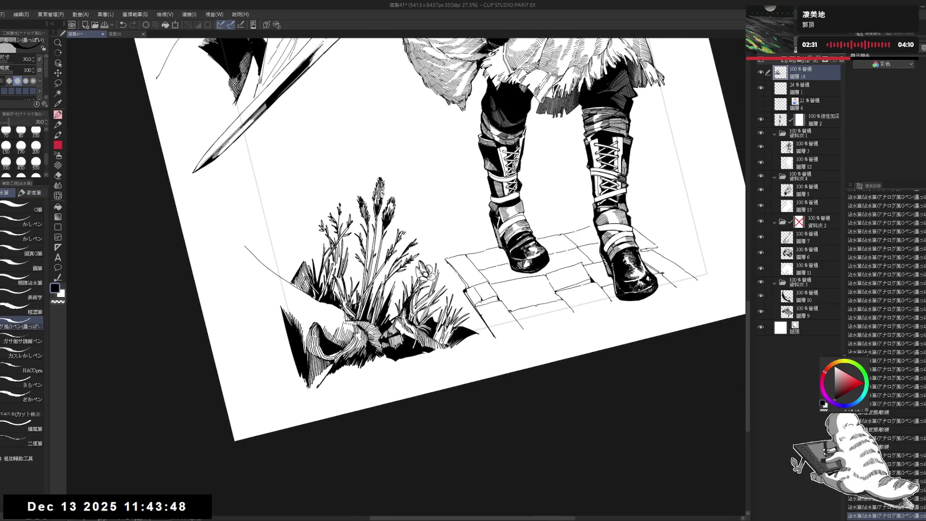
left_click_drag(435, 332, 439, 340)
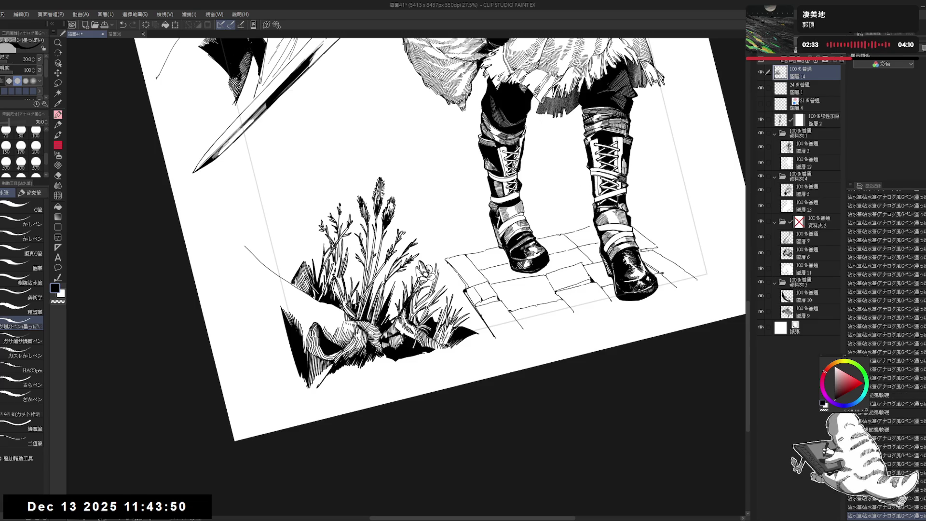
key("asciicircum")
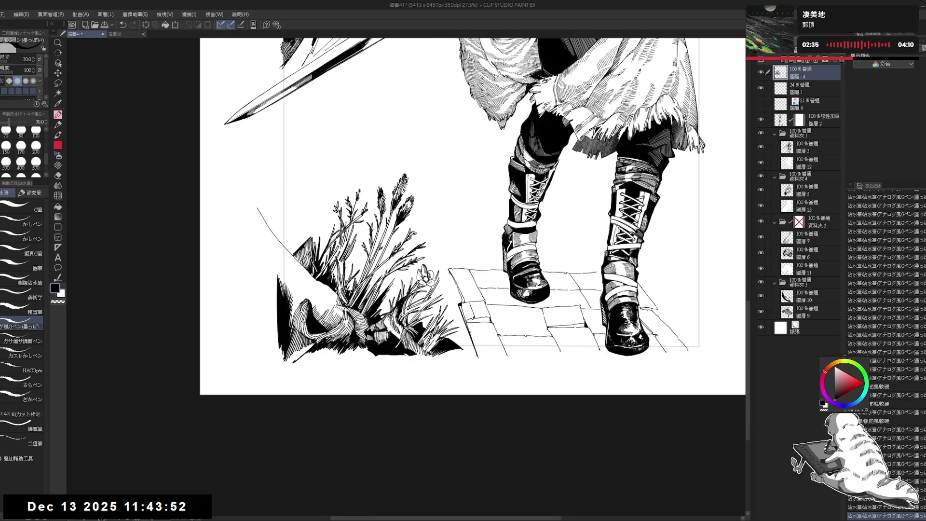
Frame the flower and grass at an angle and redo the undone stroke
scroll(443, 324, "down", 1)
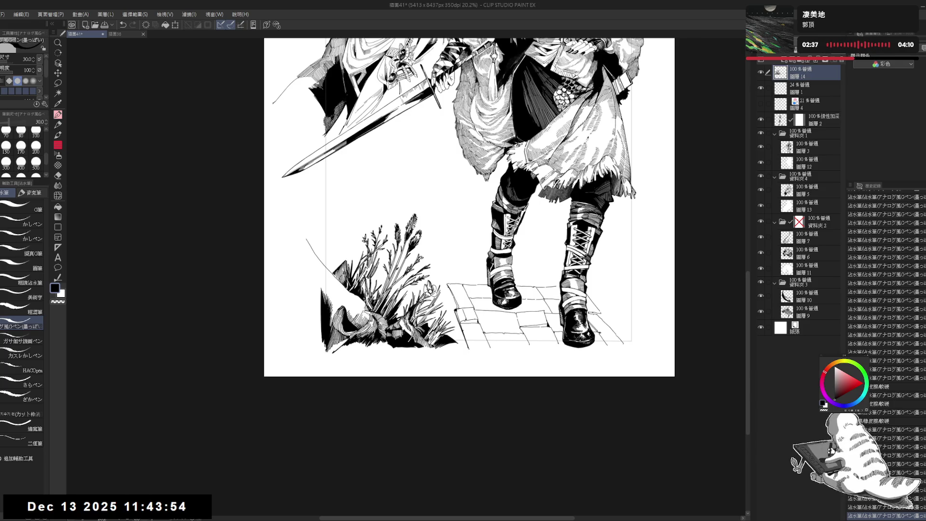
scroll(441, 324, "up", 1)
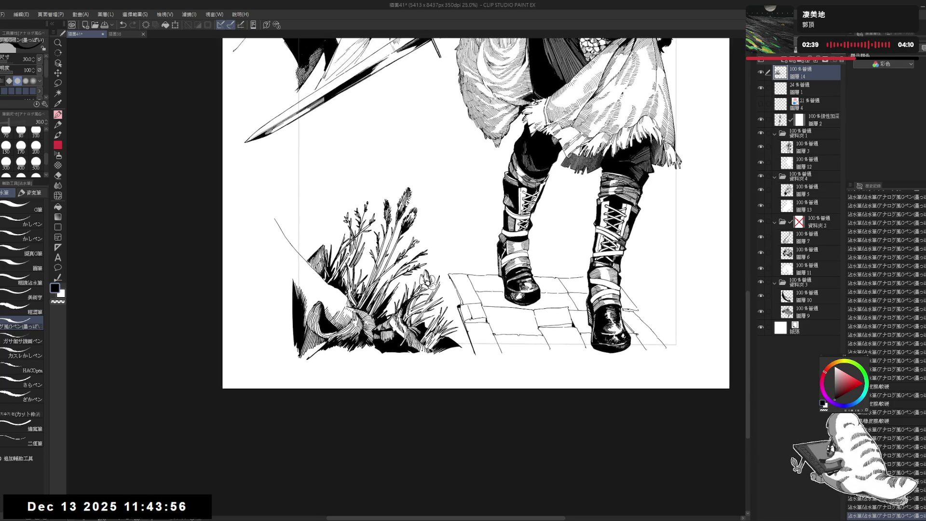
scroll(440, 324, "up", 1)
left_click_drag(435, 241, 442, 265)
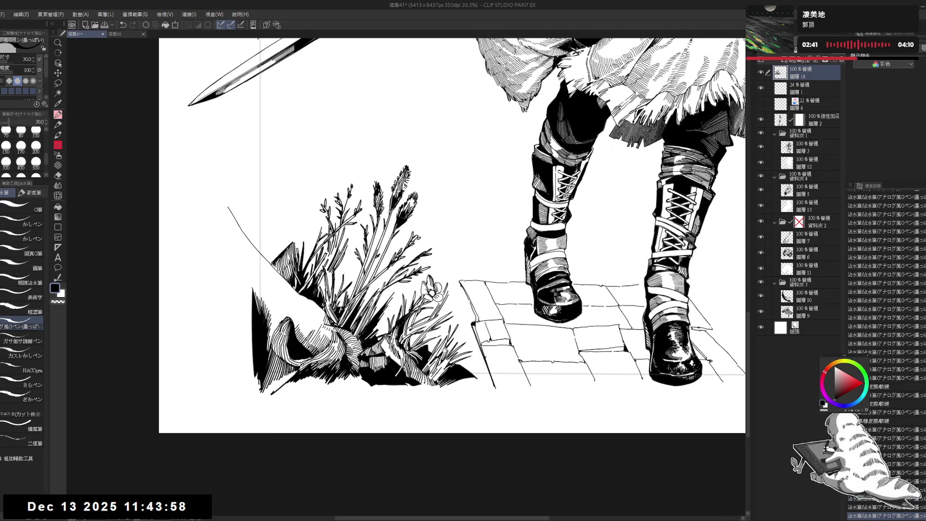
left_click_drag(531, 145, 521, 164)
left_click_drag(453, 326, 445, 322)
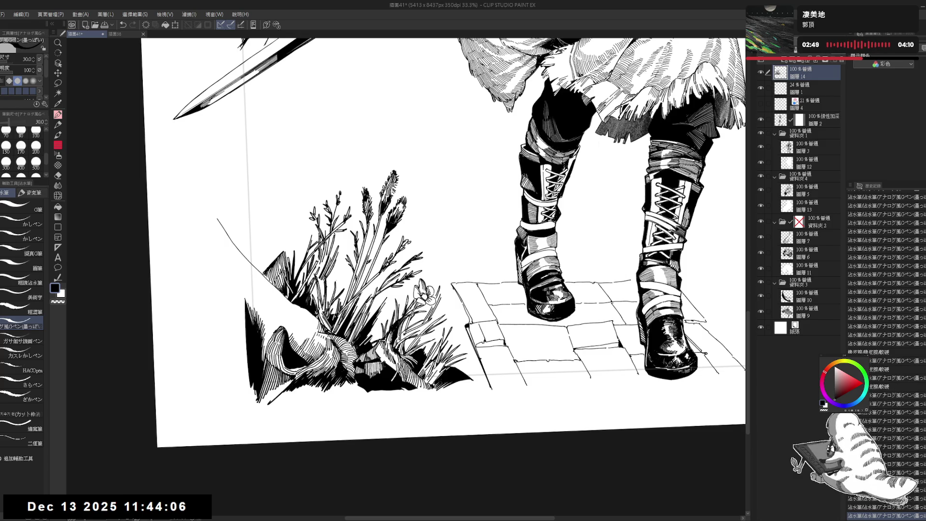
left_click_drag(434, 241, 463, 212)
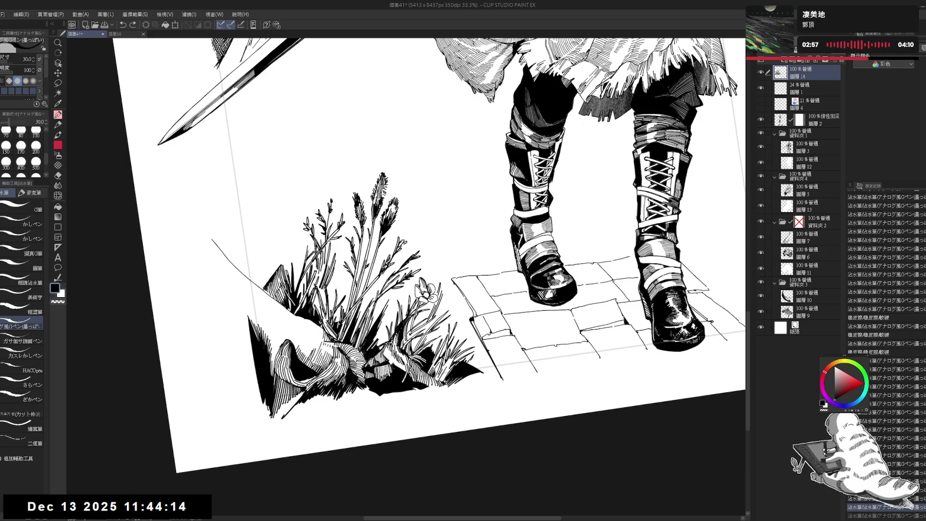
key("ctrl+y")
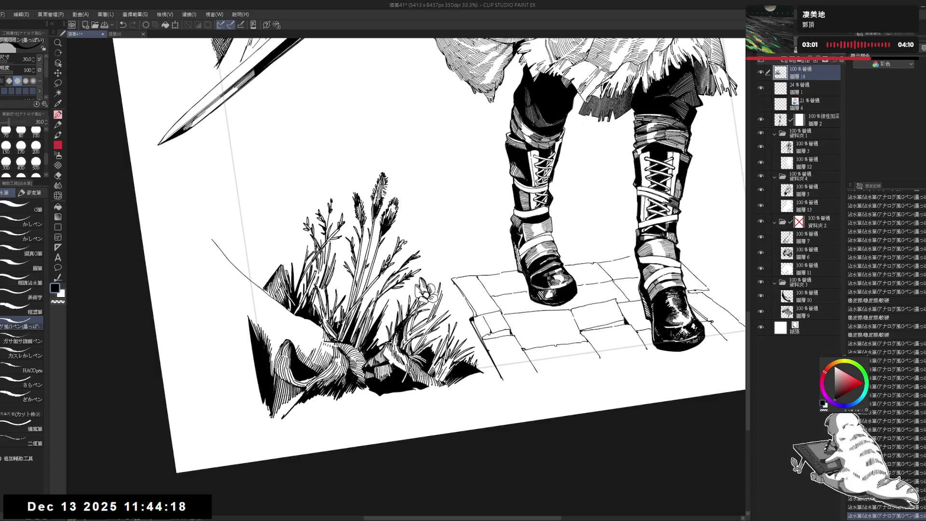
Straighten the view and pan up to bring the character's head into view
key("ctrl+shift+@")
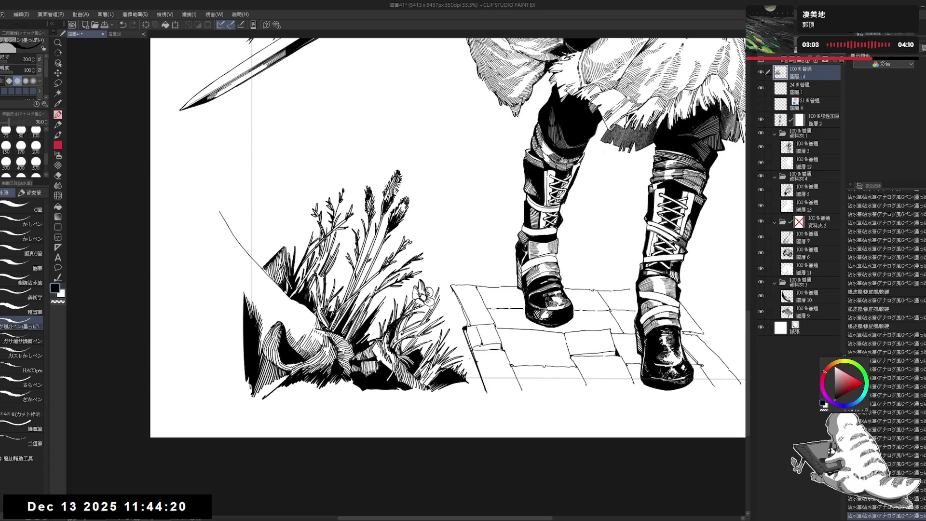
scroll(468, 362, "down", 3)
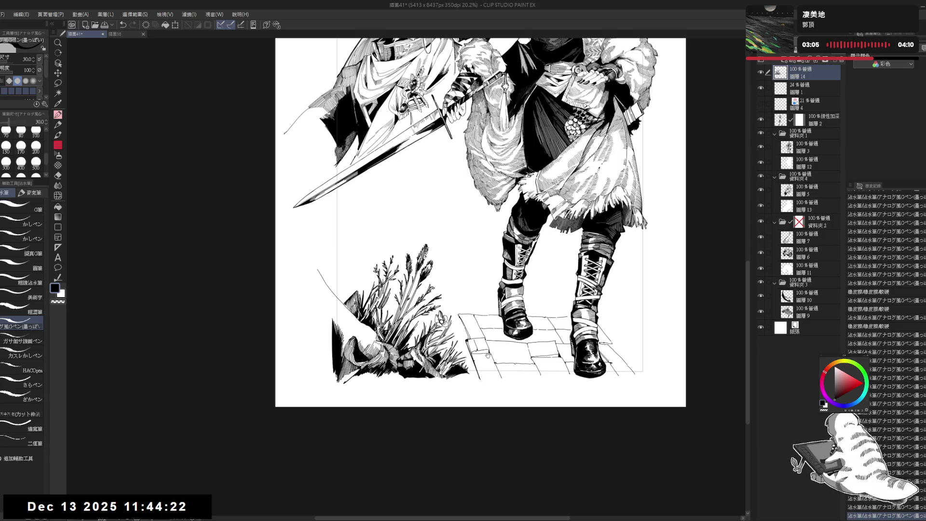
left_click_drag(488, 357, 477, 381)
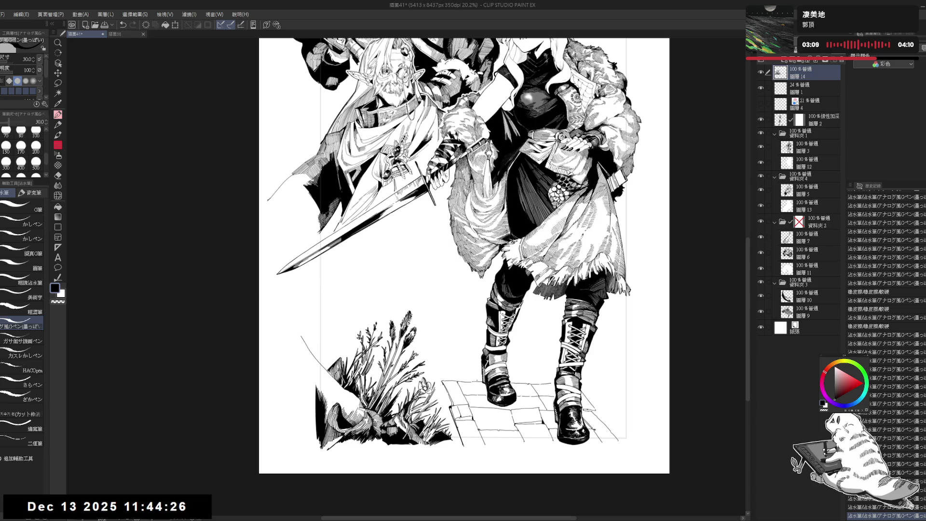
scroll(378, 322, "up", 2)
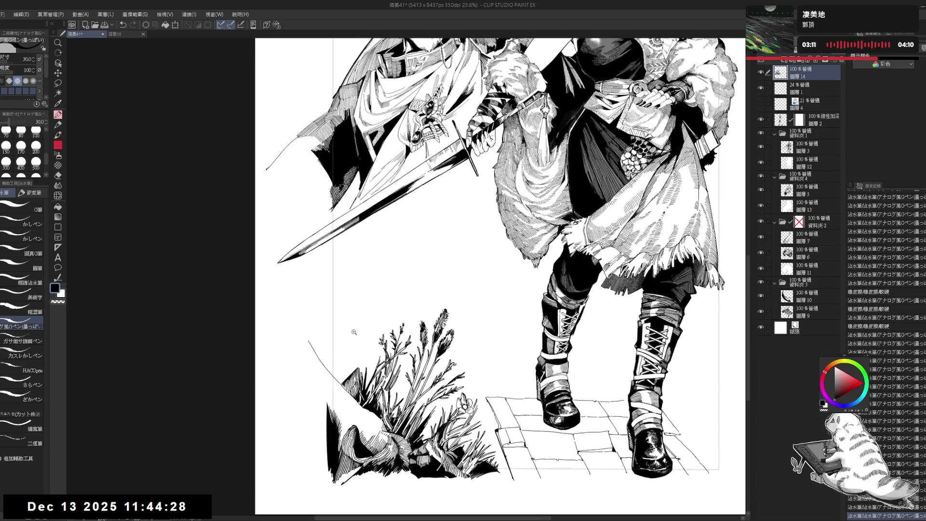
left_click_drag(353, 343, 331, 389)
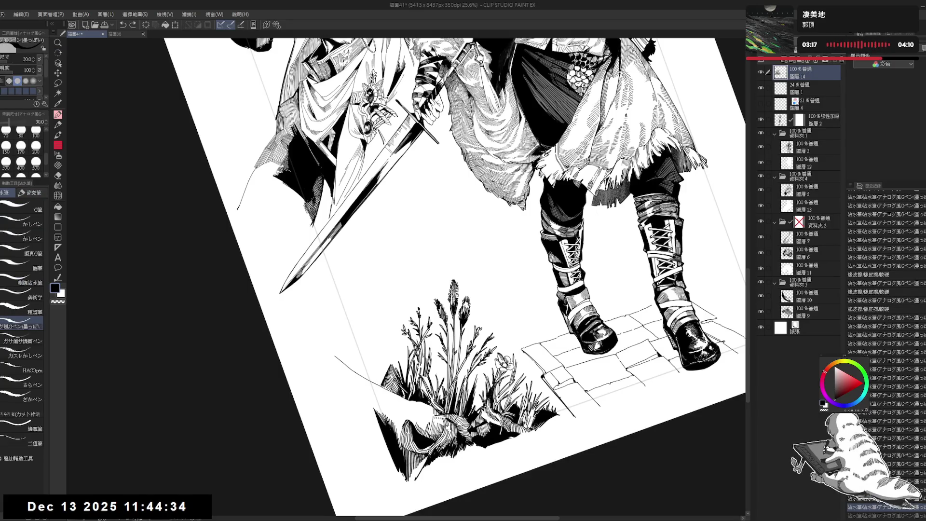
Mirror-check the drawing, then tilt the view counterclockwise toward the bottom details
key("h")
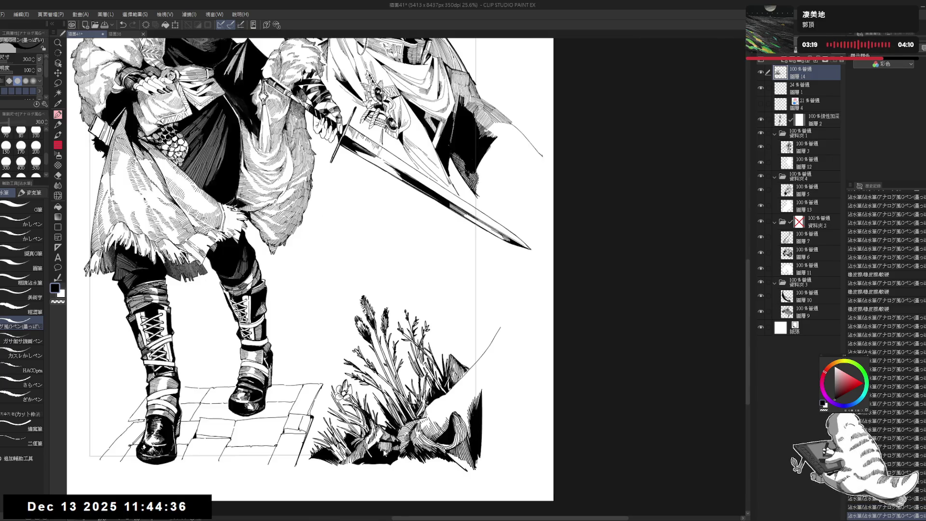
key("h")
left_click_drag(523, 356, 538, 351)
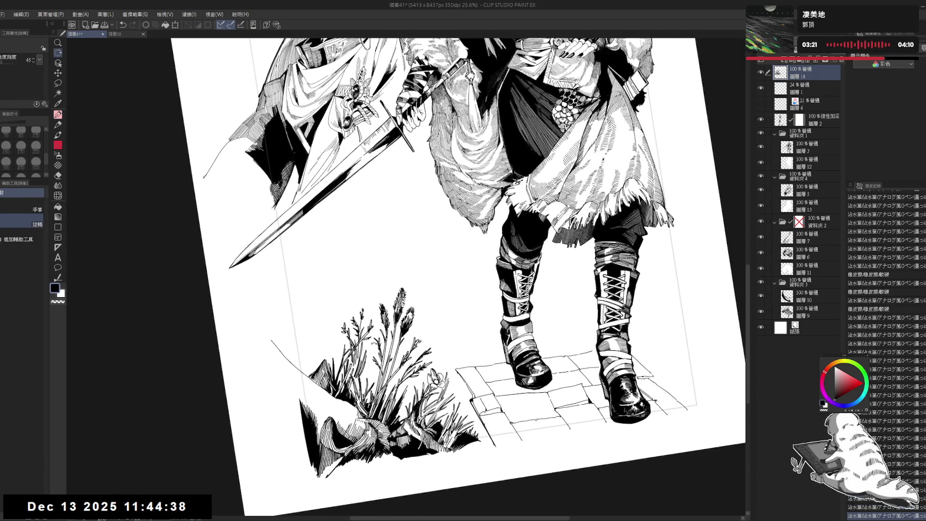
left_click_drag(361, 347, 355, 433)
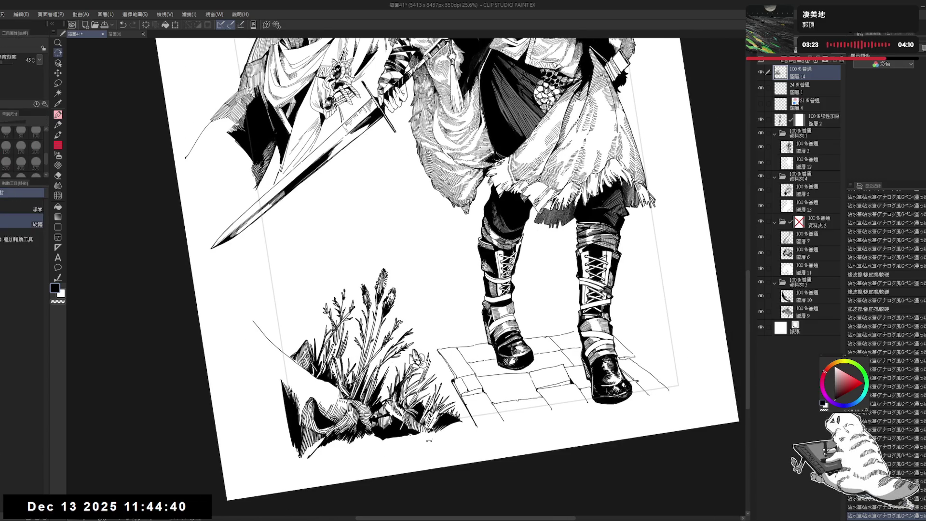
Bring the view back toward level and erase a small stray piece of ink
key("p")
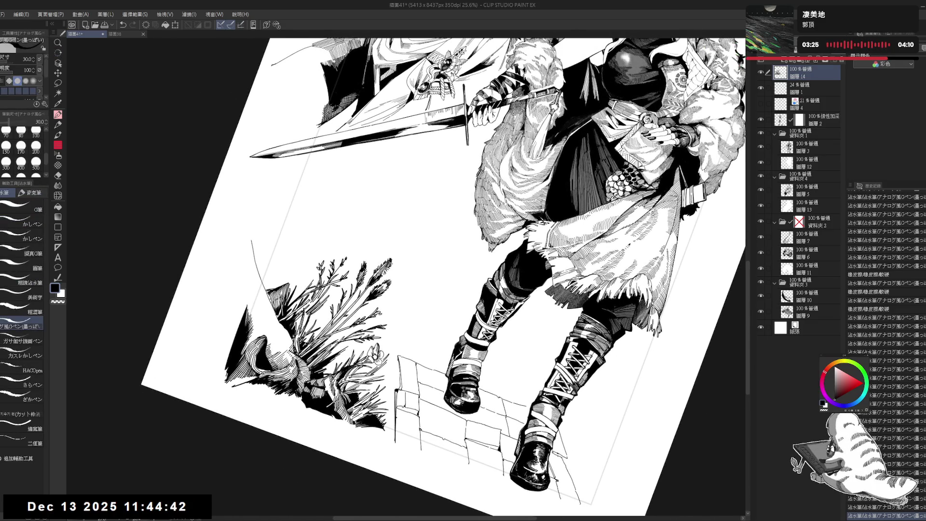
mouse_move(376, 411)
left_mouse_down()
mouse_move(387, 421)
mouse_move(393, 362)
left_mouse_up()
key("e")
left_click(395, 358)
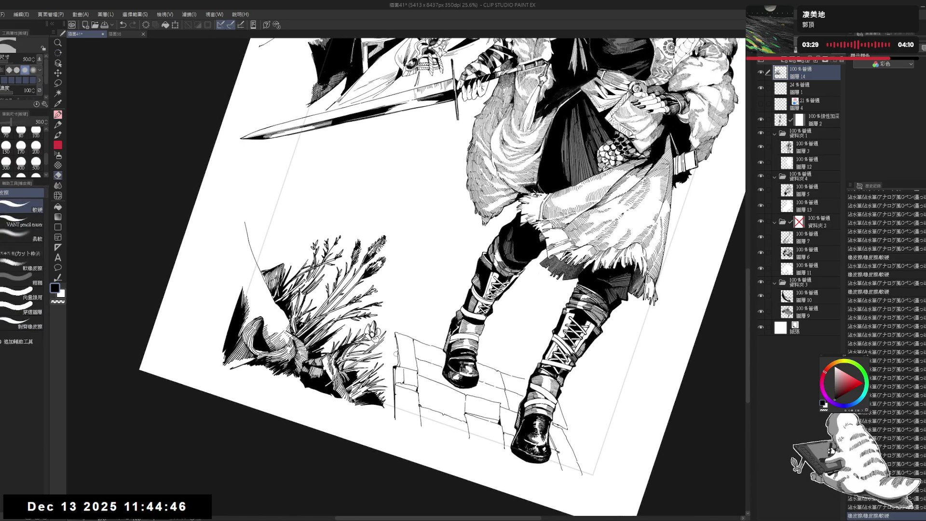
key("p")
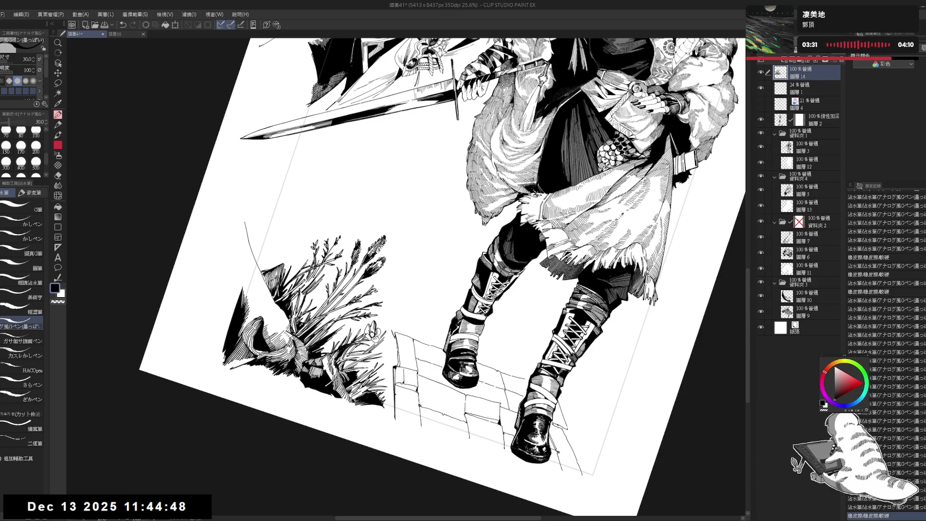
Reset the rotation, then tilt the view about 35° clockwise and zoom in
key("ctrl+at")
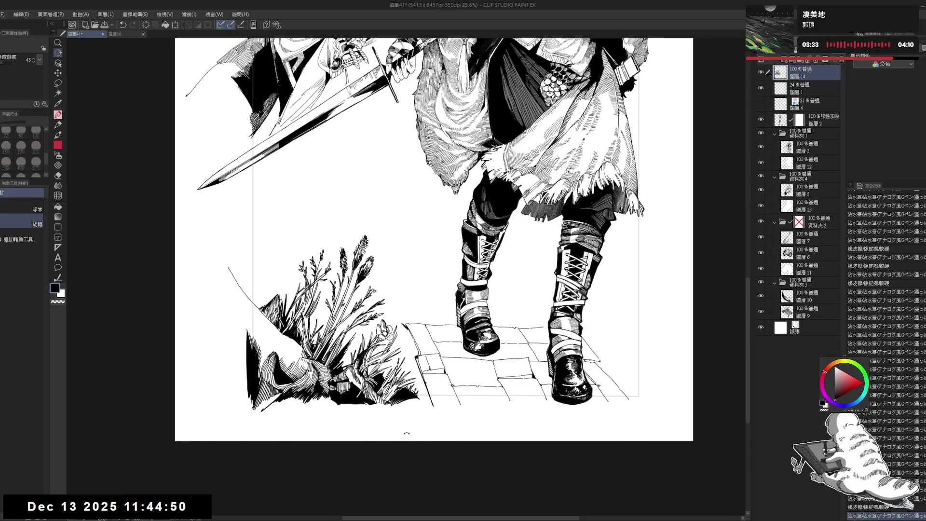
left_click_drag(412, 431, 309, 384)
scroll(364, 290, "up", 1)
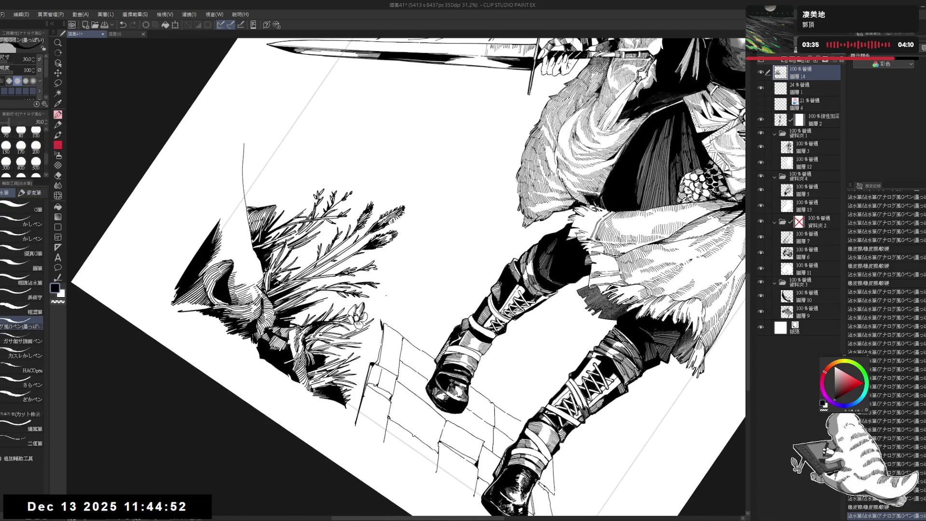
key("e")
key("p")
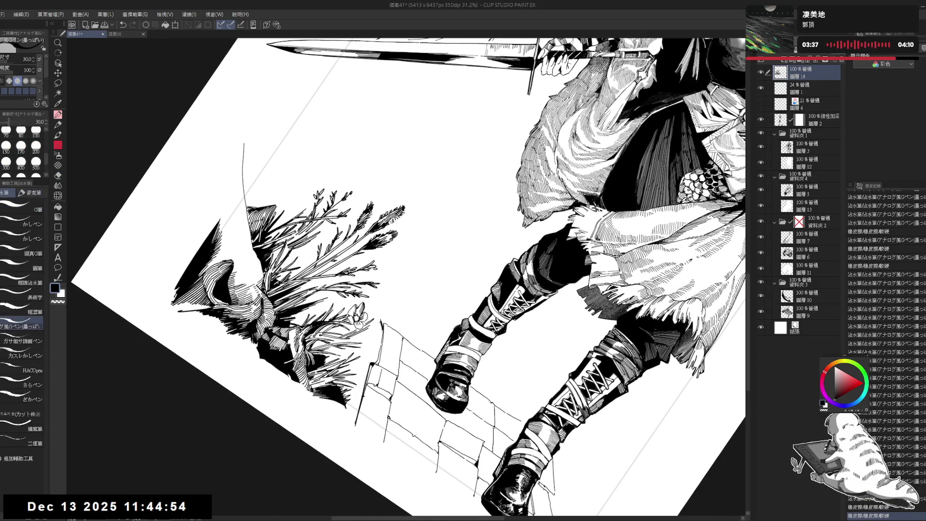
Undo the last few pen strokes and set the view about 15° clockwise
key("ctrl+z")
key("ctrl+z")
key("ctrl+z")
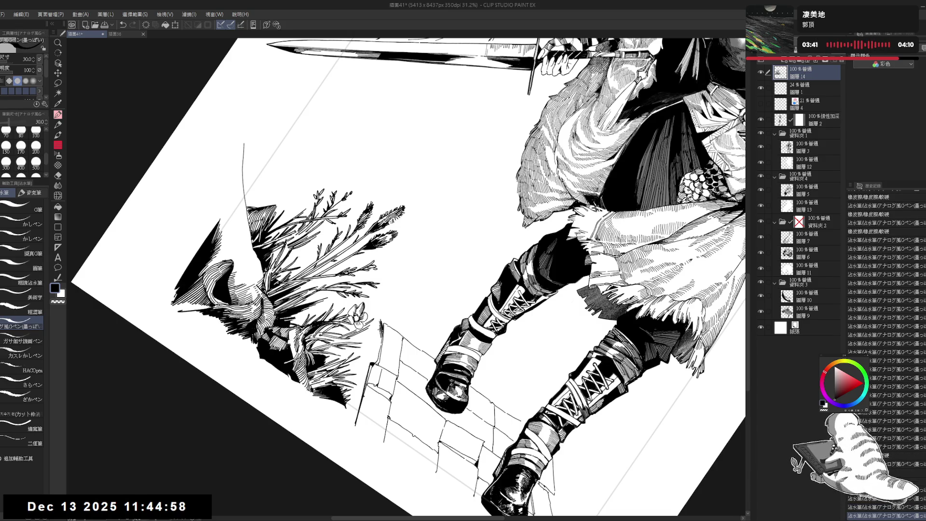
key("ctrl+at")
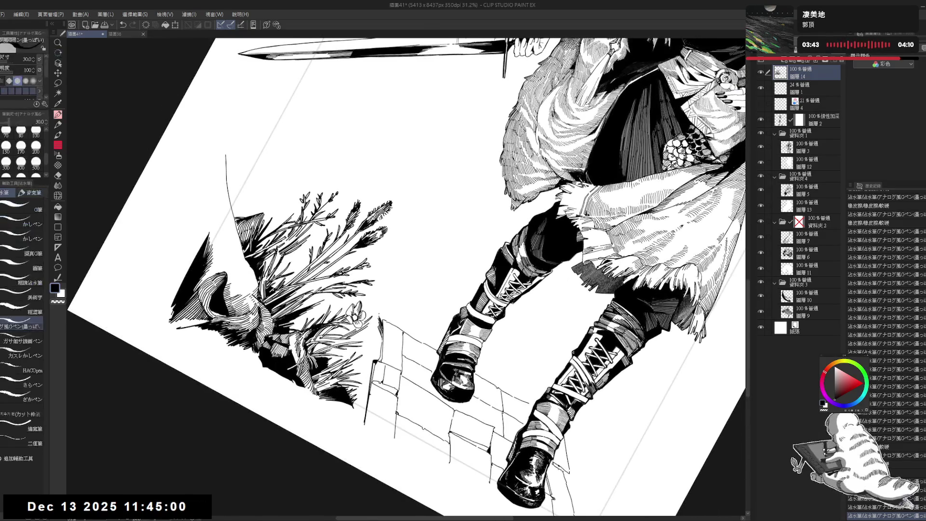
key("ctrl+z")
key("ctrl+z")
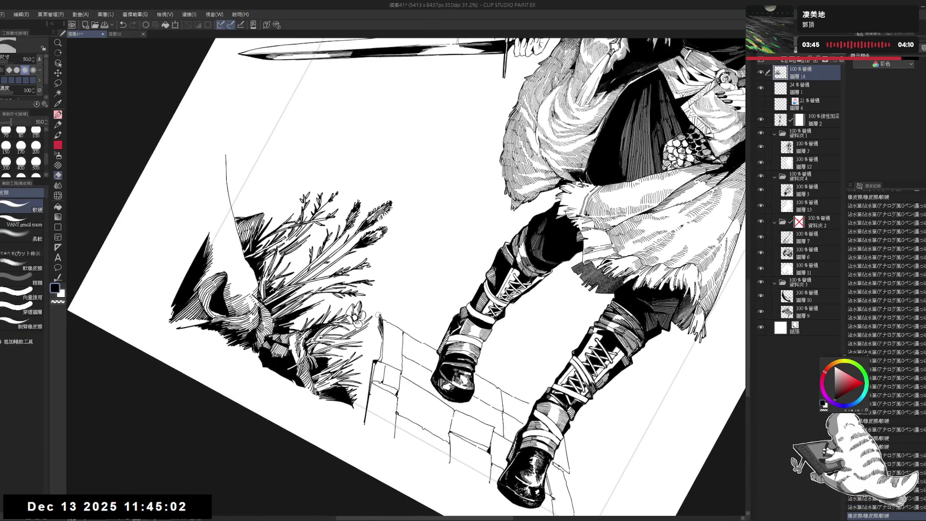
key("ctrl+at")
key("^")
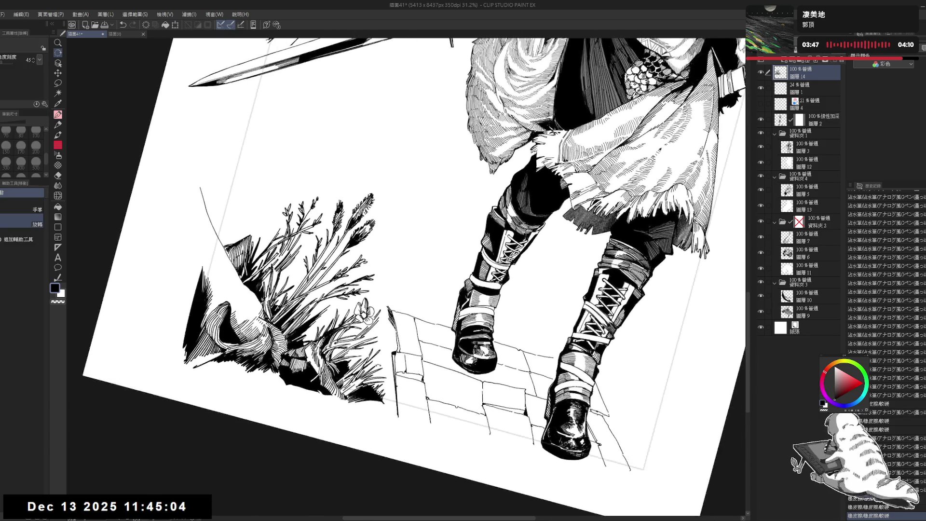
Redo the undone strokes, then reset the rotation and recentre the page
key("ctrl+y")
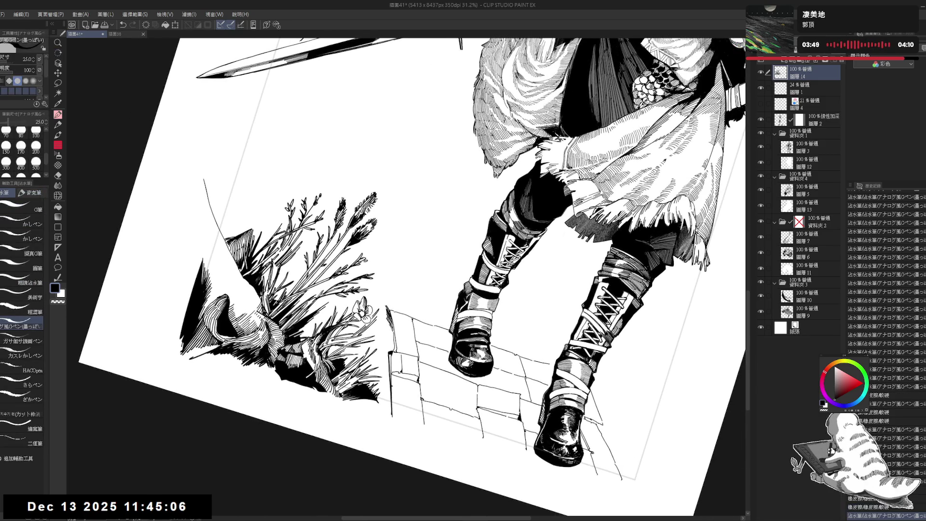
key("ctrl+y")
key("ctrl+y")
key("ctrl+y")
key("ctrl+y")
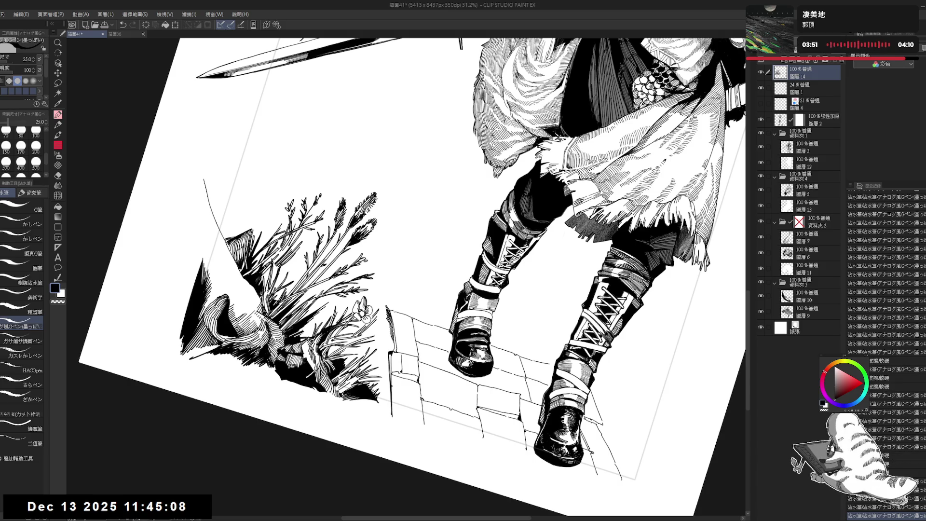
key("ctrl+y")
key("ctrl+y")
key("ctrl+y")
key("ctrl+y")
key("ctrl+y")
key("ctrl+@")
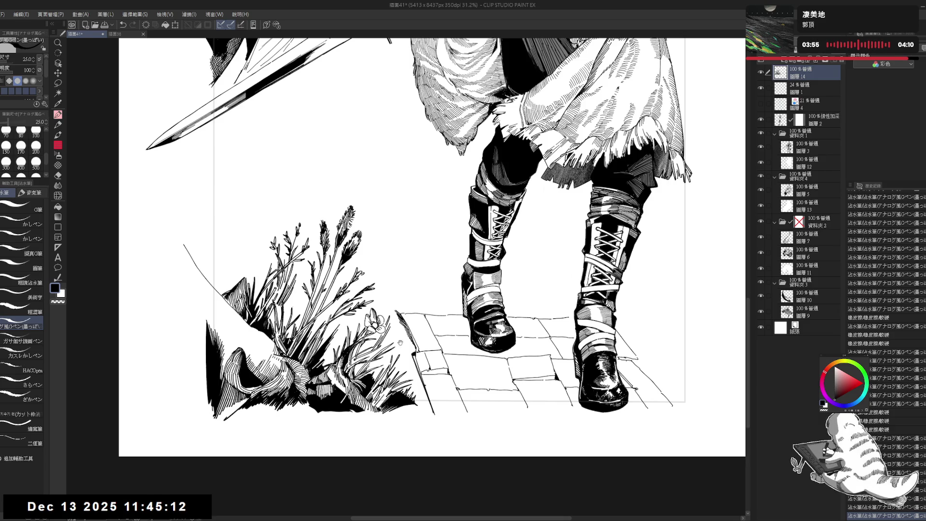
left_click_drag(396, 316, 401, 319)
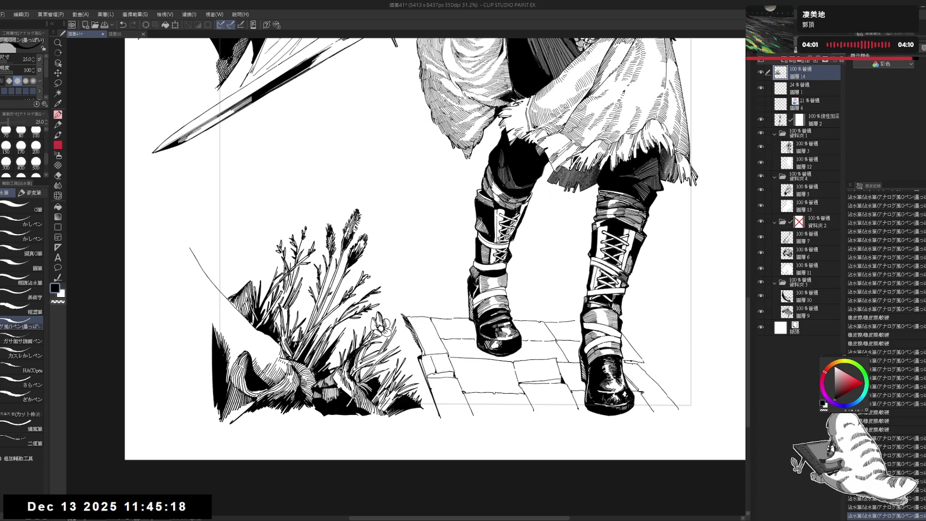
Refine lines with the view at 15° clockwise, then level it and pan up
mouse_move(530, 144)
left_mouse_down()
mouse_move(603, 222)
mouse_move(593, 198)
left_mouse_up()
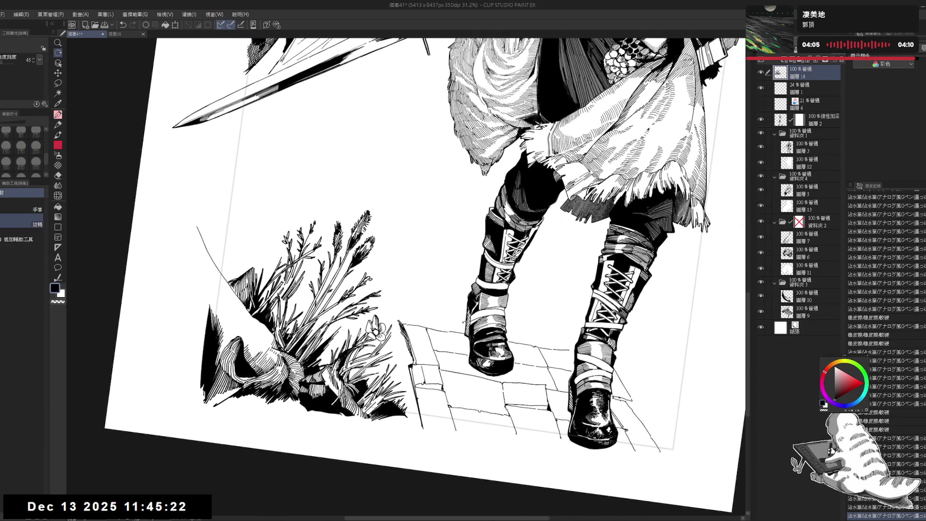
key("e")
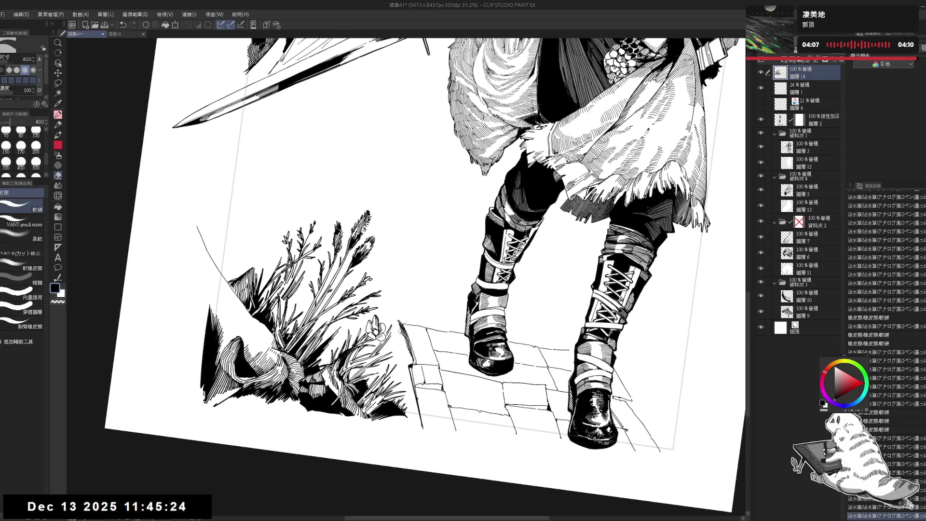
key("p")
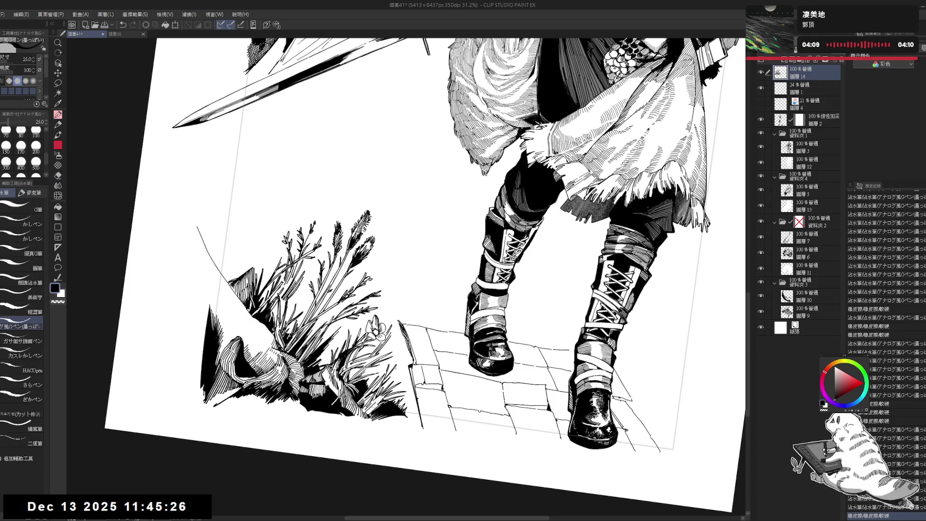
key("at")
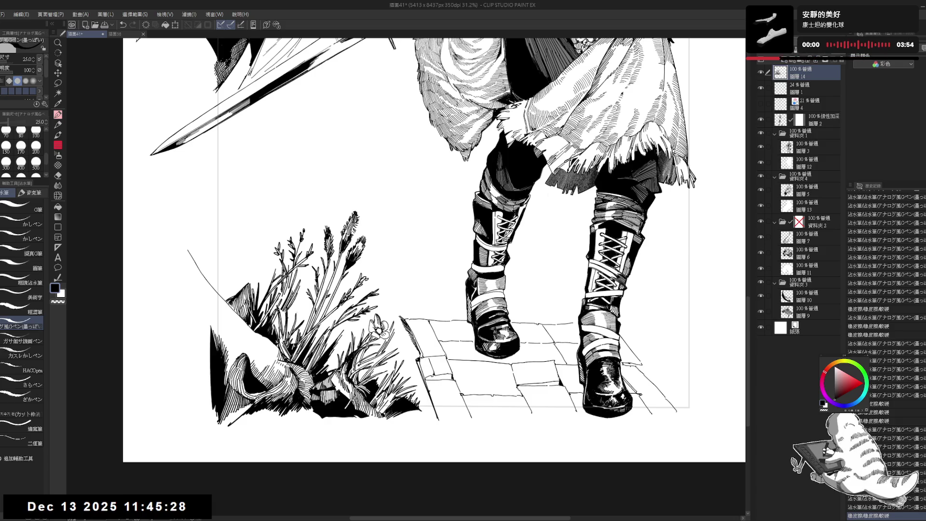
left_click_drag(440, 410, 437, 389)
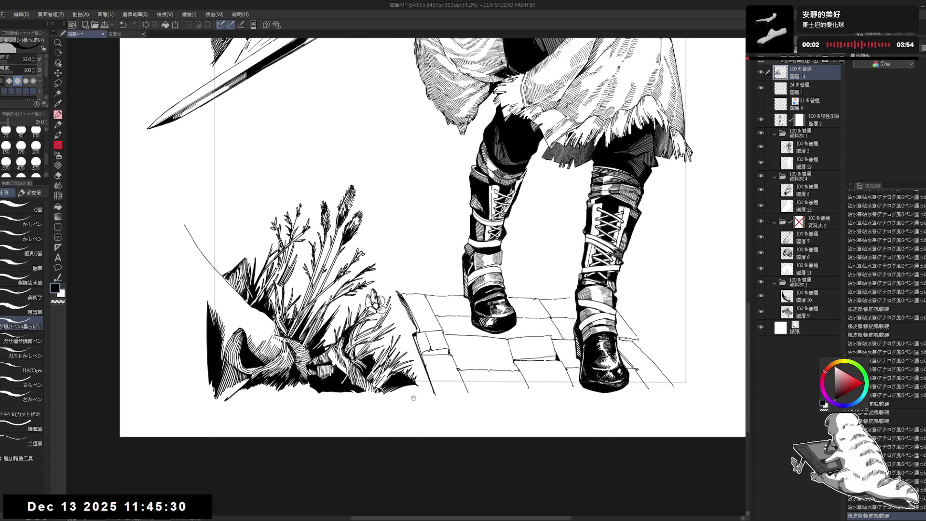
Rotate the view 30° counterclockwise and ink a short G-pen stroke
key("r")
mouse_move(413, 430)
left_mouse_down()
mouse_move(370, 418)
mouse_move(347, 359)
left_mouse_up()
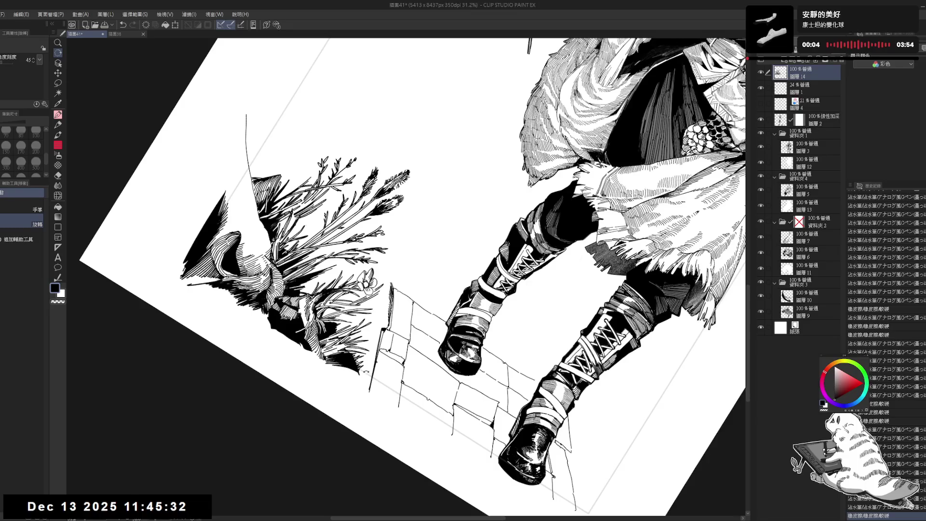
key("p")
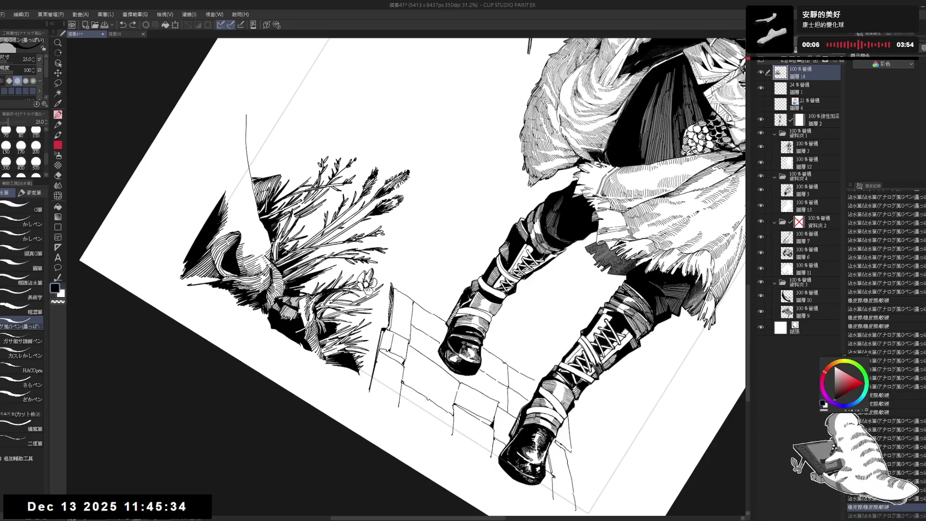
left_click_drag(361, 368, 368, 376)
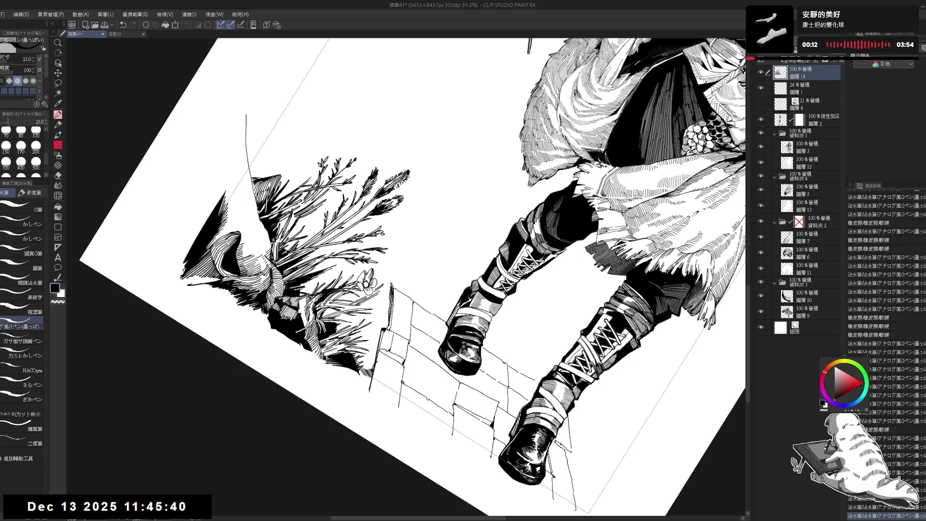
Fit the page to the window, mirror-check it, then tilt counterclockwise for inking
key("ctrl+0")
key("h")
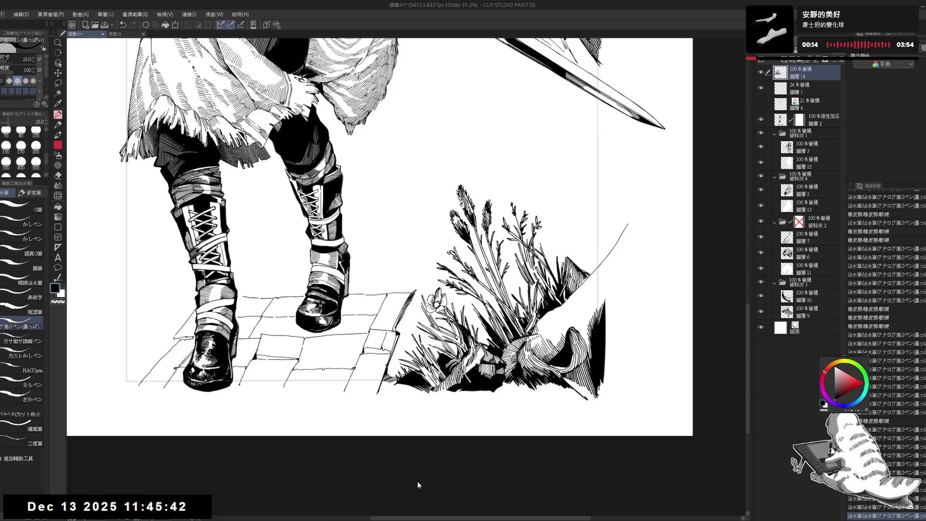
key("h")
key("r")
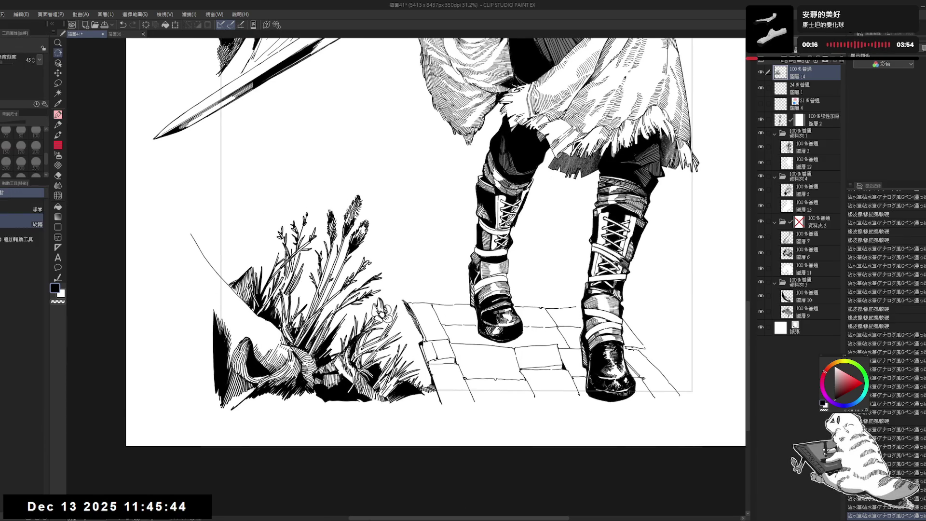
left_click_drag(393, 445, 512, 425)
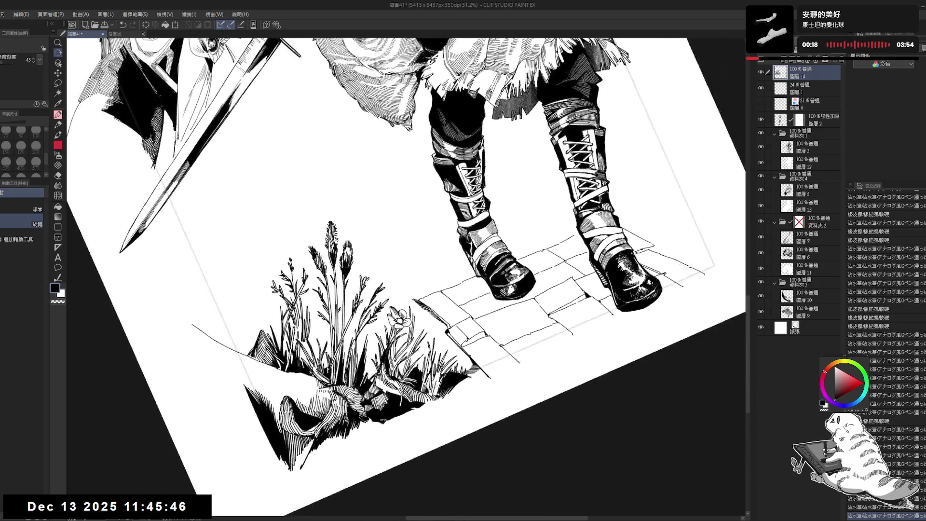
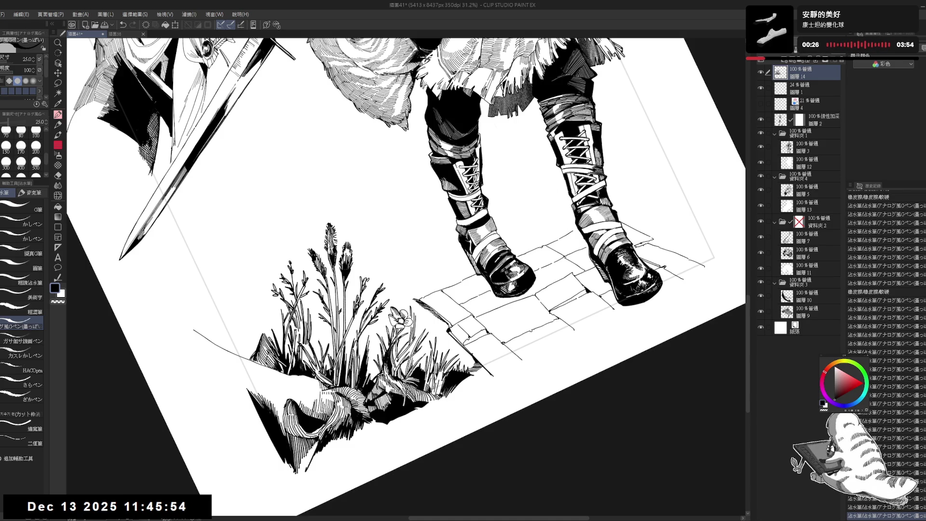
Tilt the view toward the feet, erase two small marks, and undo/redo recent pen strokes
key("ctrl+0")
scroll(403, 383, "down", 3)
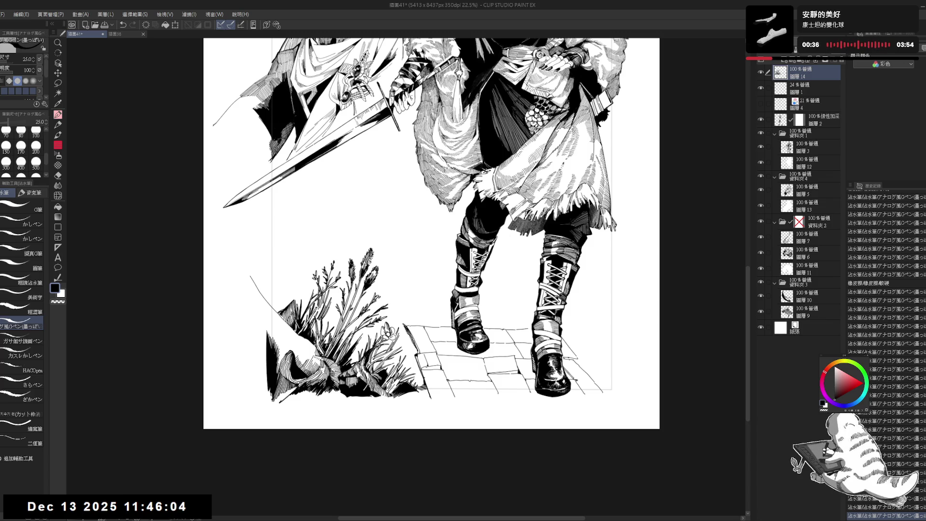
scroll(431, 234, "up", 1)
scroll(432, 234, "up", 1)
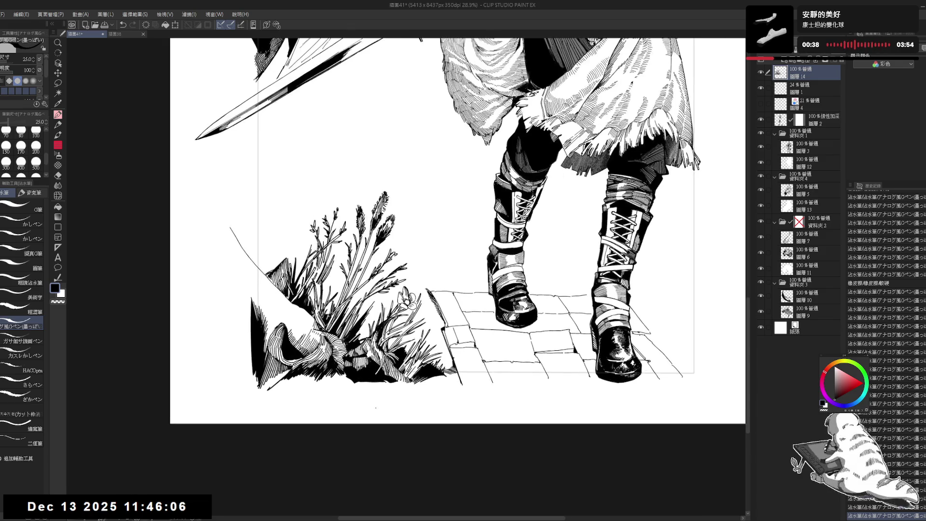
left_click_drag(434, 241, 395, 290)
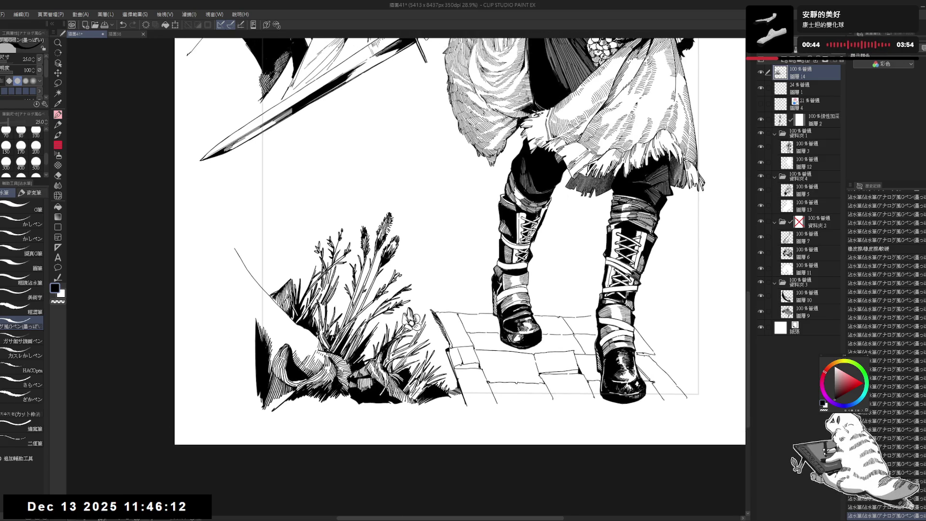
left_click_drag(379, 306, 338, 366)
key("e")
left_click(393, 361)
left_click(394, 362)
key("p")
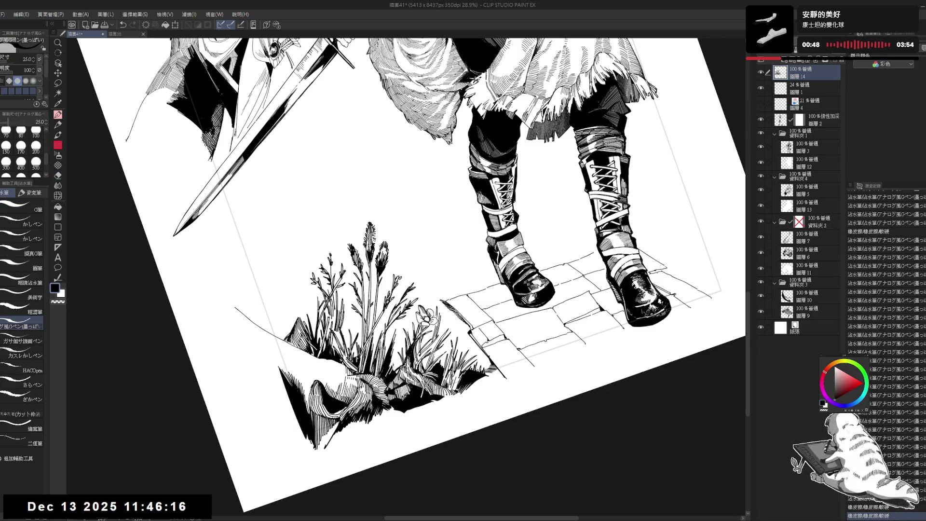
key("ctrl+z")
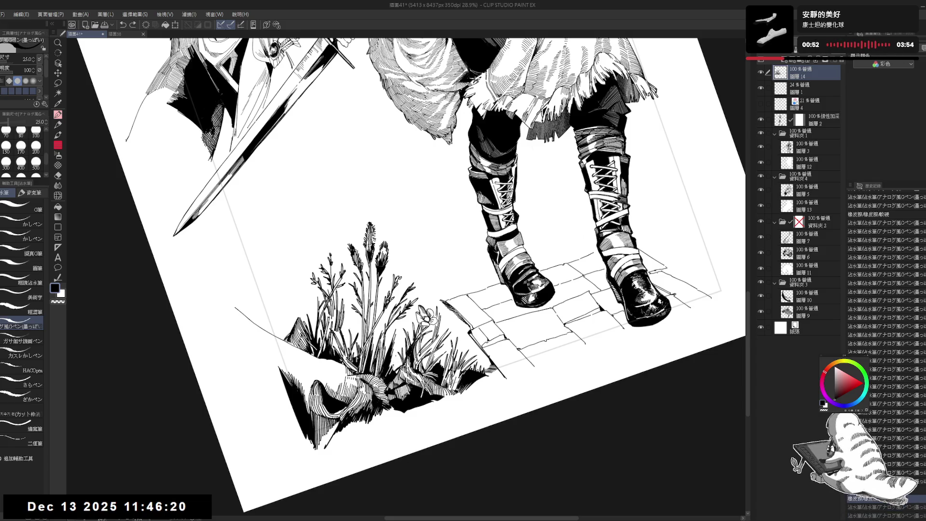
key("ctrl+y")
key("ctrl+y")
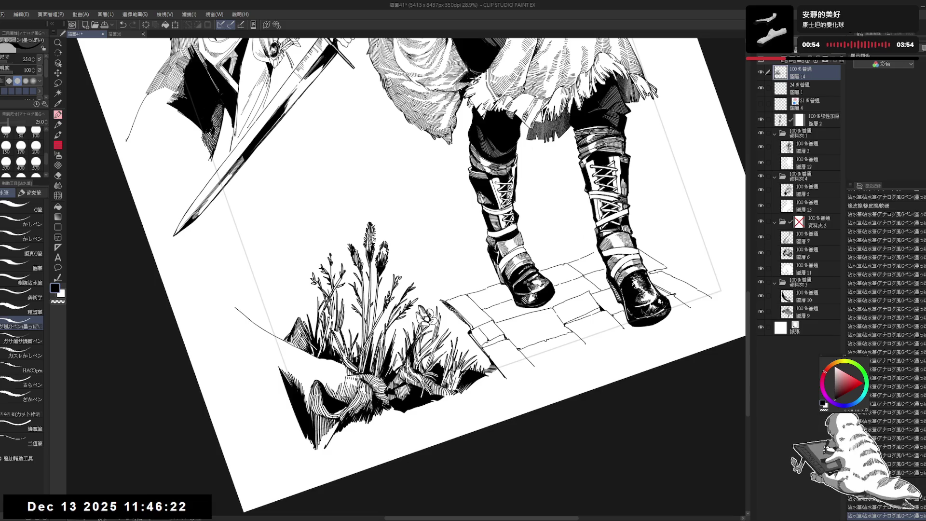
key("ctrl+y")
key("ctrl+y")
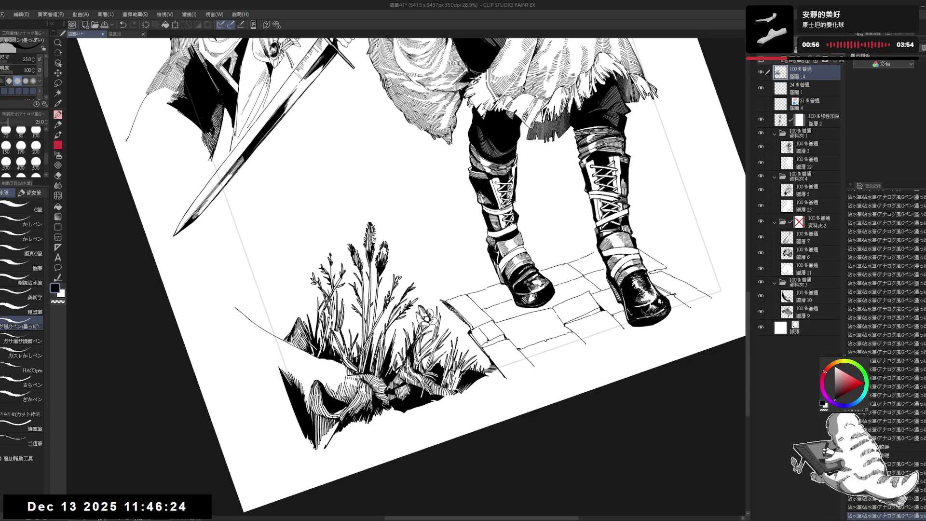
Check the drawing in a mirrored view, then fit the whole page in the window
key("ctrl+@")
key("h")
key("h")
mouse_move(417, 310)
left_mouse_down()
mouse_move(410, 340)
mouse_move(412, 288)
left_mouse_up()
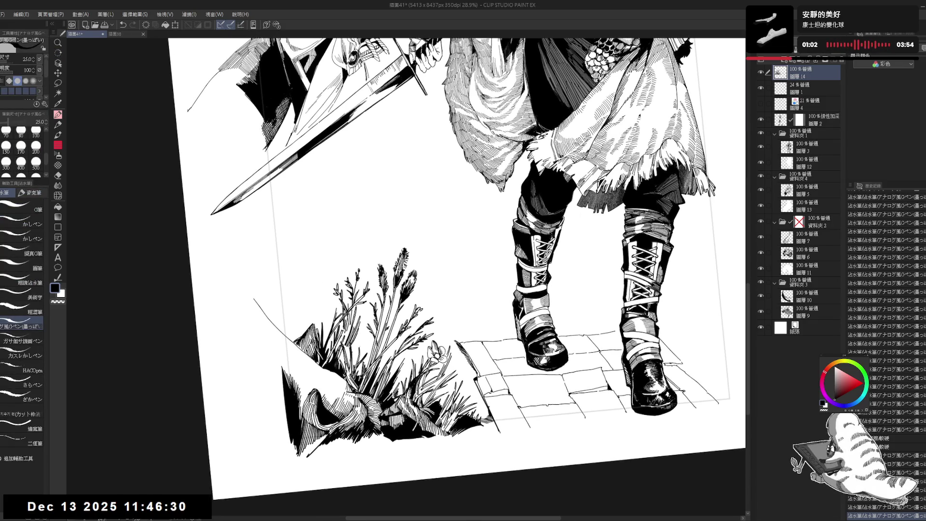
key("e")
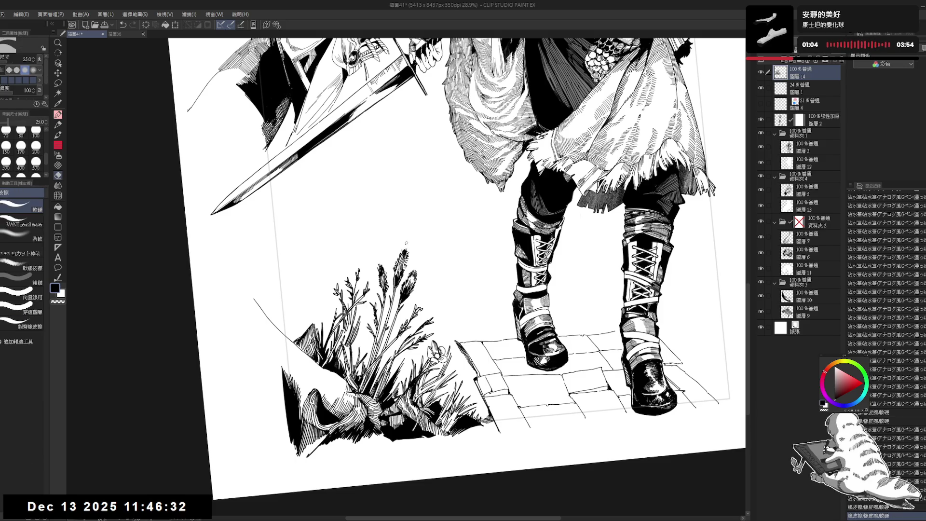
key("p")
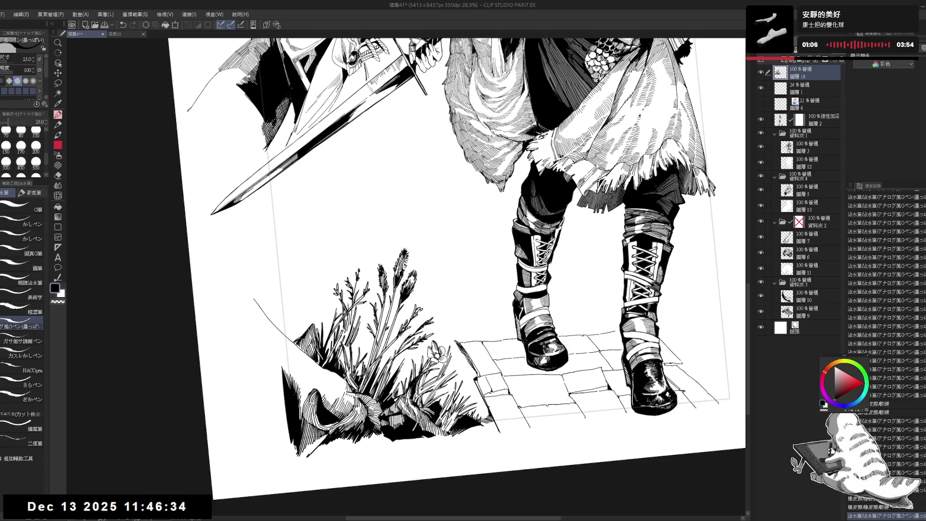
key("ctrl+@")
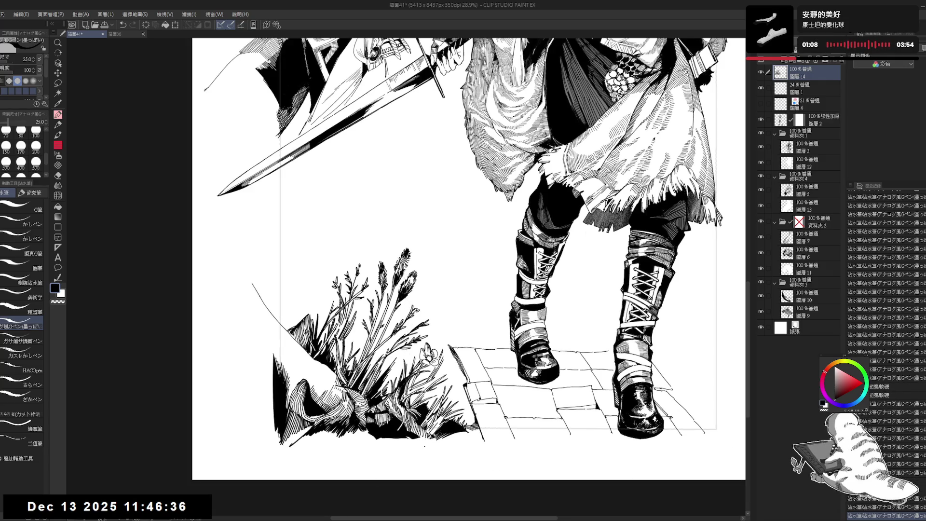
key("ctrl+0")
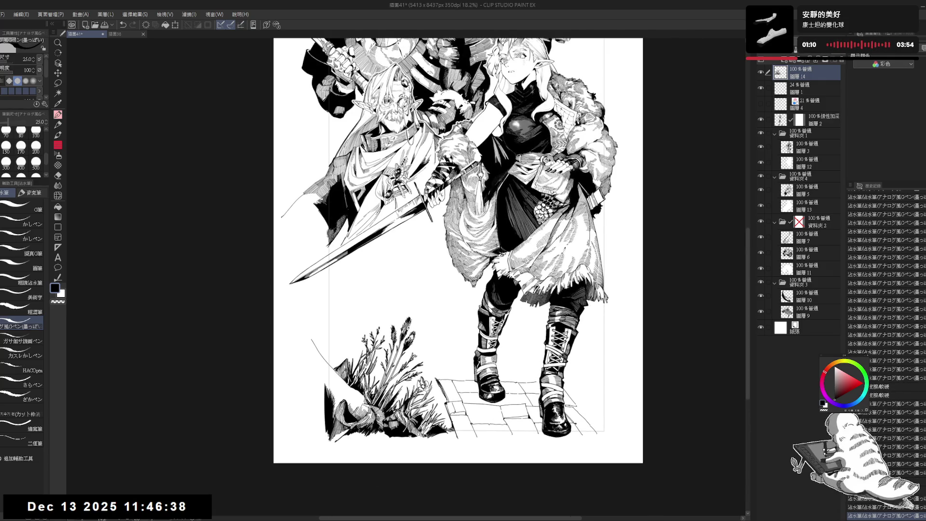
scroll(436, 482, "up", 1)
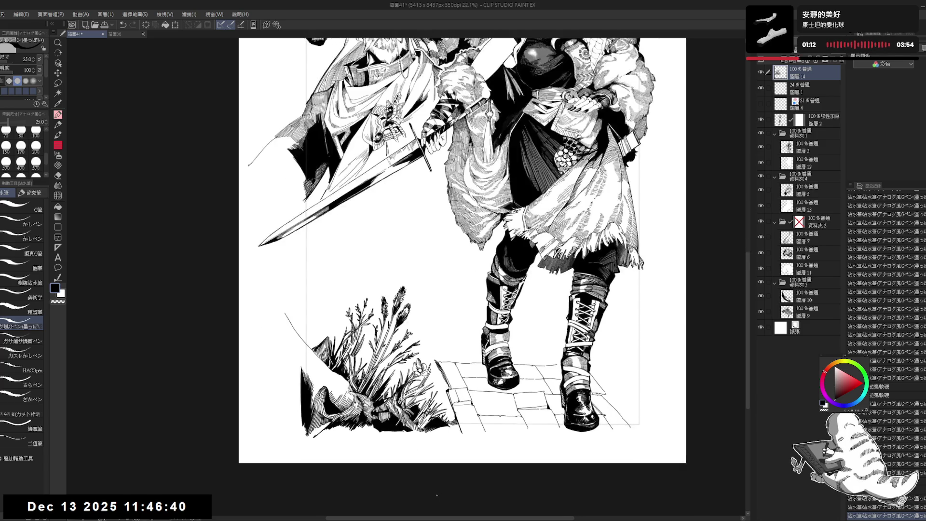
scroll(436, 482, "up", 1)
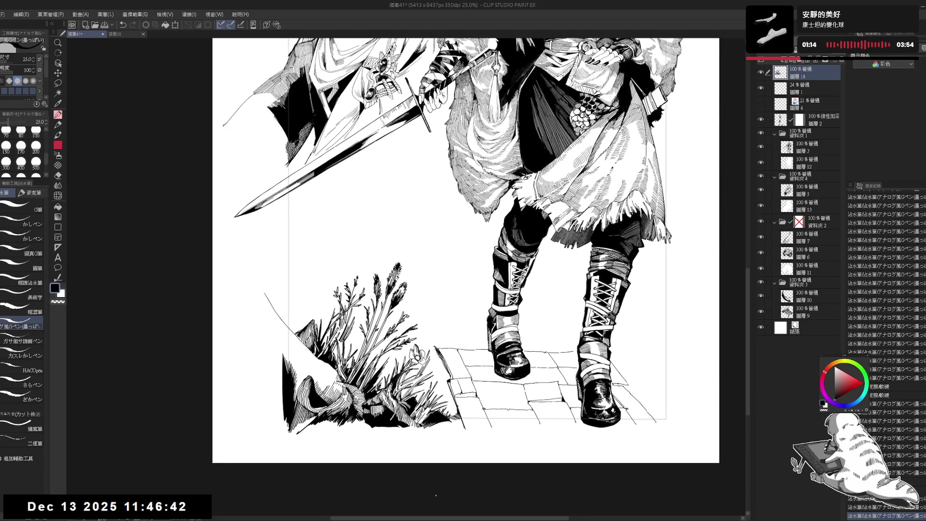
left_click_drag(436, 495, 463, 502)
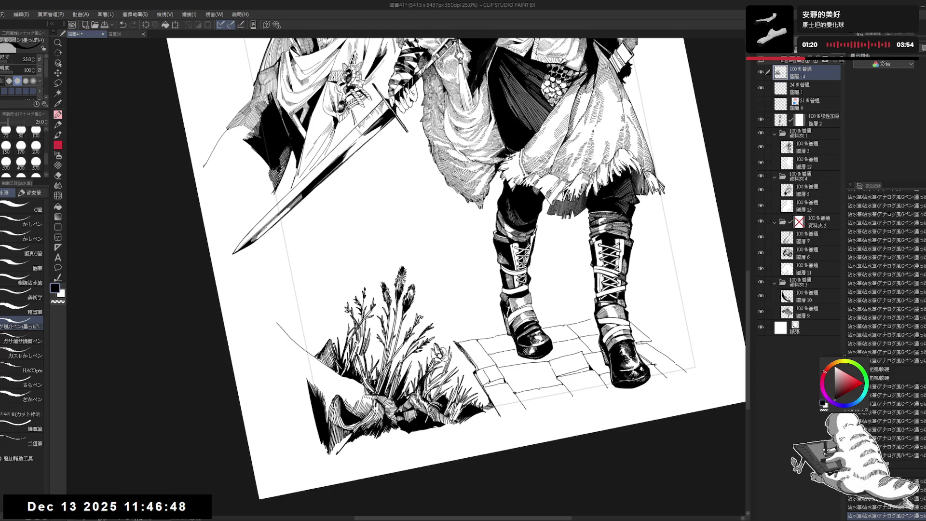
With the canvas rotated about 16°, ink two thin grass stems above the tuft after undoing a trial stroke
key("r")
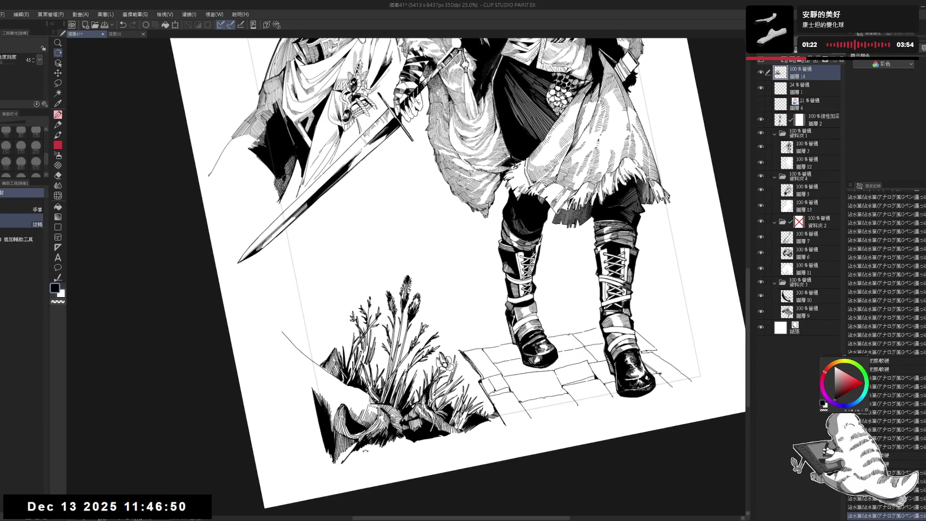
left_click_drag(337, 409, 303, 365)
key("p")
left_click_drag(365, 319, 360, 362)
key("ctrl+z")
key("ctrl+z")
key("ctrl+z")
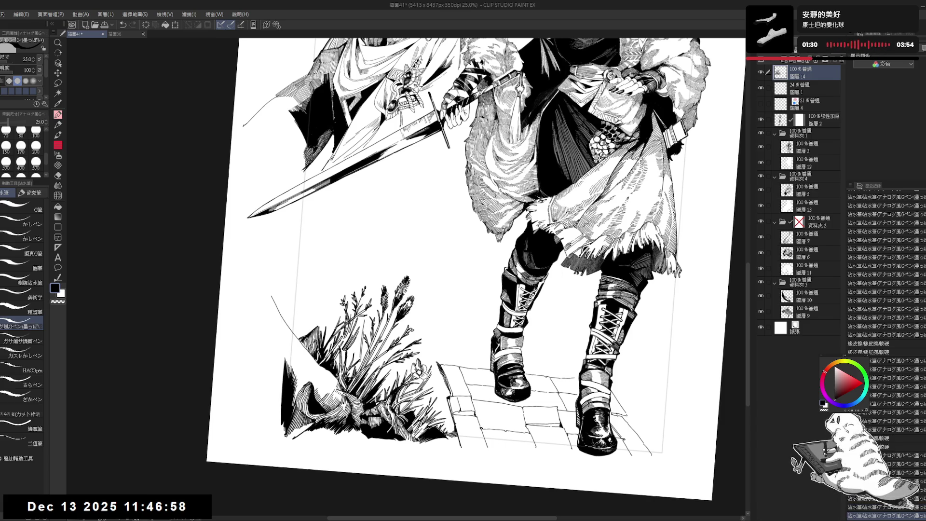
key("ctrl+z")
key("-")
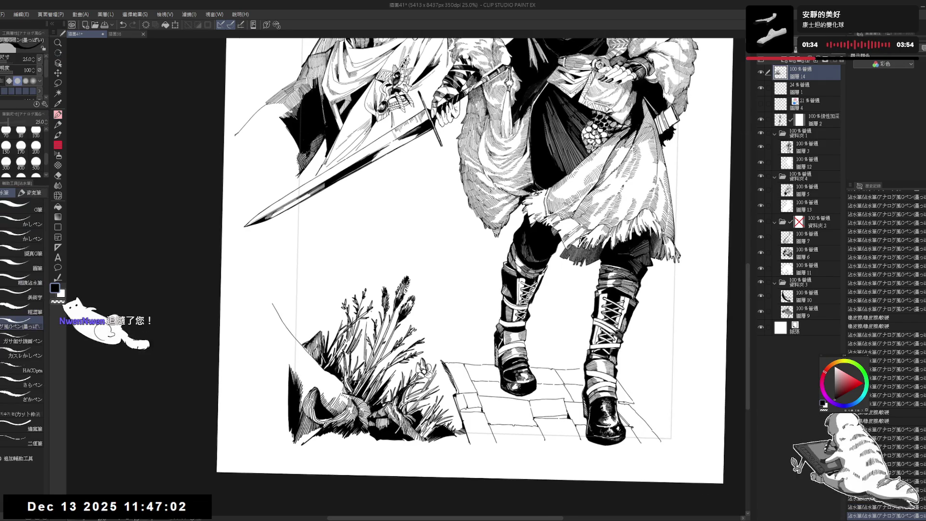
left_click_drag(372, 279, 368, 302)
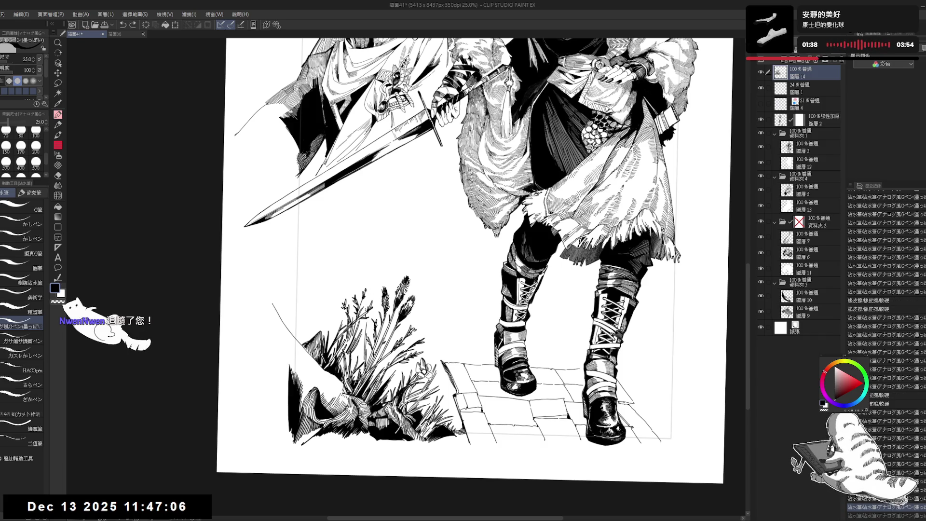
left_click_drag(375, 278, 371, 295)
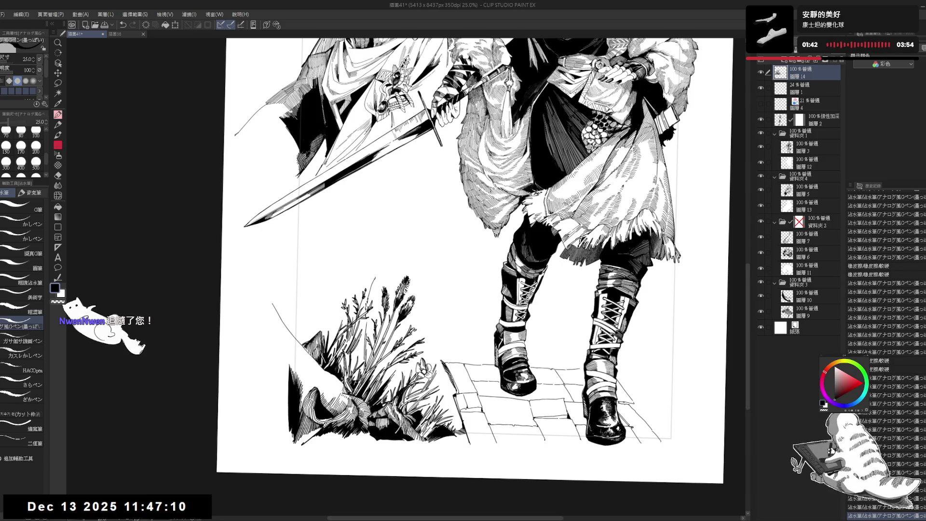
Erase the new stem's tip with a size-40 eraser, then re-ink it with small leaves
key("e")
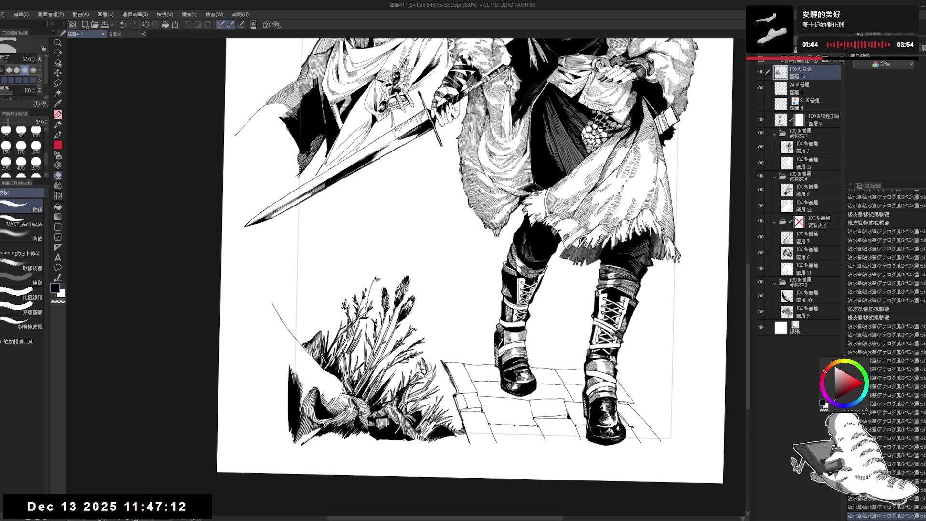
key("bracketright")
left_click_drag(377, 277, 382, 274)
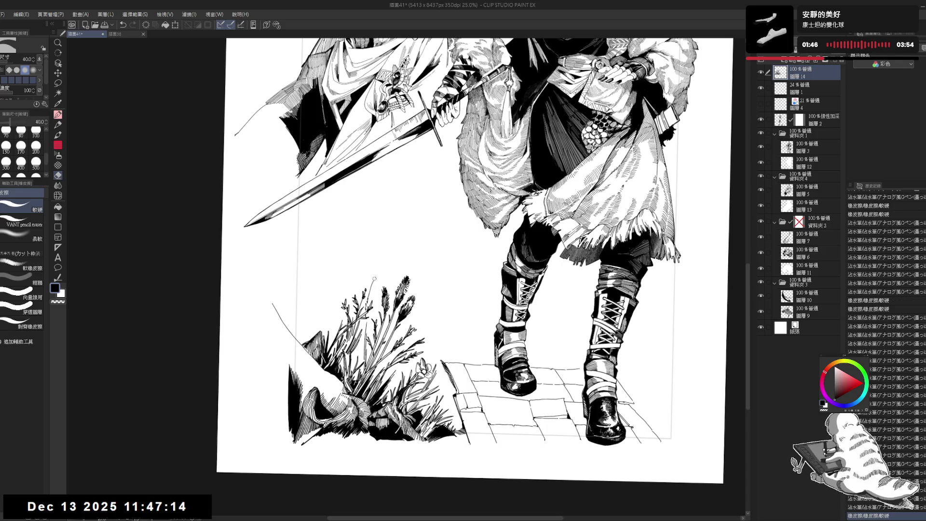
key("p")
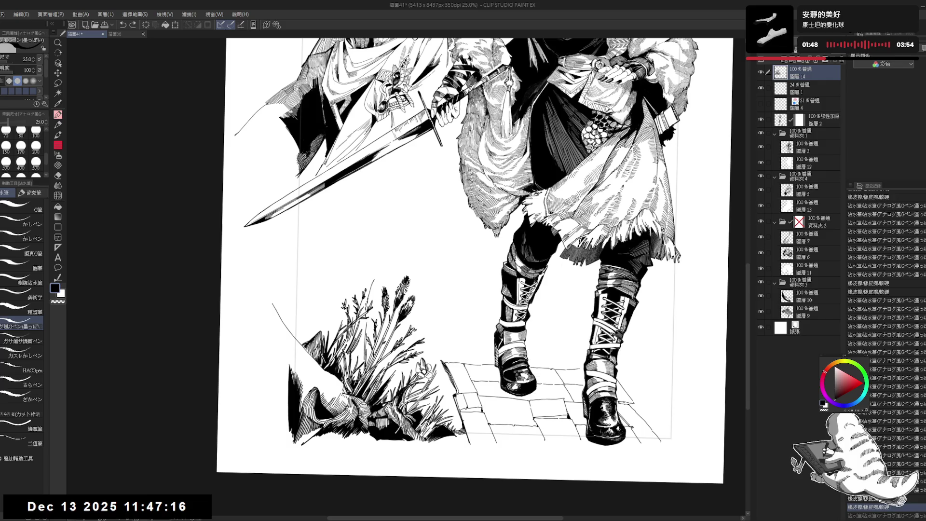
left_click_drag(374, 279, 384, 289)
left_click_drag(382, 286, 385, 290)
Add several tiny ink strokes along the grass stem
key("e")
key("p")
left_click_drag(383, 288, 385, 290)
left_click_drag(383, 287, 385, 289)
left_click_drag(383, 287, 386, 291)
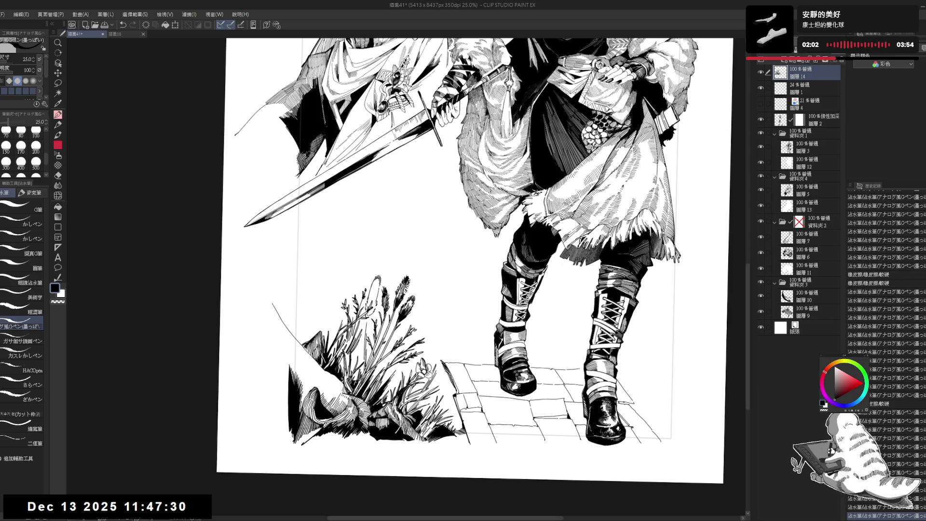
key("minus")
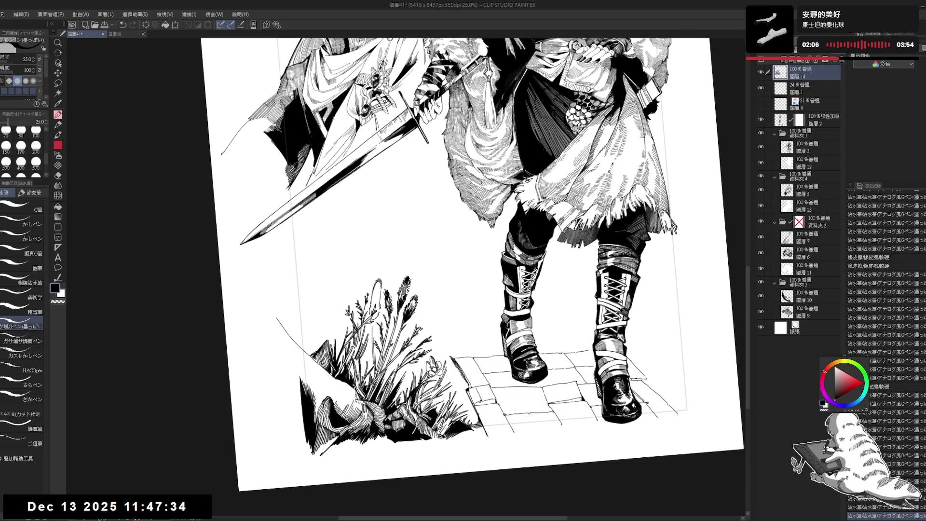
left_click_drag(382, 288, 384, 292)
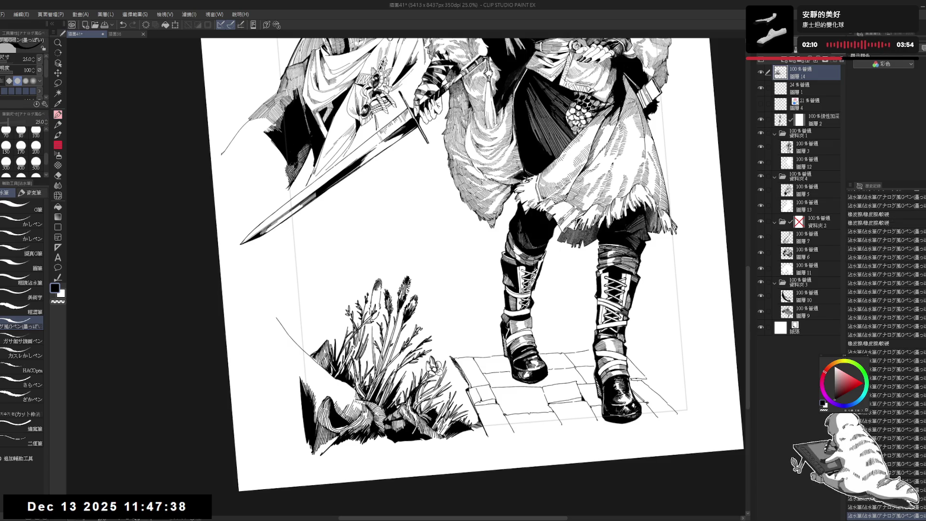
Mirror-check the view, set the pen to size 25, and ink small strokes on the grass tips
key("ctrl+@")
key("h")
key("h")
key("e")
key("minus")
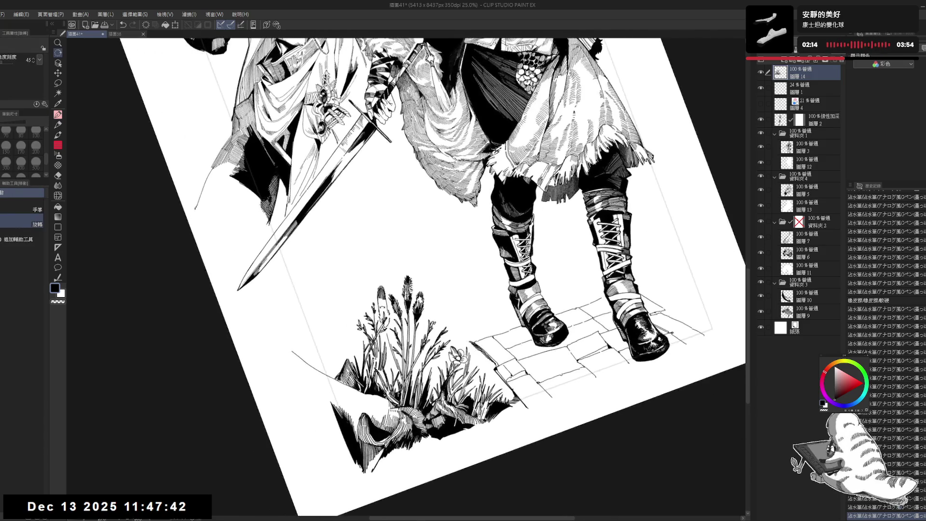
key("p")
key("asciicircum")
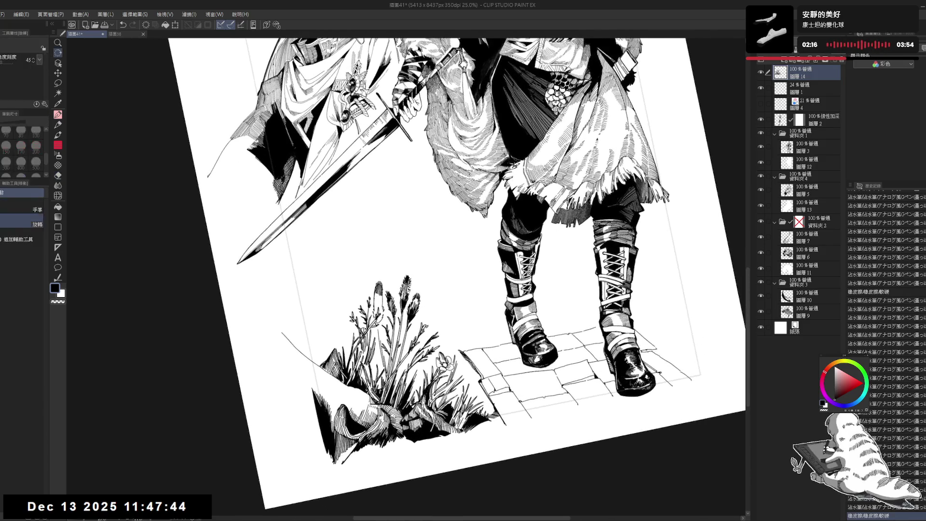
key("bracketright")
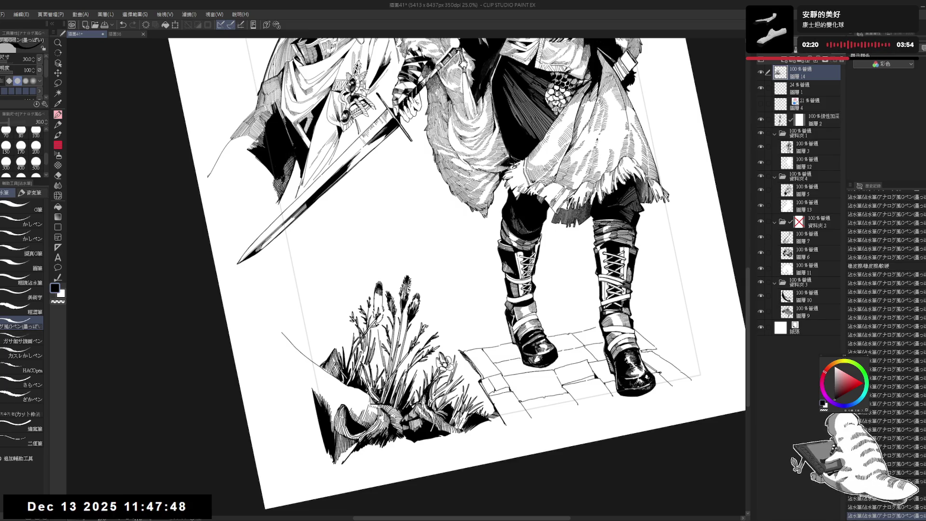
key("e")
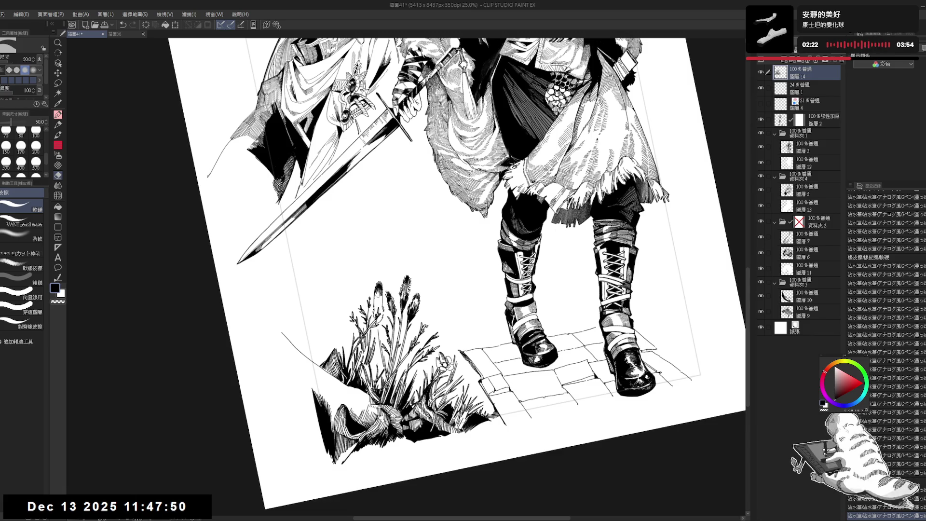
key("p")
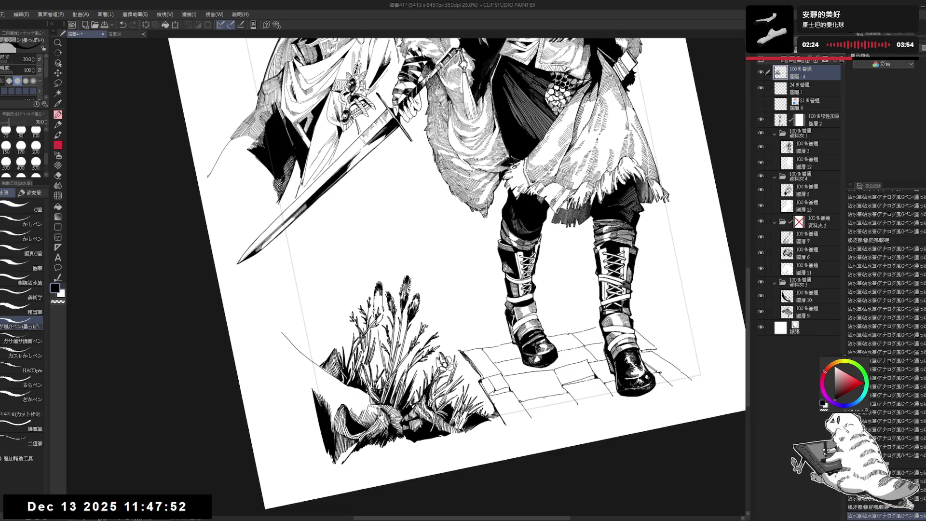
key("bracketleft")
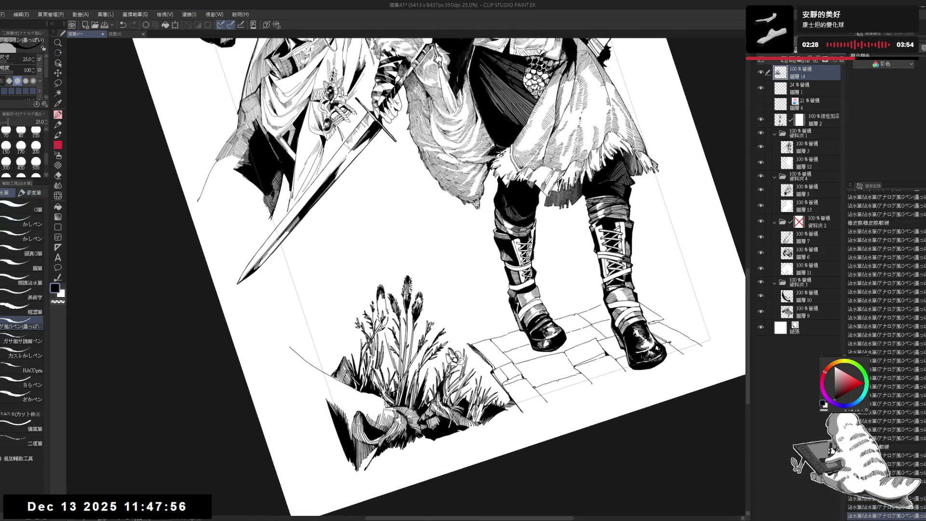
left_click_drag(378, 287, 382, 295)
left_click_drag(384, 286, 386, 294)
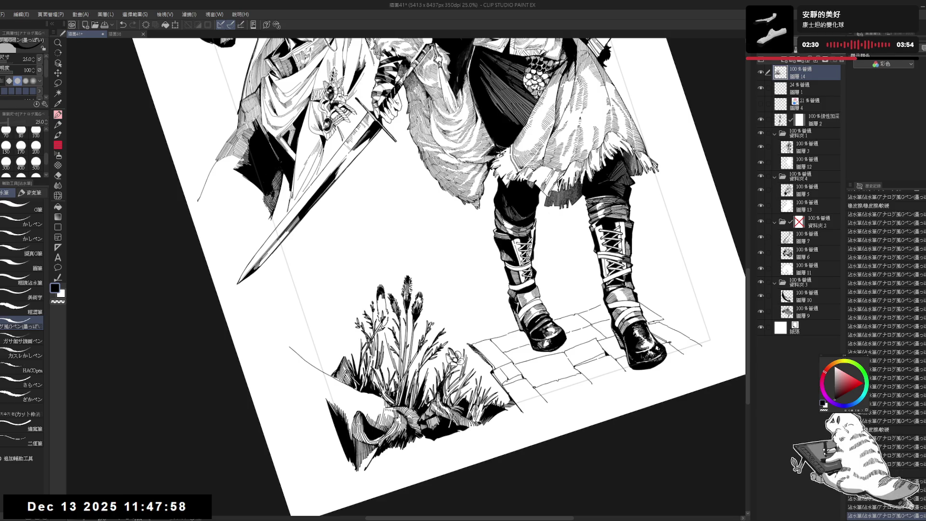
Undo four of the most recent strokes
key("e")
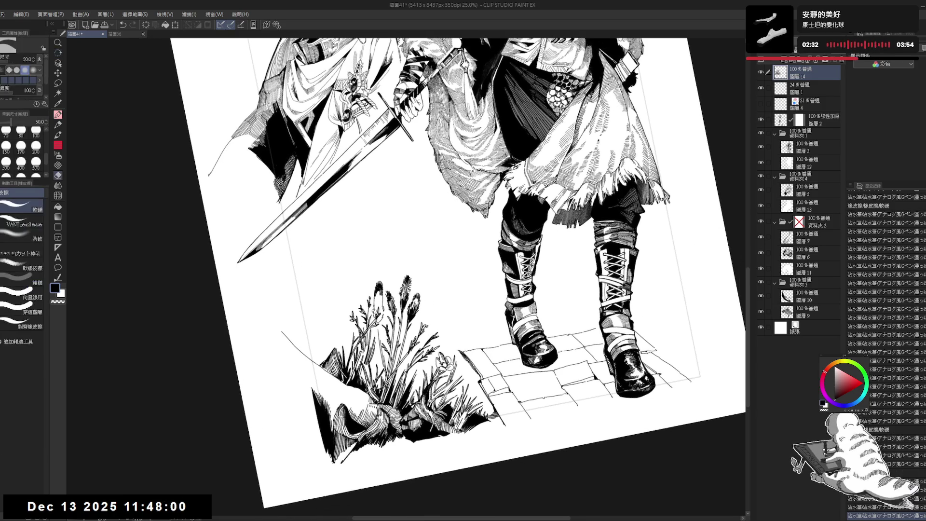
key("p")
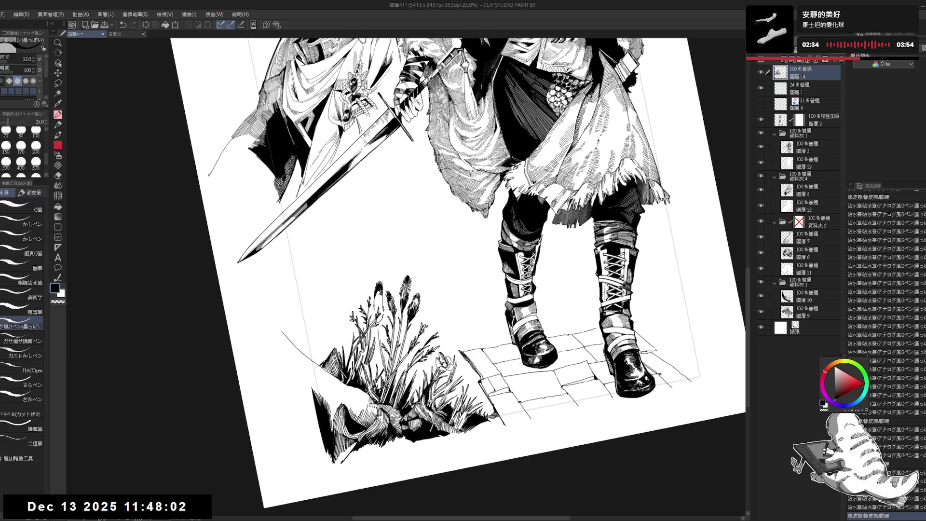
key("ctrl+z")
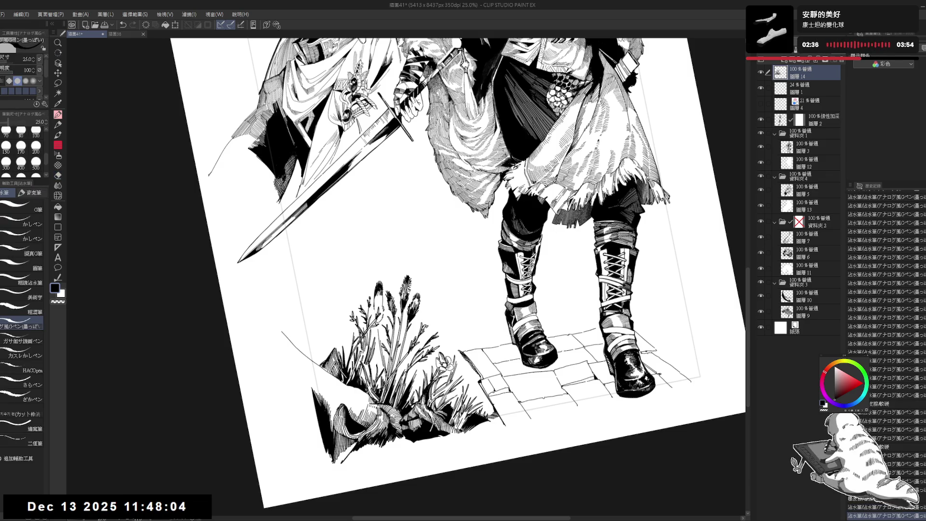
key("ctrl+z")
key("ctrl+z")
key("ctrl+z")
key("ctrl+z")
key("ctrl+z")
key("ctrl+z")
key("ctrl+z")
key("ctrl+z")
key("ctrl+z")
key("ctrl+z")
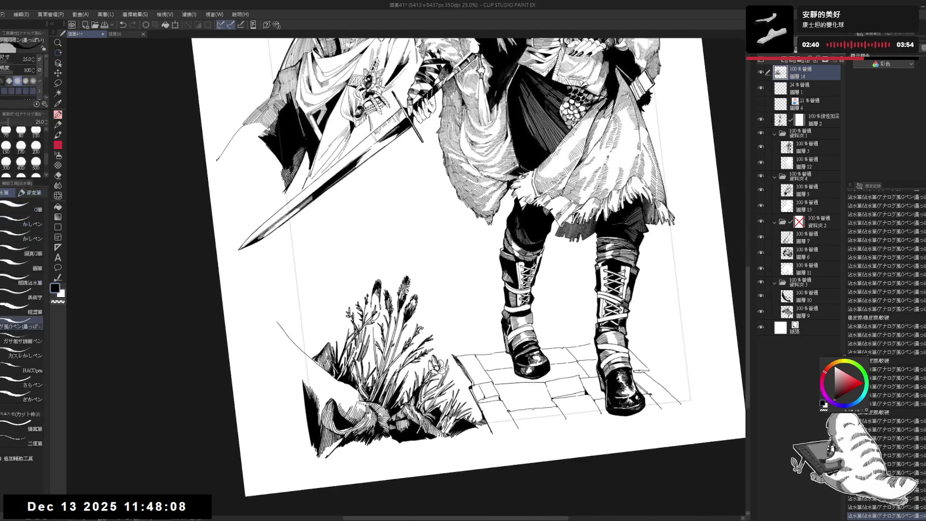
key("ctrl+z")
key("ctrl+z")
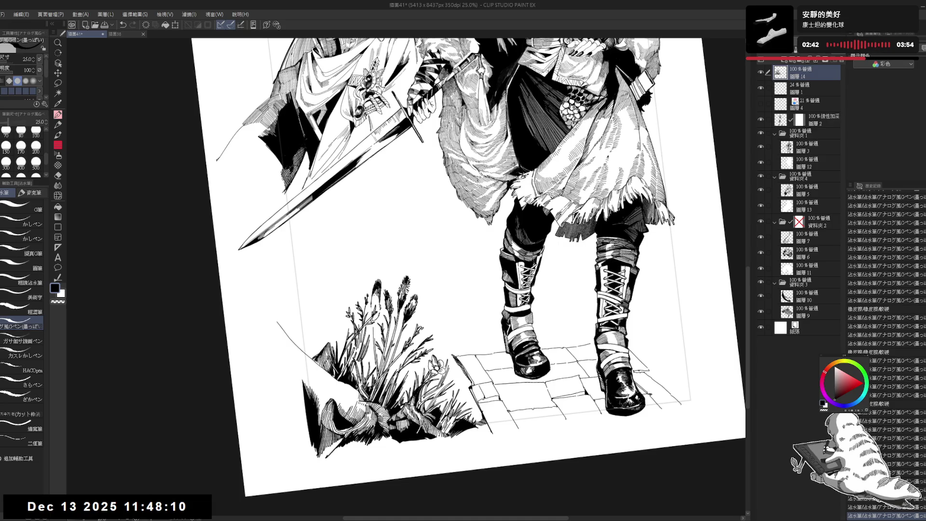
key("ctrl+z")
key("ctrl+z")
Redo the undone strokes and eraser touches, then zoom out and back in on the lower drawing
key("ctrl+y")
key("ctrl+y")
key("ctrl+y")
key("ctrl+y")
key("ctrl+y")
key("ctrl+y")
key("ctrl+y")
key("ctrl+y")
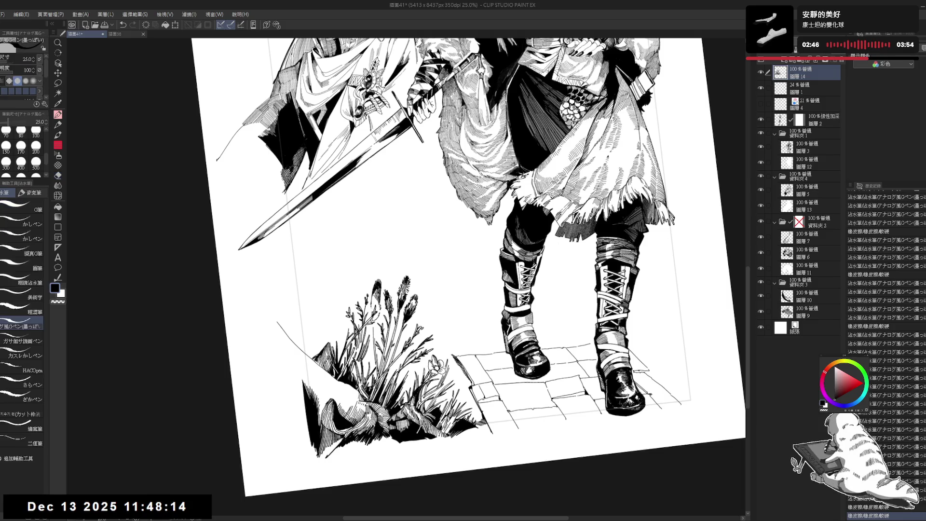
key("ctrl+y")
key("ctrl+y")
key("ctrl+y")
key("ctrl+y")
key("ctrl+y")
key("ctrl+y")
key("ctrl+y")
mouse_move(424, 386)
left_mouse_down()
mouse_move(394, 371)
mouse_move(418, 402)
left_mouse_up()
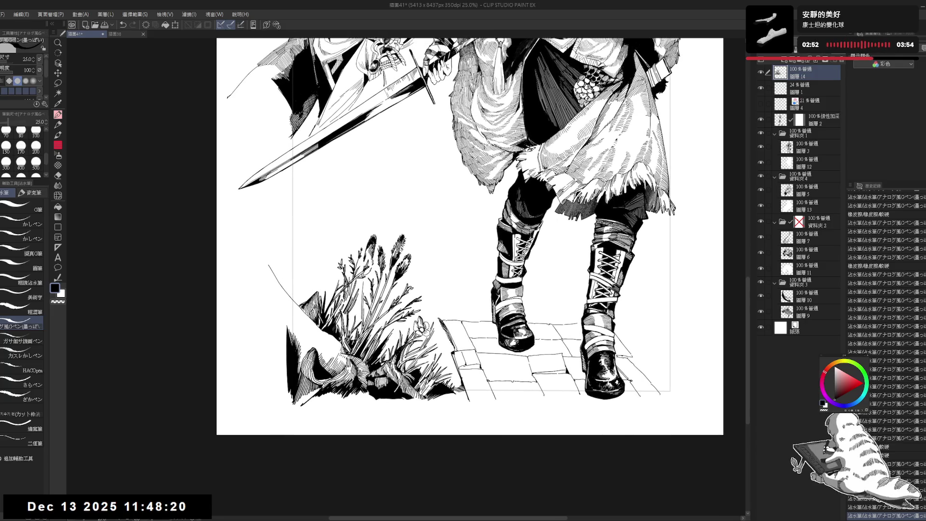
key("ctrl+y")
key("ctrl+y")
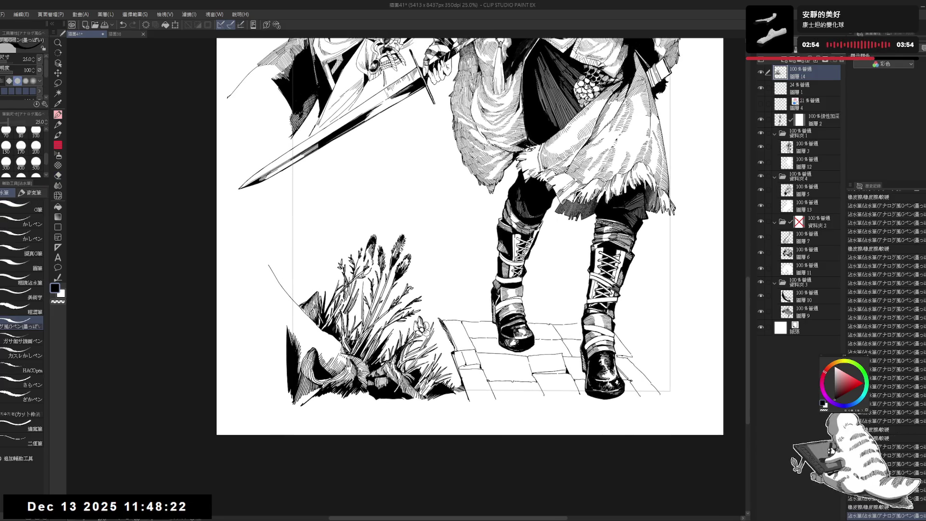
key("ctrl+y")
key("ctrl+y")
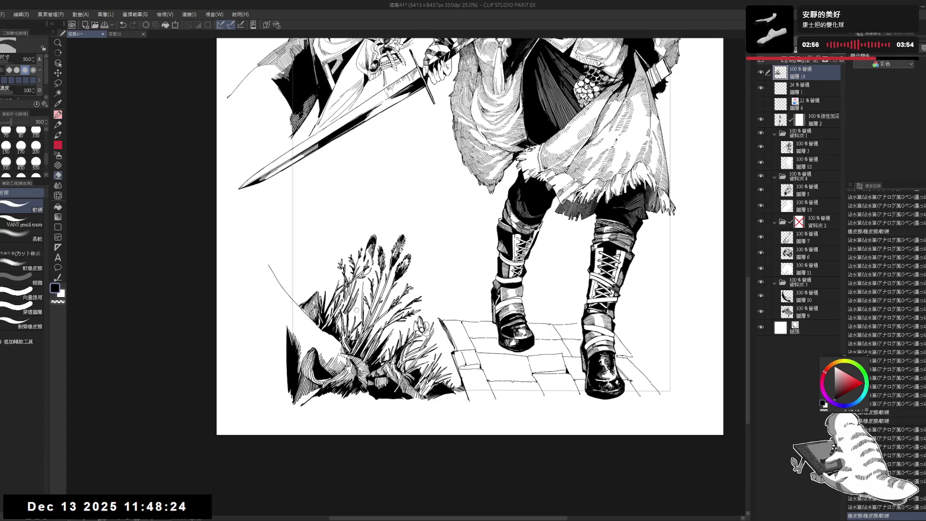
key("ctrl+y")
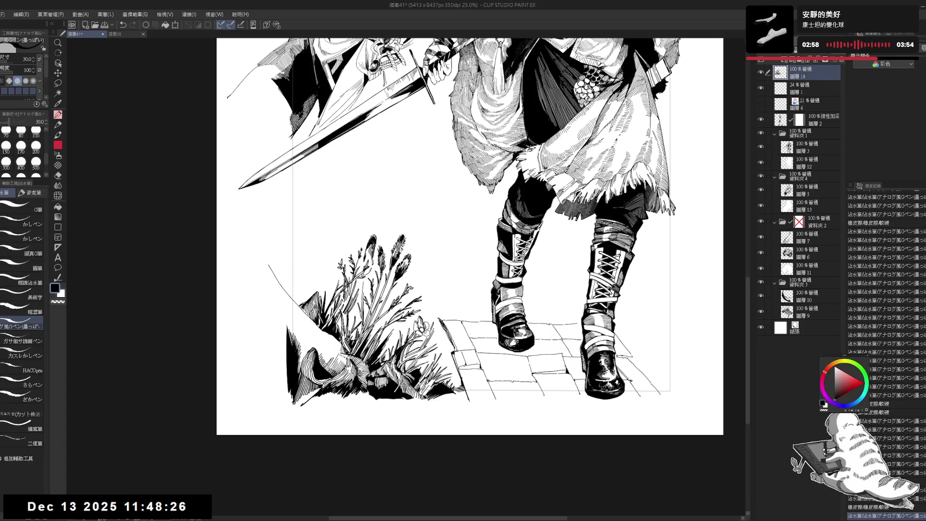
key("ctrl+y")
key("ctrl+y")
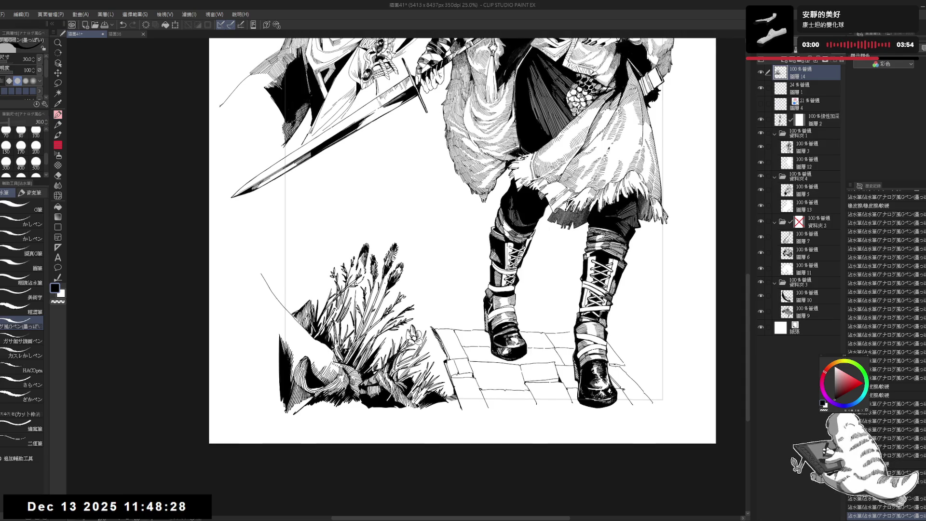
key("ctrl+minus")
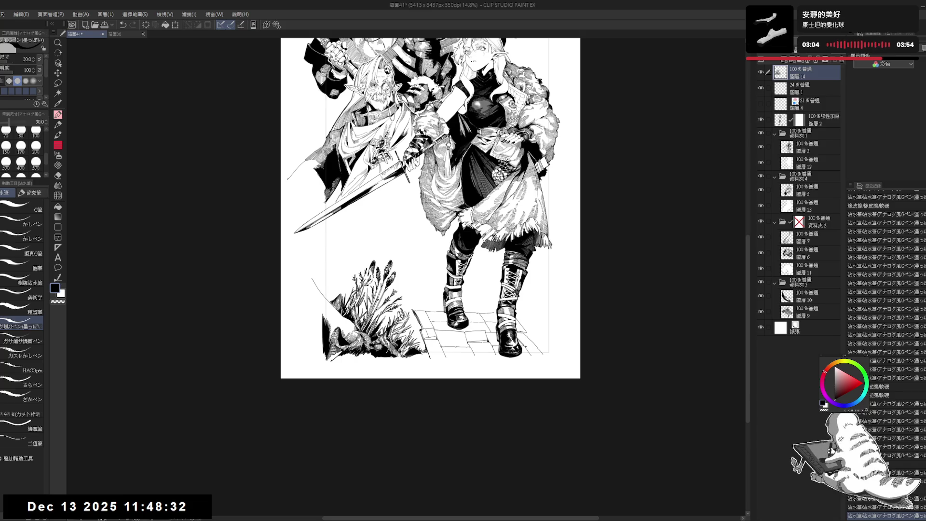
key("ctrl+plus")
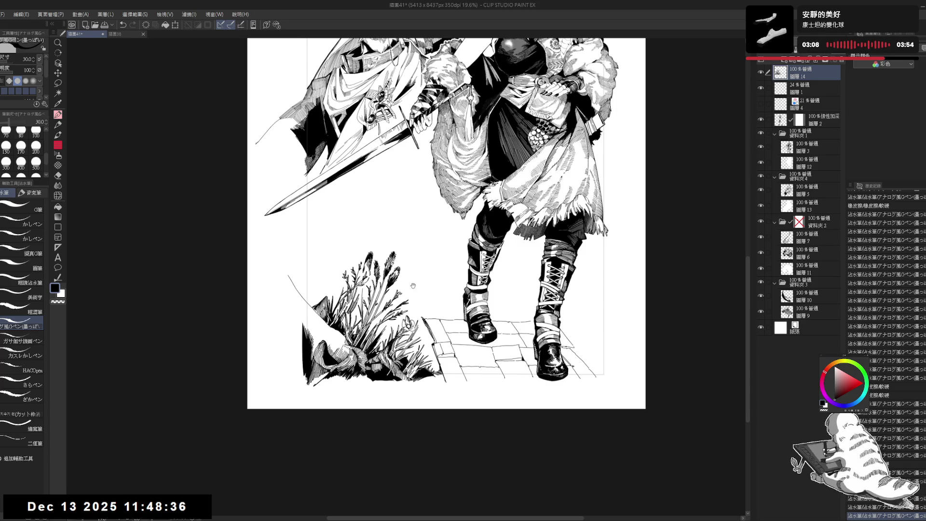
Zoom in on the grass, erase stray marks by the stalks with a size-70 eraser, and add a pen stroke
left_click_drag(411, 287, 417, 296)
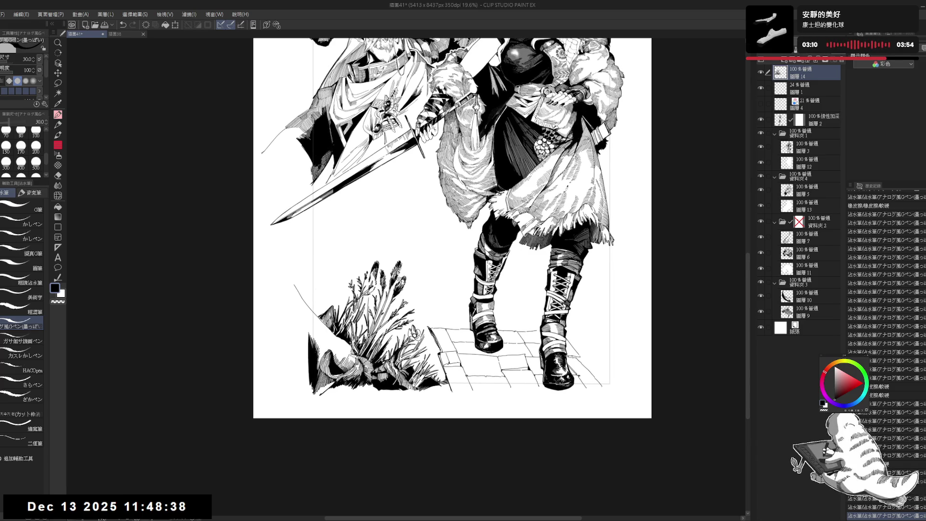
key("ctrl+plus")
key("minus")
key("e")
key("bracketright")
left_click_drag(393, 266, 391, 275)
key("p")
mouse_move(389, 266)
left_mouse_down()
mouse_move(308, 411)
mouse_move(432, 471)
left_mouse_up()
Touch up small marks around the grass stalks, alternating between eraser and pen
key("shift+space")
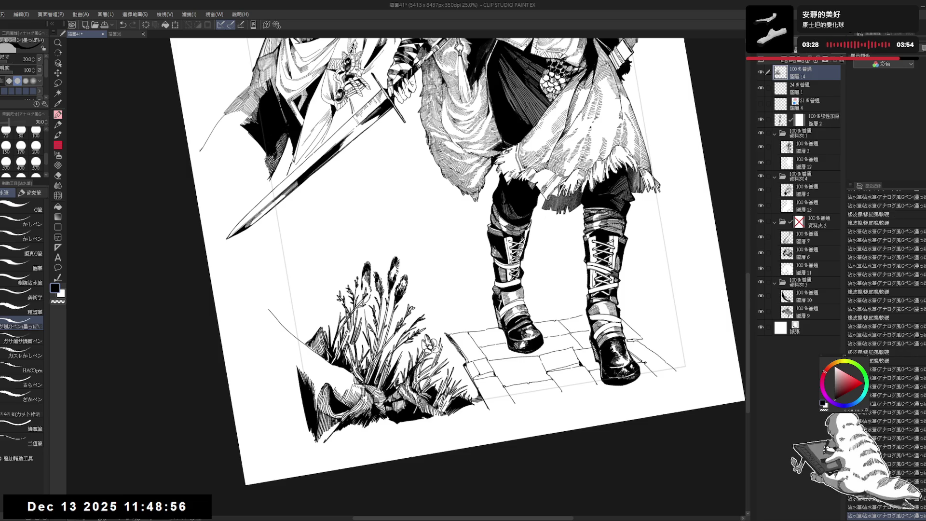
key("e")
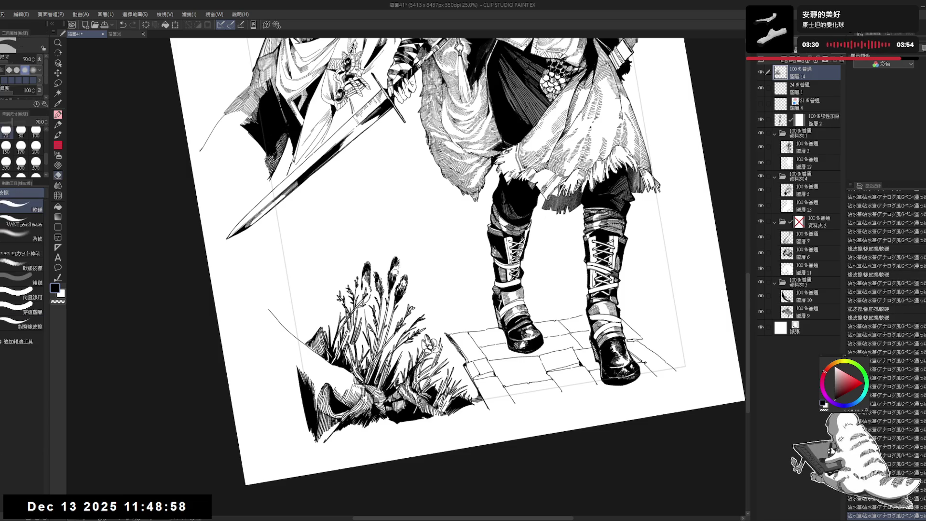
key("p")
key("e")
key("p")
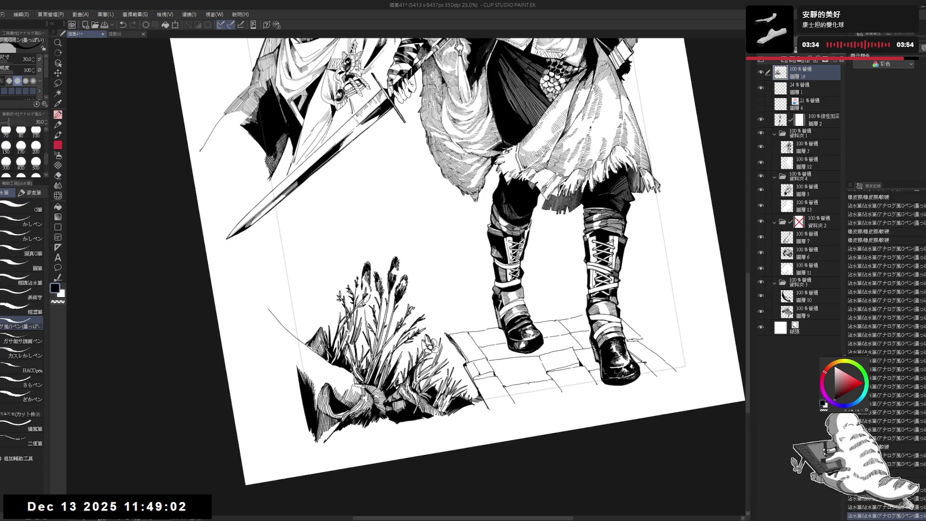
Straighten the view and re-centre it on the legs, feet and grass
key("ctrl+at")
scroll(471, 241, "down", 3)
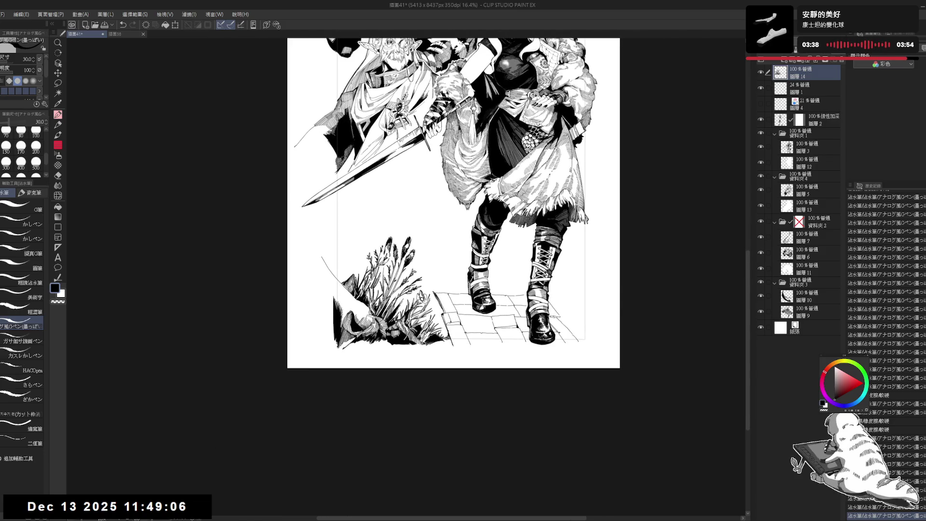
left_click_drag(444, 263, 416, 274)
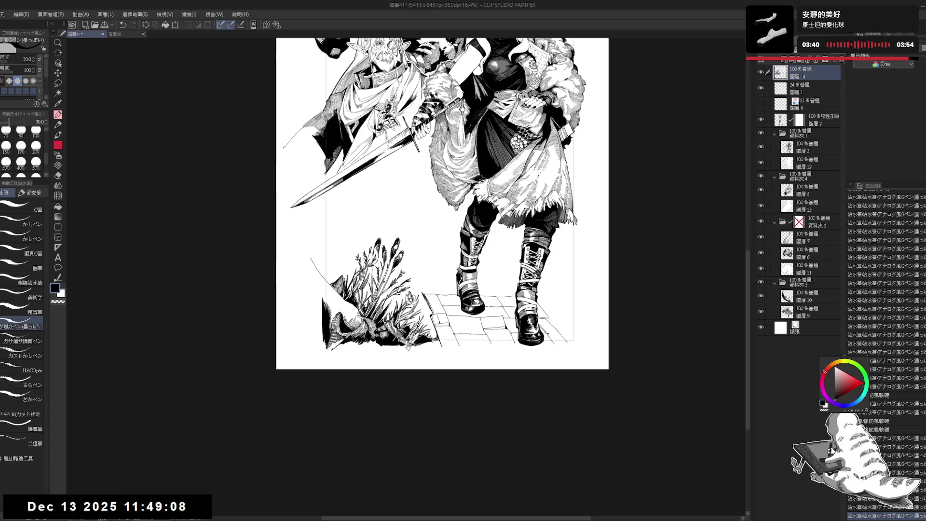
scroll(410, 289, "up", 2)
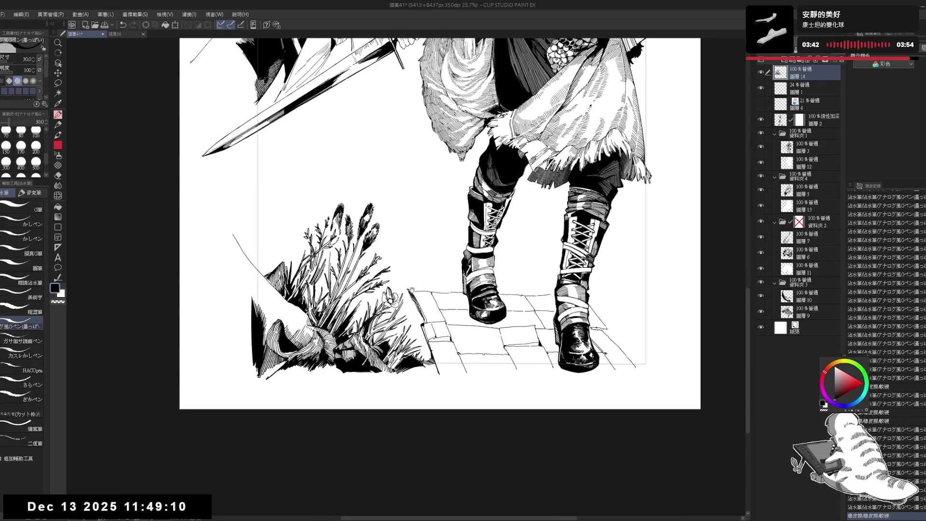
left_click_drag(411, 302, 407, 284)
scroll(400, 279, "down", 1)
left_click_drag(299, 270, 346, 244)
mouse_move(446, 367)
left_mouse_down()
mouse_move(408, 338)
mouse_move(404, 310)
left_mouse_up()
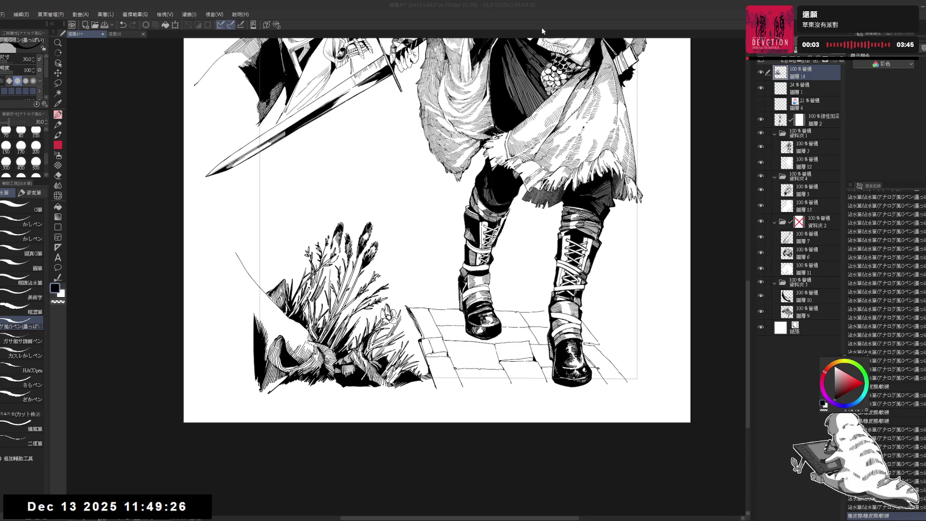
key("r")
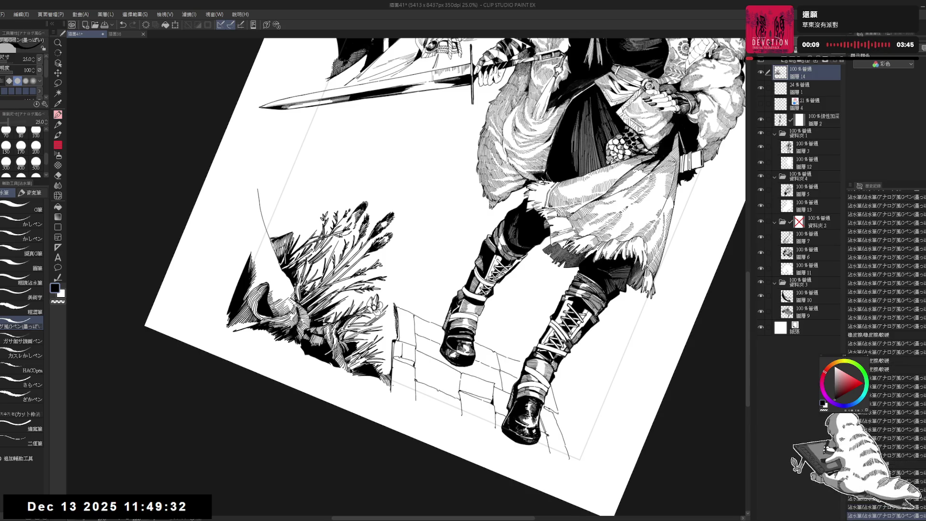
Try several canvas rotations around the legs, settling on about 30°
key("ctrl+@")
scroll(455, 305, "up", 2)
left_click_drag(455, 306, 502, 357)
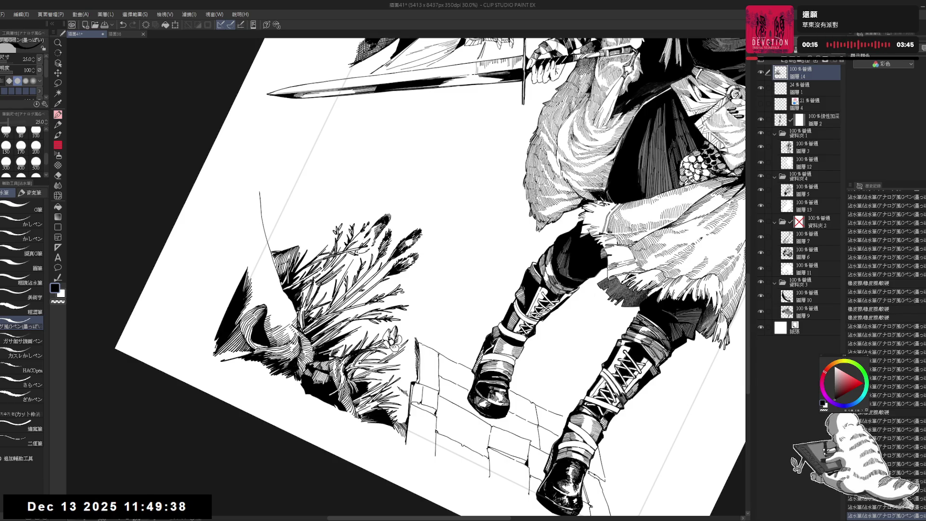
left_click_drag(502, 357, 464, 415)
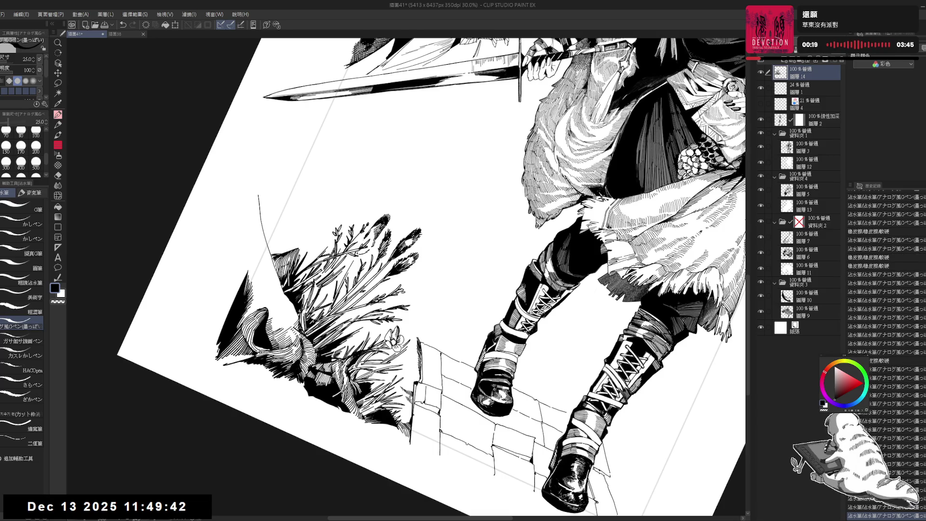
key("ctrl+@")
left_click_drag(463, 415, 435, 443)
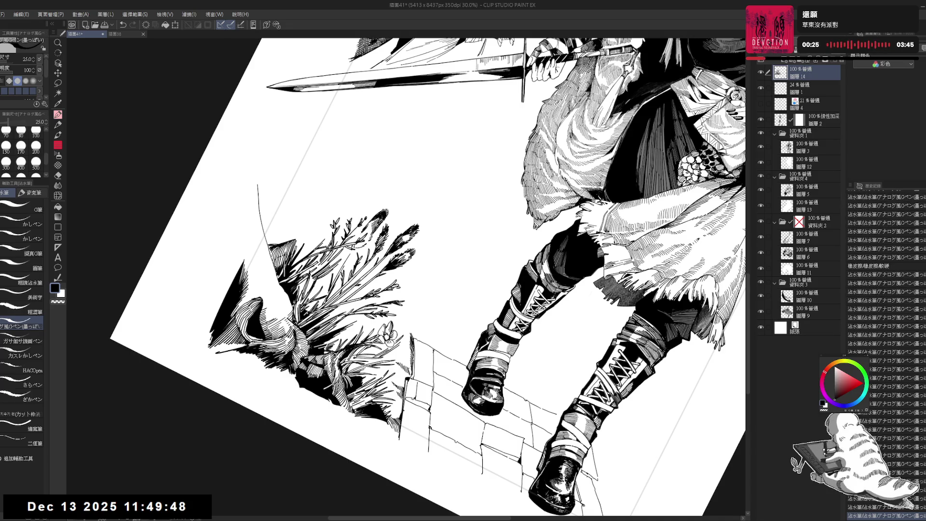
key("ctrl+@")
left_click_drag(435, 338, 415, 357)
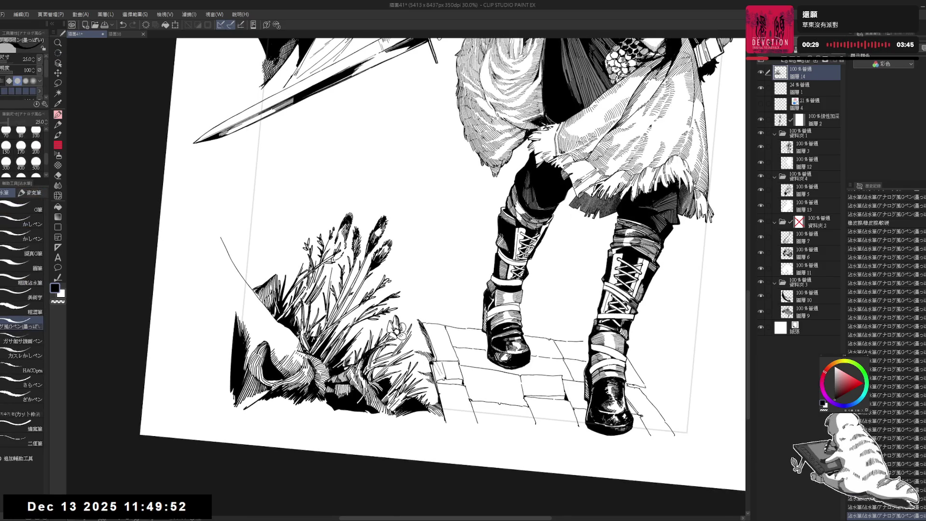
key("ctrl+@")
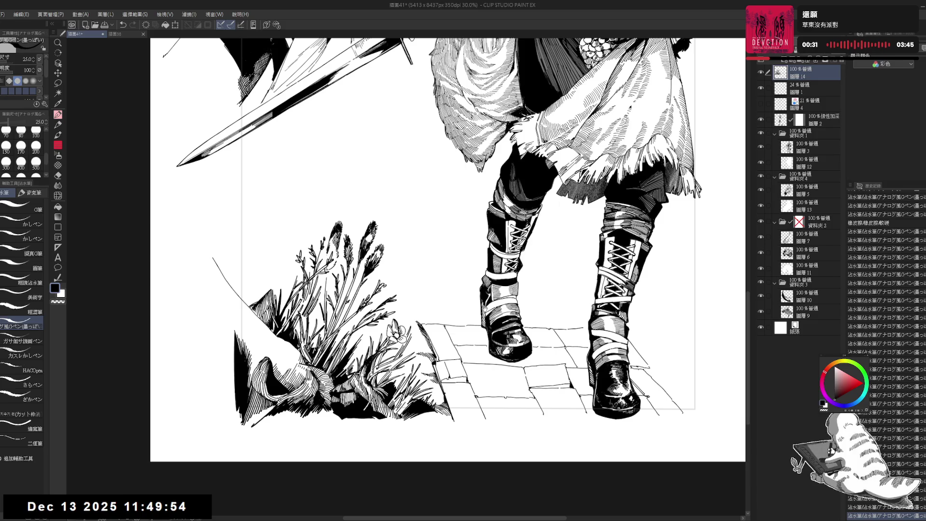
key("r")
mouse_move(485, 309)
left_mouse_down()
mouse_move(541, 362)
mouse_move(511, 338)
left_mouse_up()
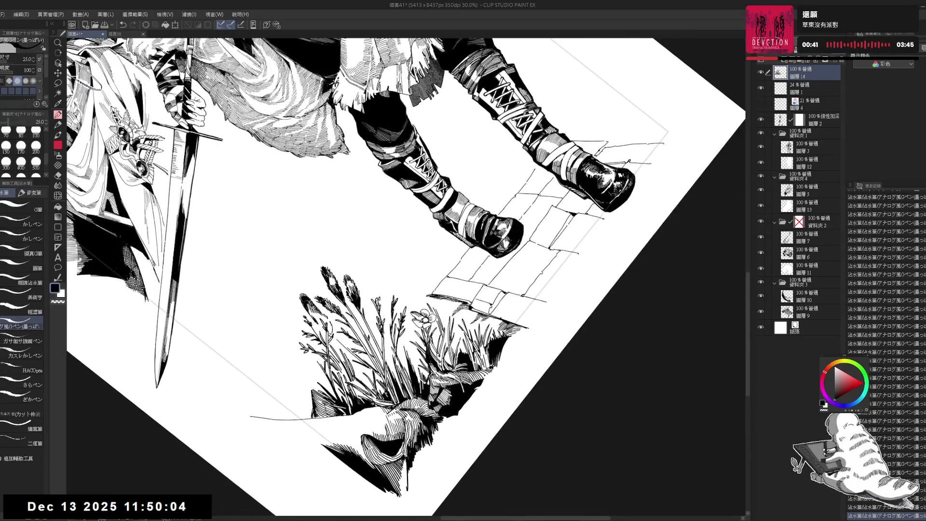
key("r")
key("r")
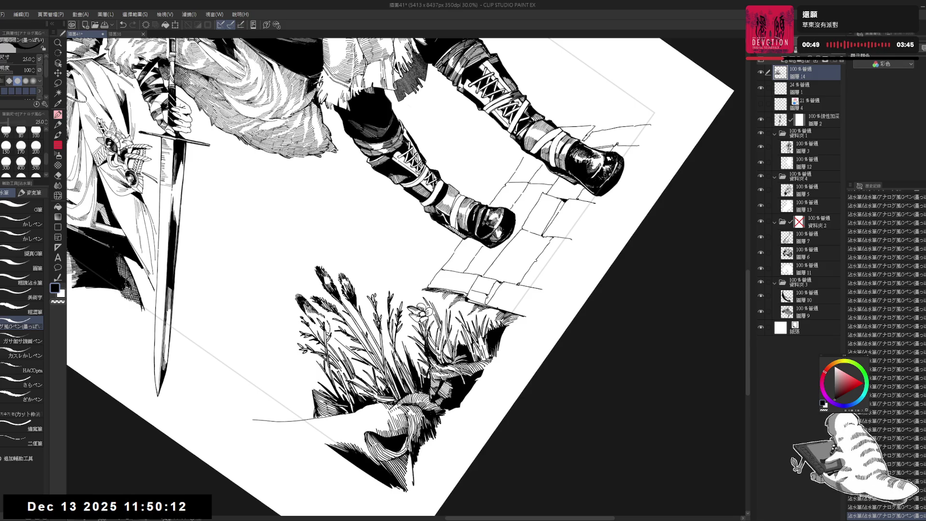
Shrink the pen to size 17, then straighten the view and zoom in on the boots
key("bracketleft")
key("bracketleft")
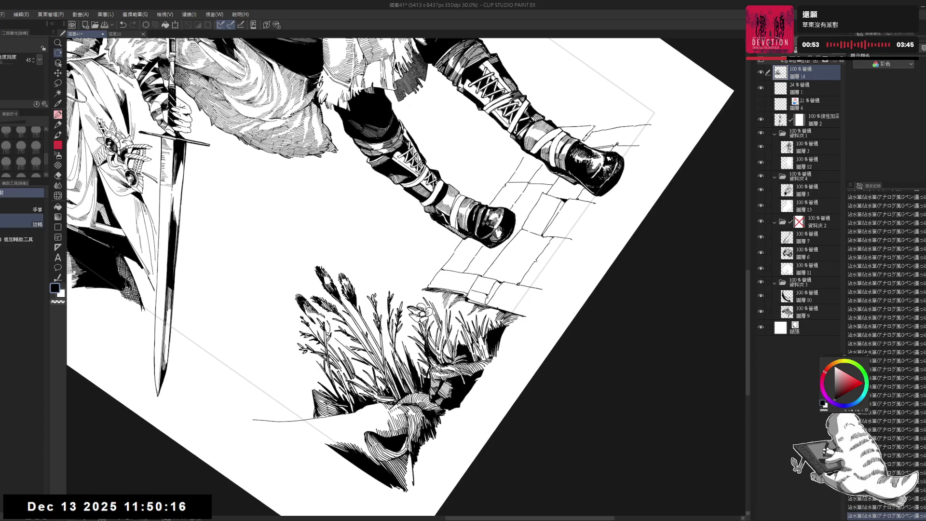
left_click_drag(386, 241, 458, 202)
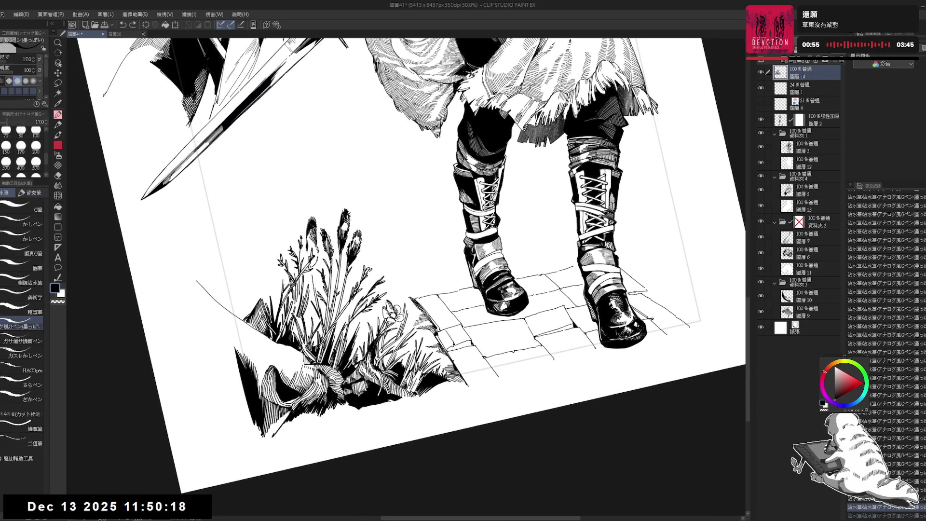
left_click_drag(434, 338, 483, 241)
left_click_drag(435, 290, 483, 217)
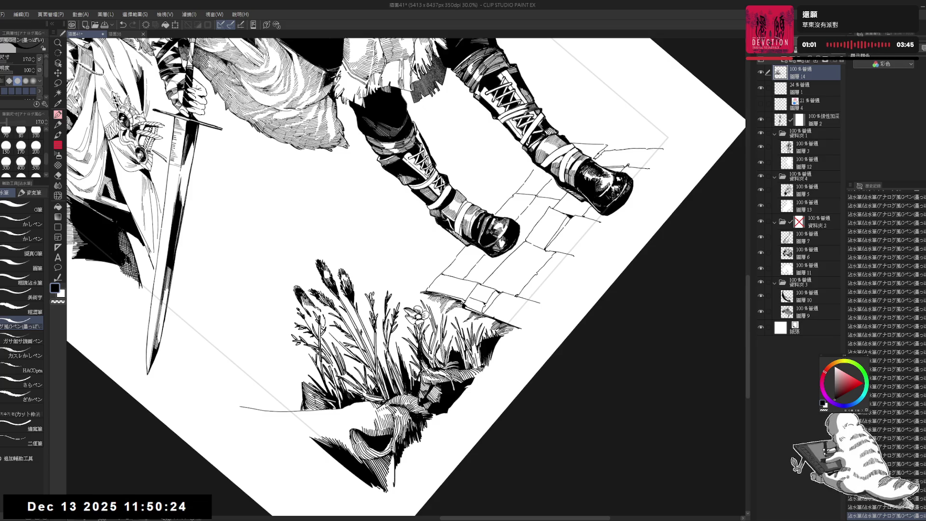
left_click_drag(405, 275, 434, 217)
key("shift+space")
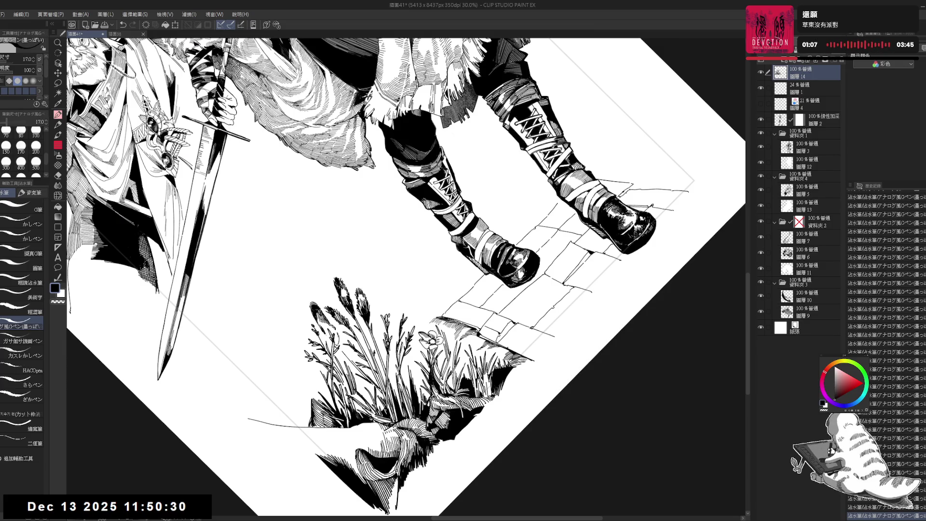
key("ctrl+@")
left_click_drag(446, 364, 431, 339)
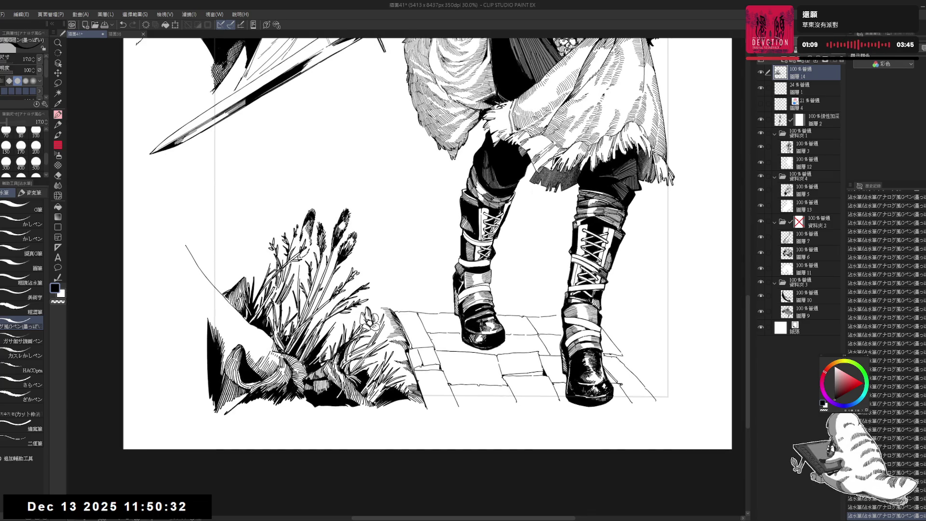
Set the brush size to 25 and erase a small spot beside the grass tuft
key("ctrl+minus")
key("bracketright")
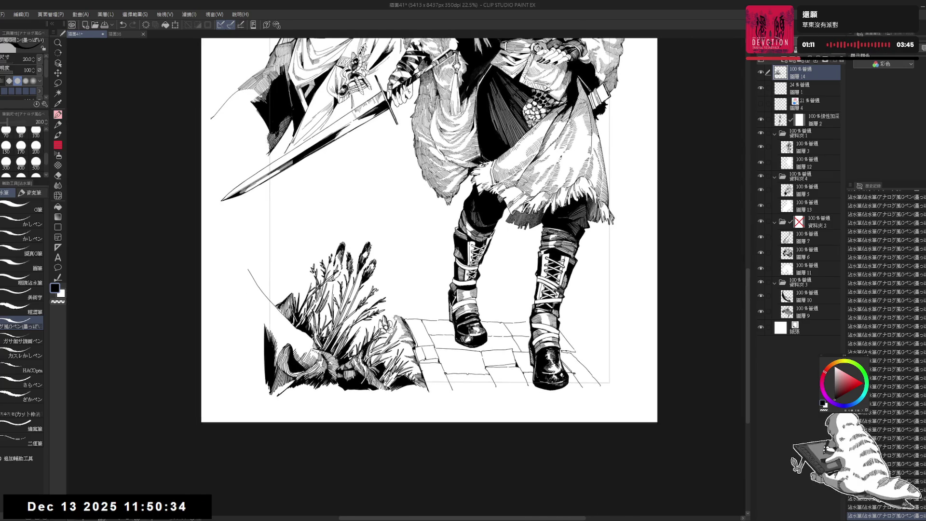
left_click_drag(314, 223, 353, 219)
key("bracketright")
key("bracketleft")
key("bracketright")
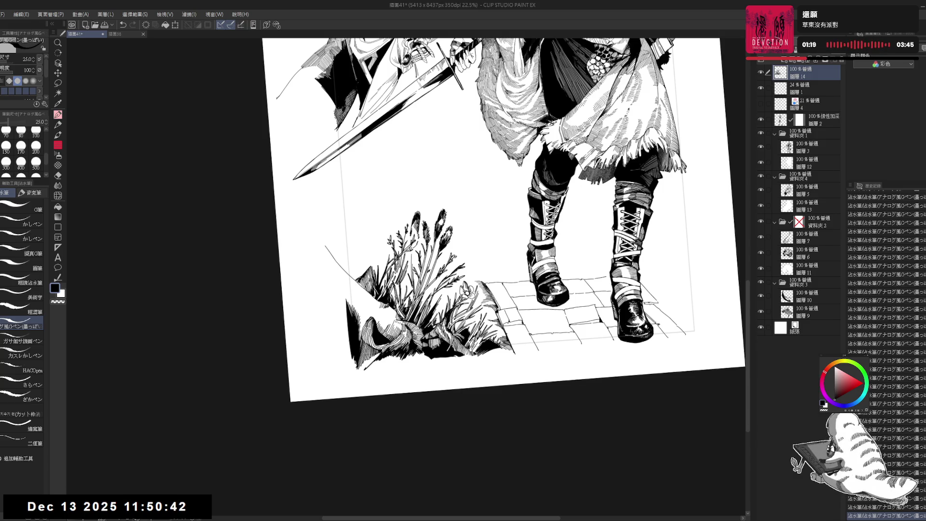
left_click_drag(386, 305, 391, 309)
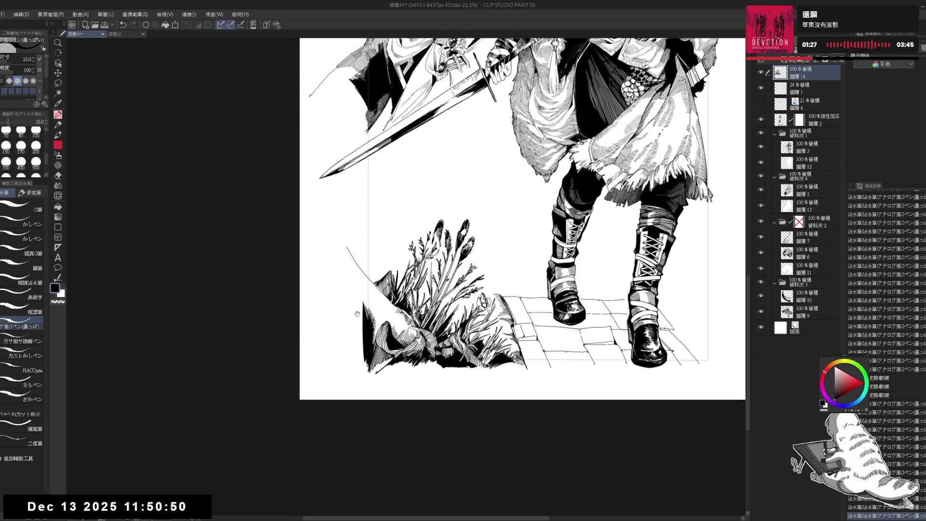
Reduce the pen to size 20, zoom out, and rotate the canvas counter-clockwise
key("minus")
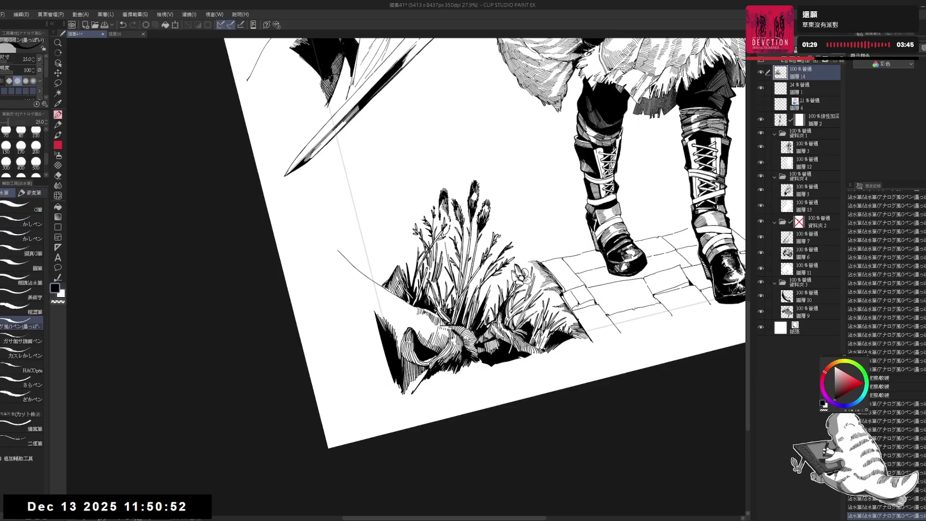
key("bracketleft")
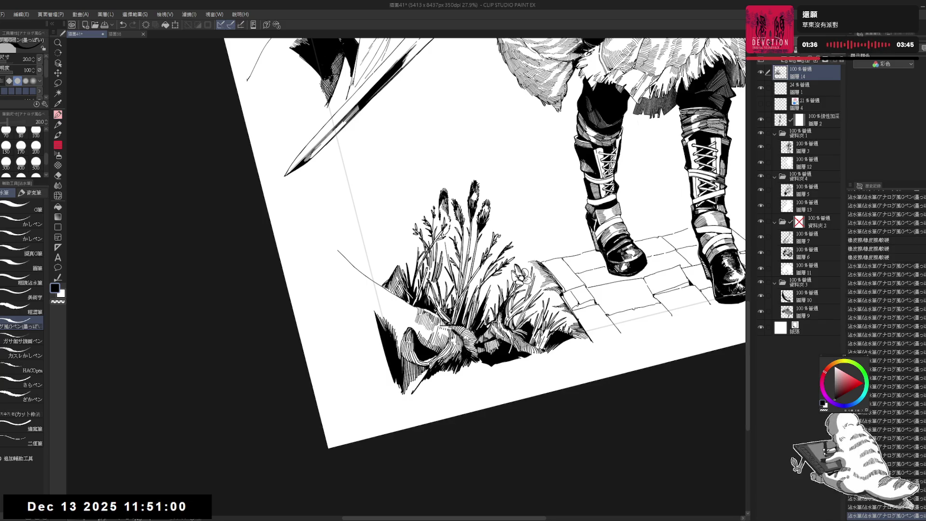
key("at")
key("ctrl+minus")
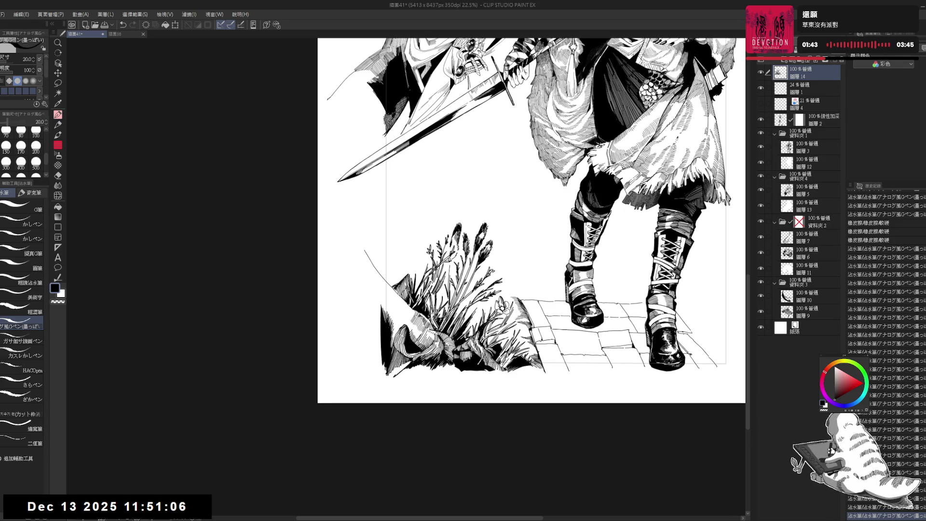
scroll(387, 333, "up", 1)
key("r")
left_click_drag(404, 316, 395, 370)
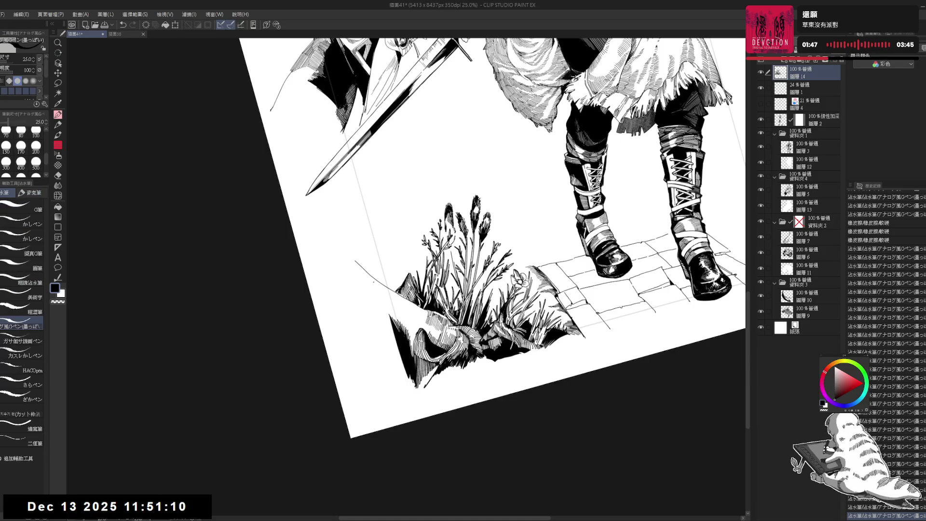
key("bracketleft")
Ink two short strokes darkening the grass tuft's edge, then reposition the view
left_click_drag(378, 287, 386, 308)
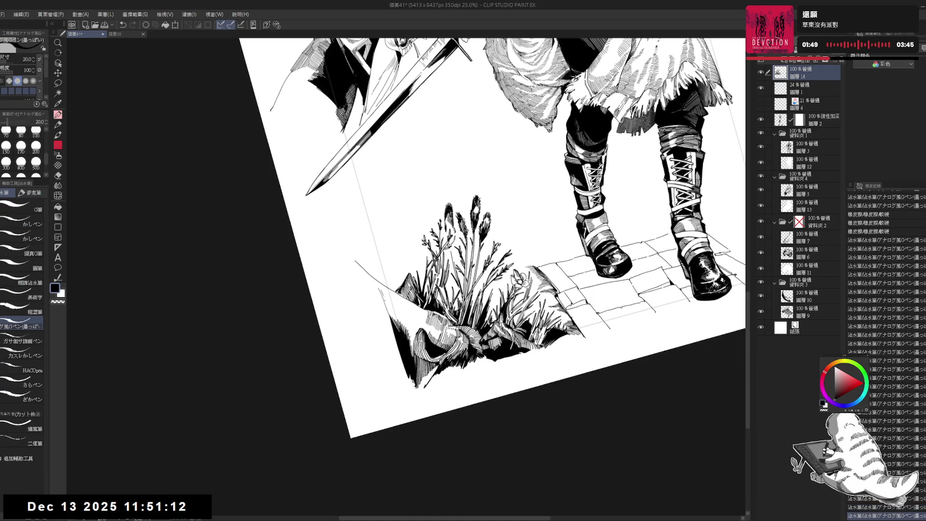
left_click_drag(483, 242, 531, 202)
left_click_drag(382, 293, 394, 333)
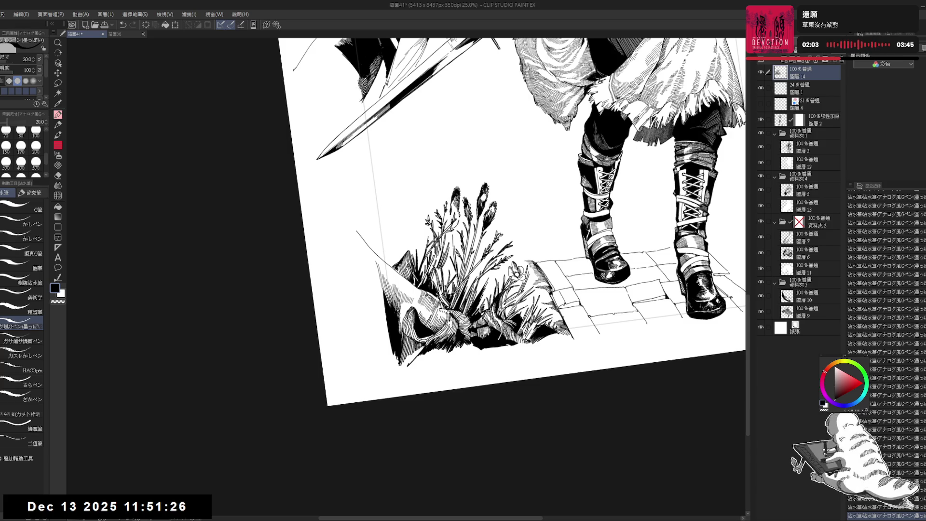
left_click_drag(482, 217, 463, 231)
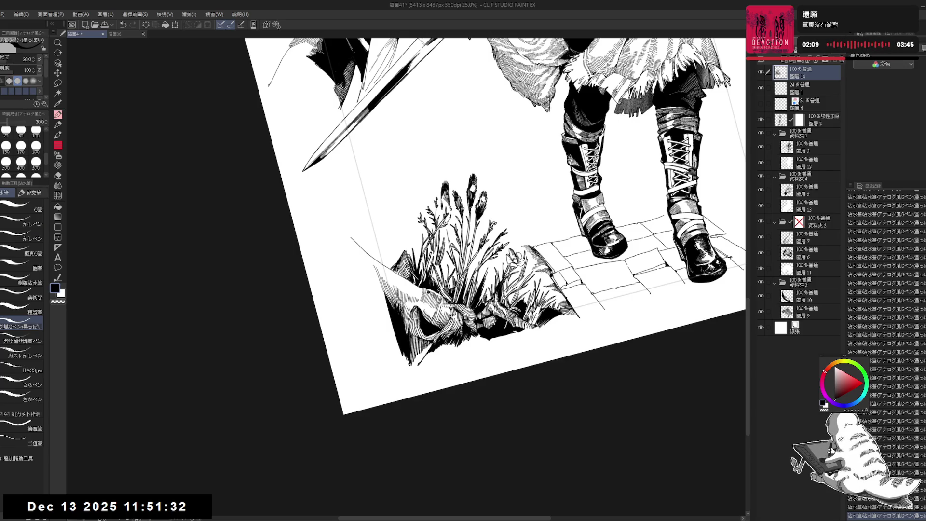
left_click_drag(482, 217, 470, 204)
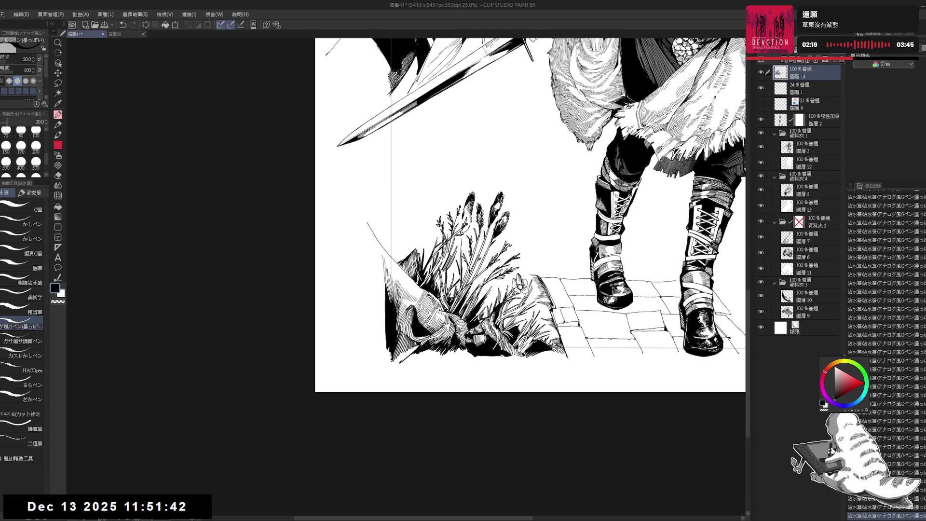
left_click_drag(553, 273, 446, 290)
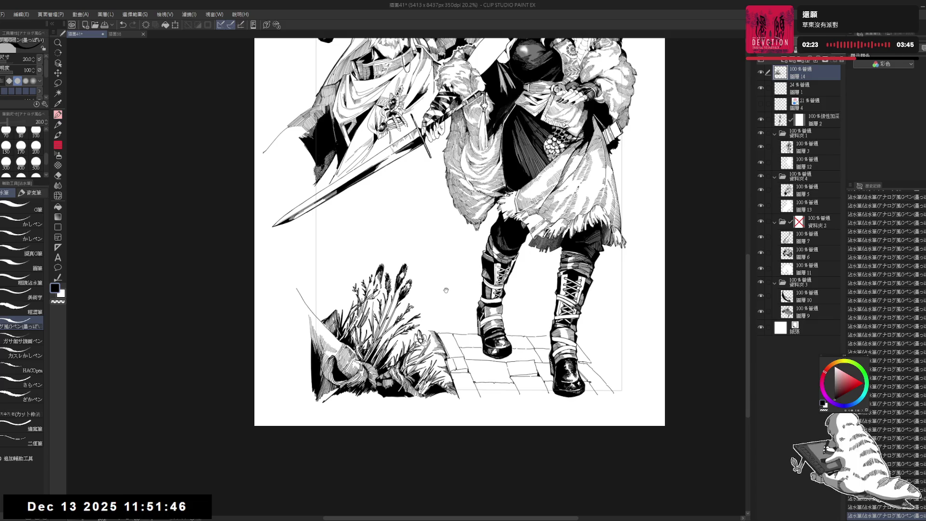
Undo the stray stroke, add a new raster layer and ink a wavy line above the grass tuft
left_click_drag(353, 220, 374, 241)
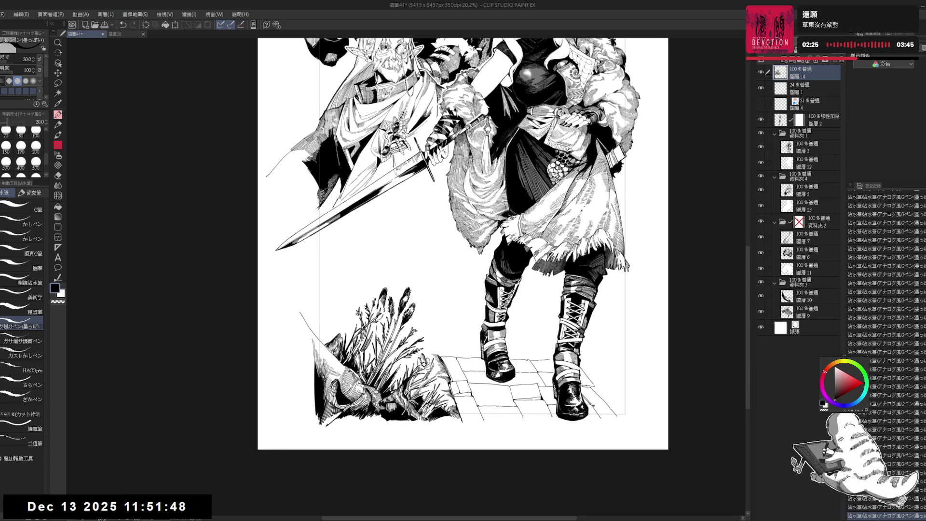
mouse_move(342, 330)
left_mouse_down()
mouse_move(343, 260)
mouse_move(402, 362)
mouse_move(381, 386)
left_mouse_up()
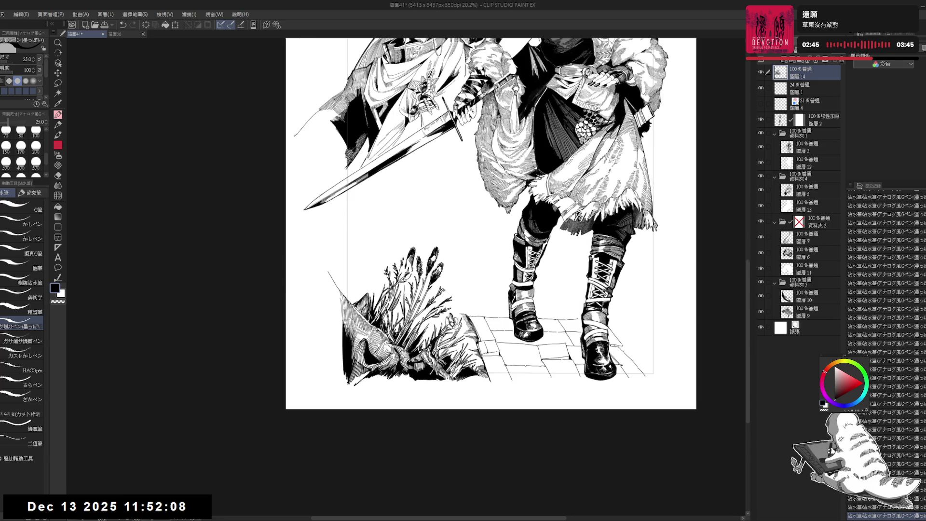
mouse_move(412, 239)
left_mouse_down()
mouse_move(448, 249)
mouse_move(419, 258)
left_mouse_up()
mouse_move(459, 211)
left_mouse_down()
mouse_move(435, 247)
mouse_move(420, 321)
left_mouse_up()
left_click_drag(337, 330, 399, 330)
scroll(399, 303, "up", 3)
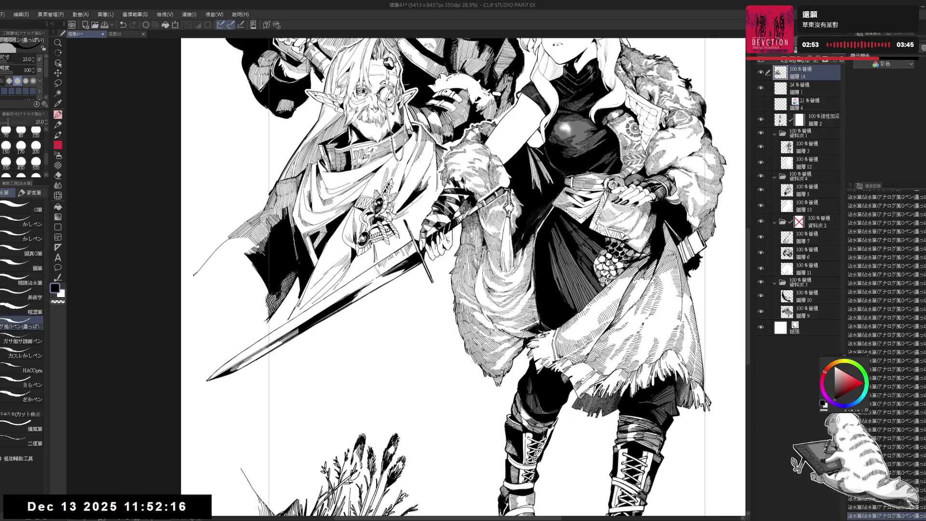
left_click_drag(409, 320, 398, 332)
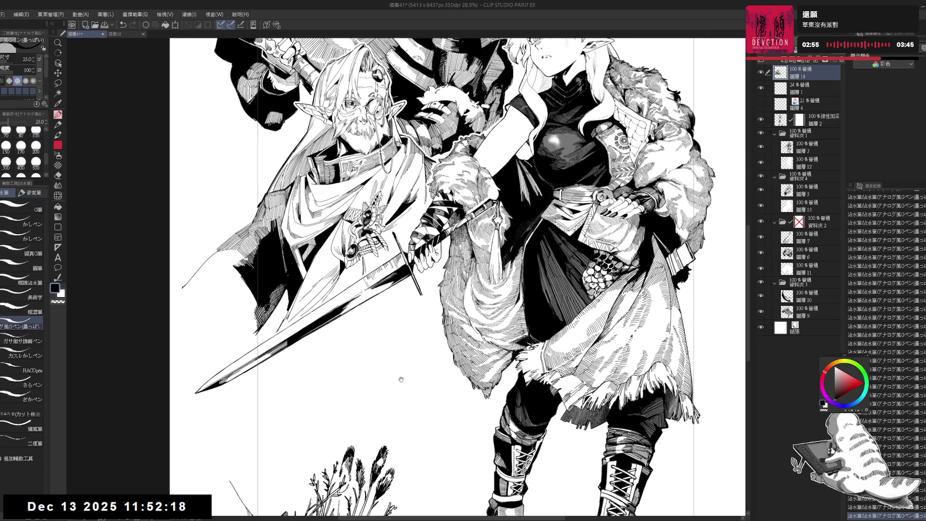
left_click_drag(400, 377, 387, 257)
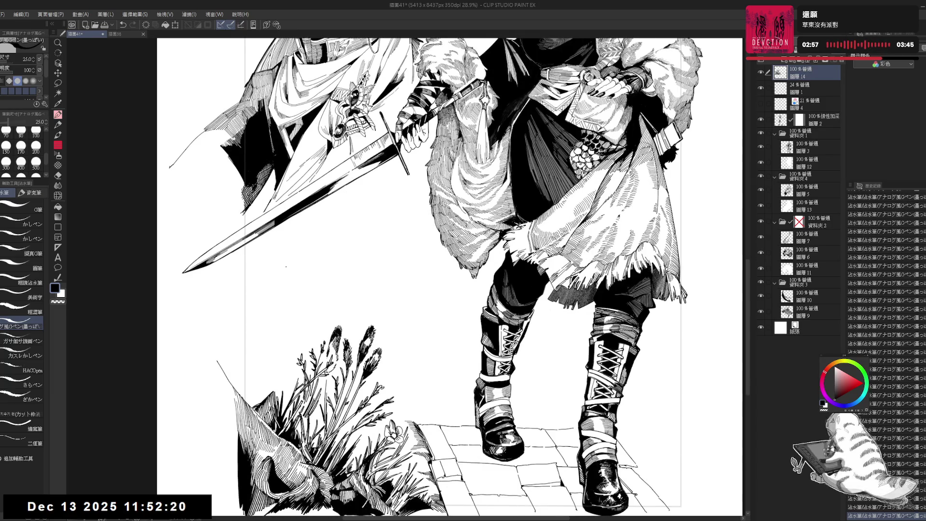
left_click_drag(286, 266, 288, 283)
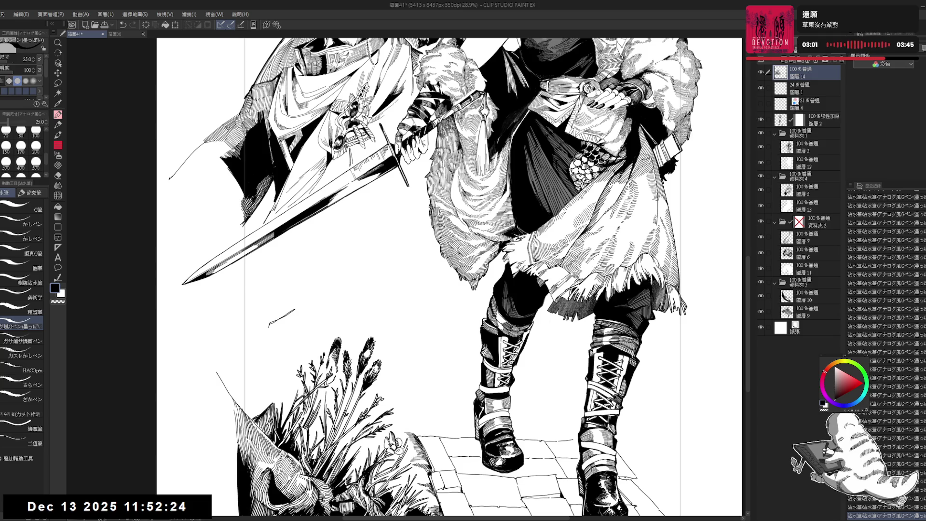
key("ctrl+z")
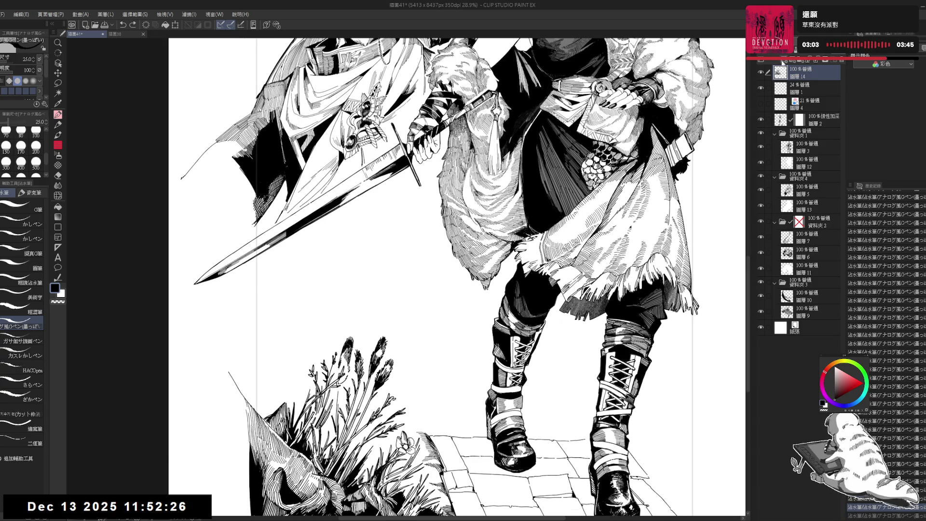
left_click(783, 63)
mouse_move(296, 274)
left_mouse_down()
mouse_move(303, 247)
mouse_move(274, 287)
mouse_move(311, 267)
mouse_move(396, 251)
left_mouse_up()
Trim the line's end and extend the rock outline down and further left
key("e")
key("p")
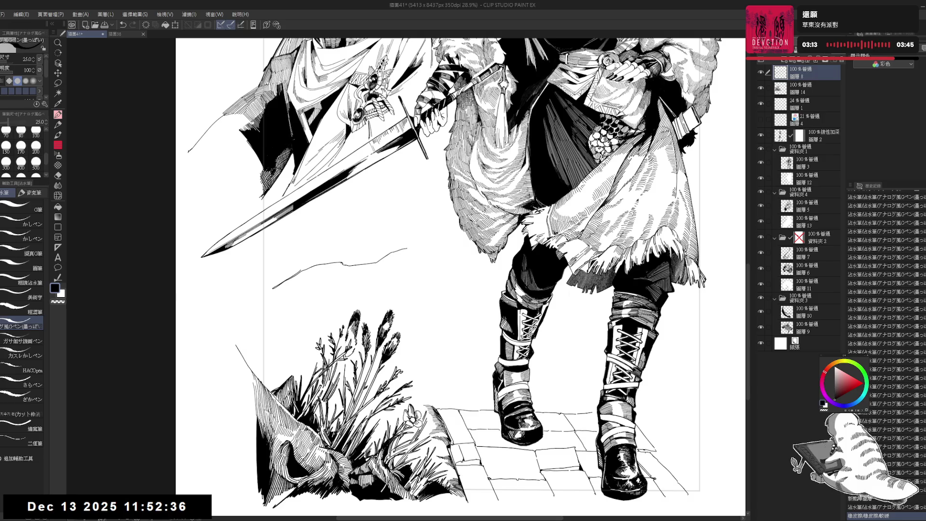
mouse_move(407, 250)
left_mouse_down()
mouse_move(384, 274)
mouse_move(340, 278)
mouse_move(336, 296)
left_mouse_up()
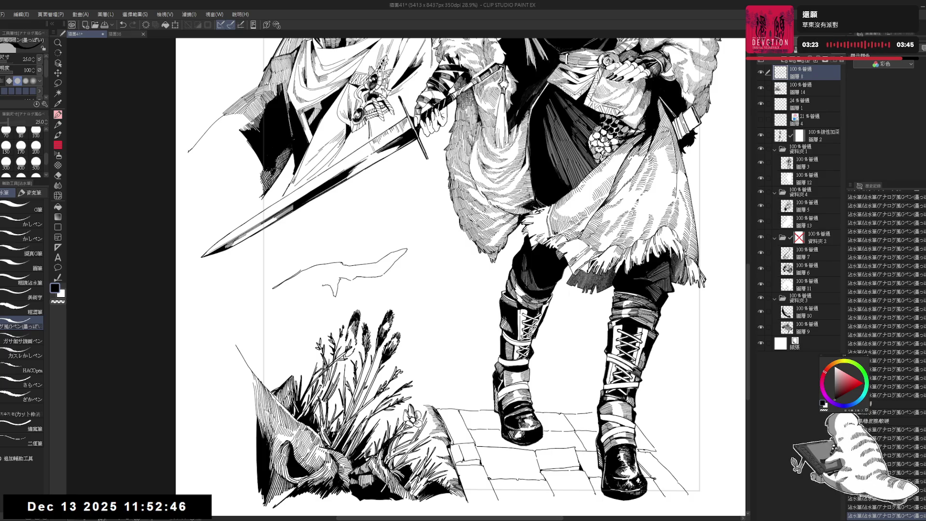
mouse_move(304, 289)
left_mouse_down()
mouse_move(256, 293)
mouse_move(268, 296)
left_mouse_up()
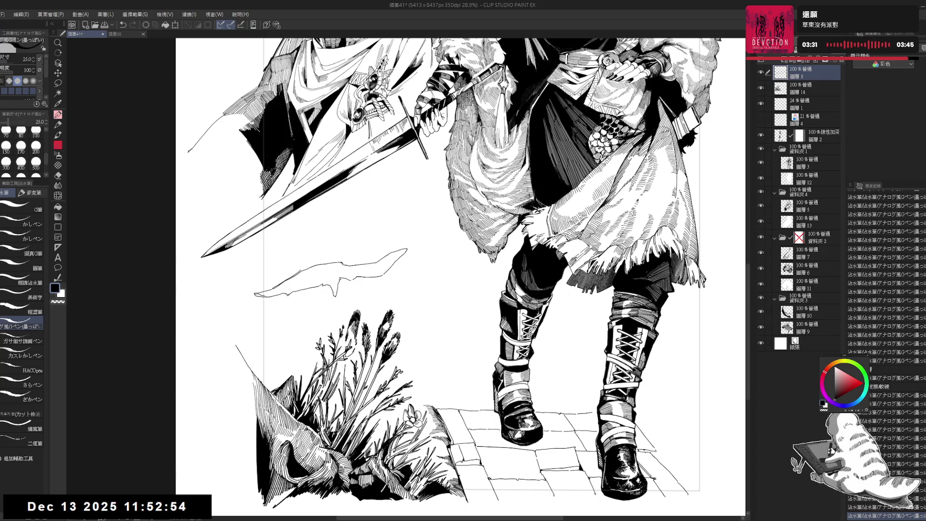
Erase the right part of the sword-shaped sketch and undo a stray short stroke near the rocks
left_click_drag(407, 274, 408, 245)
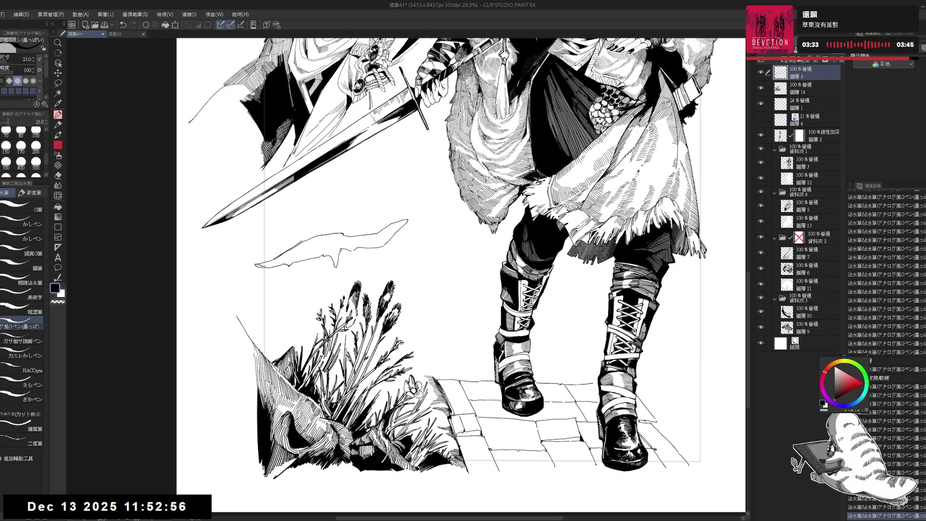
left_click_drag(369, 206, 360, 244)
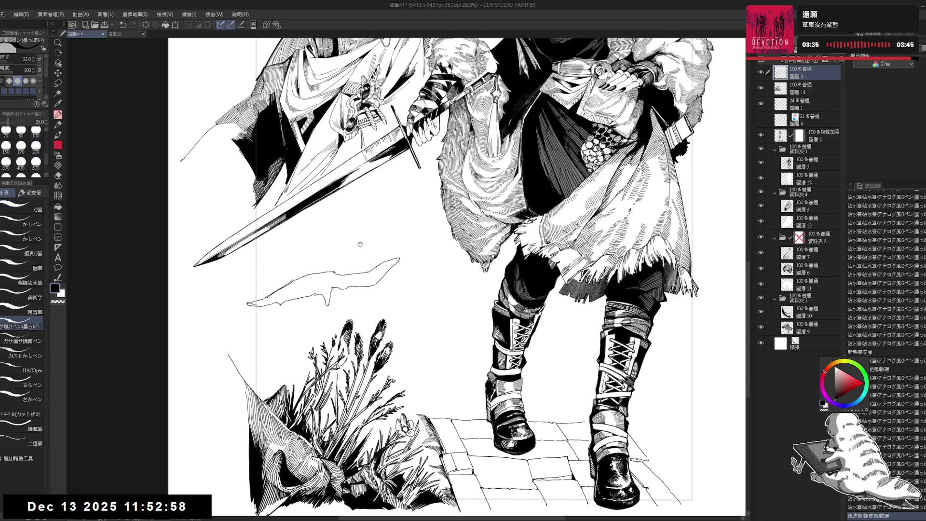
scroll(360, 244, "down", 2)
scroll(394, 258, "down", 1)
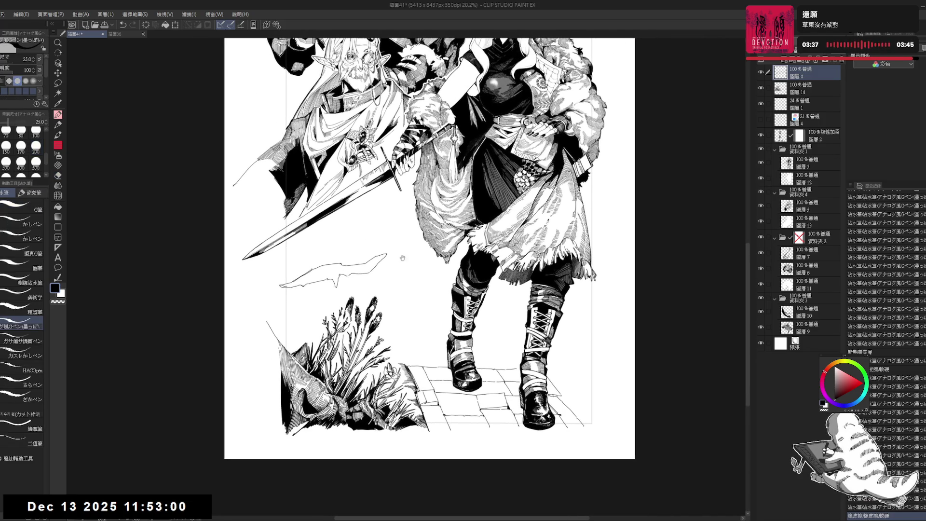
mouse_move(343, 265)
left_mouse_down()
mouse_move(390, 253)
mouse_move(352, 277)
mouse_move(386, 256)
mouse_move(389, 297)
left_mouse_up()
key("e")
key("p")
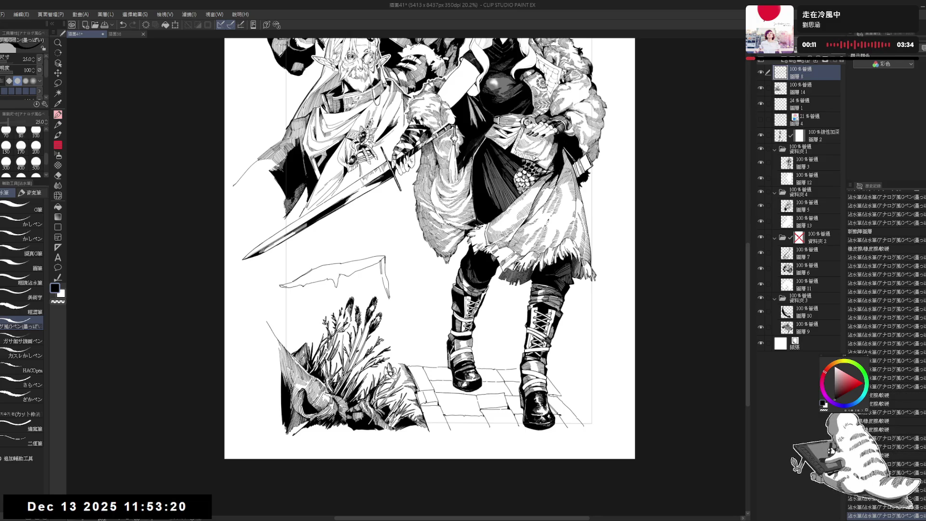
key("ctrl+z")
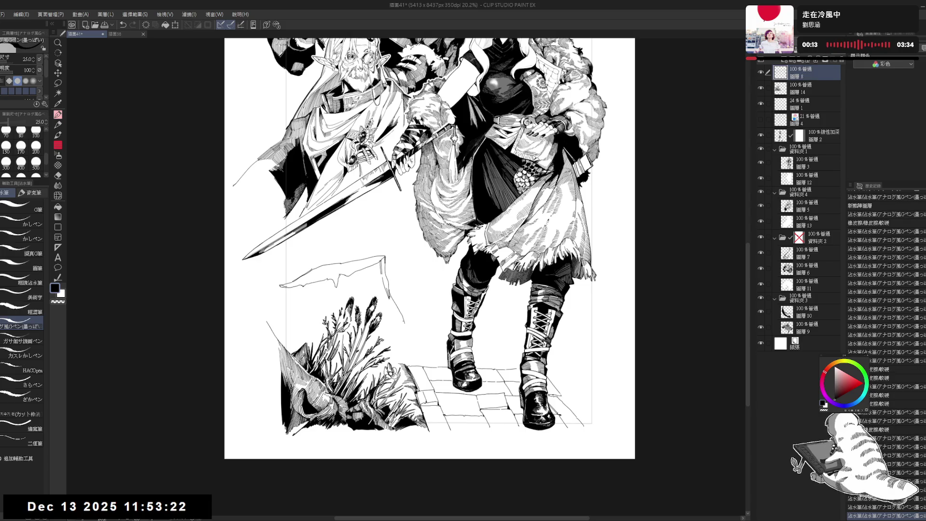
Remove the stray stroke's tail, extend the rock outline toward the path, and add small marks beside the rocks
key("ctrl+z")
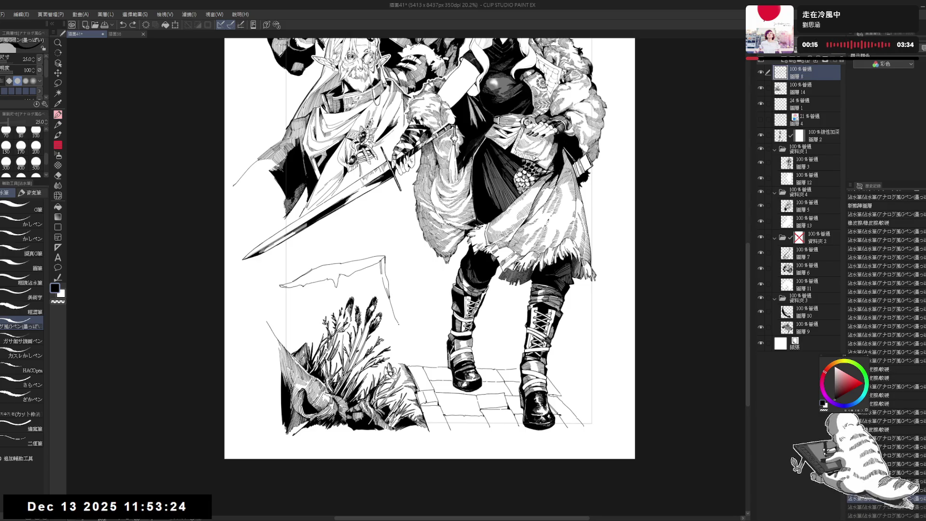
key("ctrl+z")
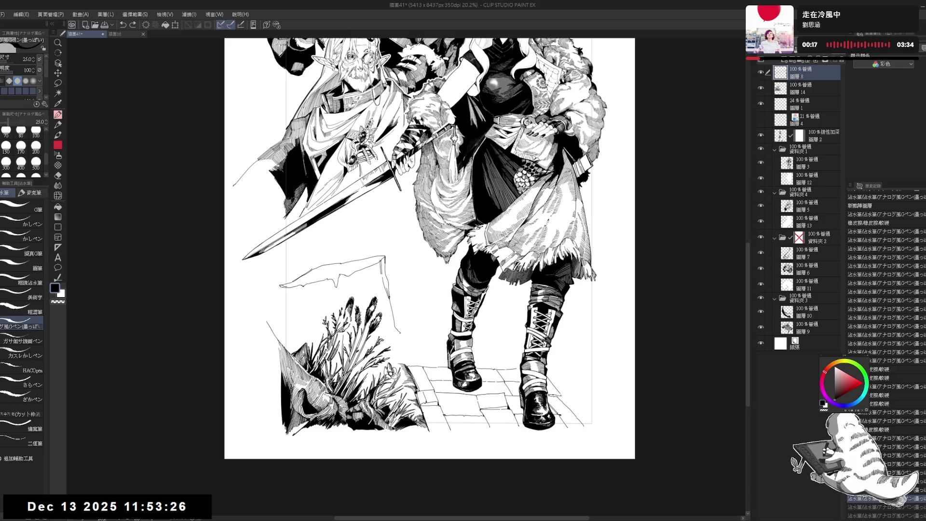
left_click_drag(400, 333, 441, 358)
left_click_drag(322, 286, 333, 286)
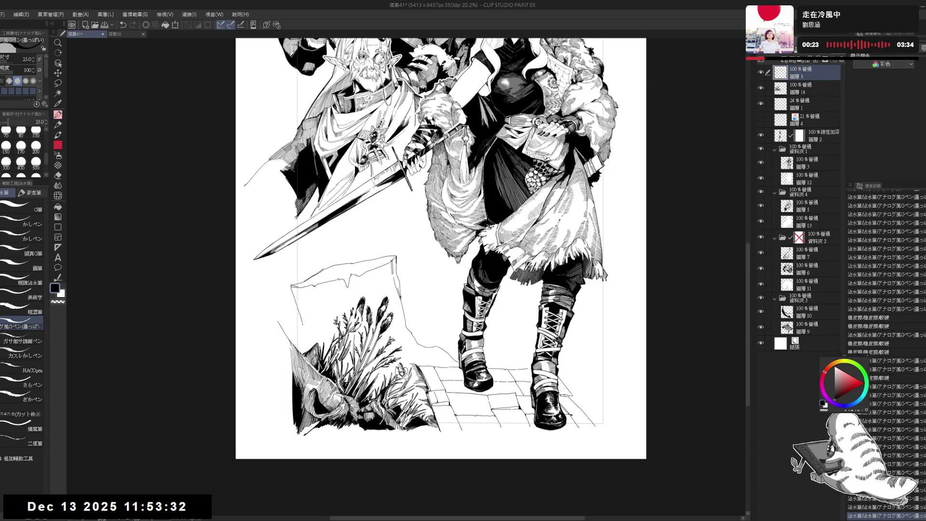
left_click_drag(302, 318, 303, 333)
left_click_drag(301, 294, 305, 338)
left_click_drag(361, 339, 366, 345)
Fill a small gap near the rocks with black, referencing lines on other layers
left_click_drag(325, 312, 315, 288)
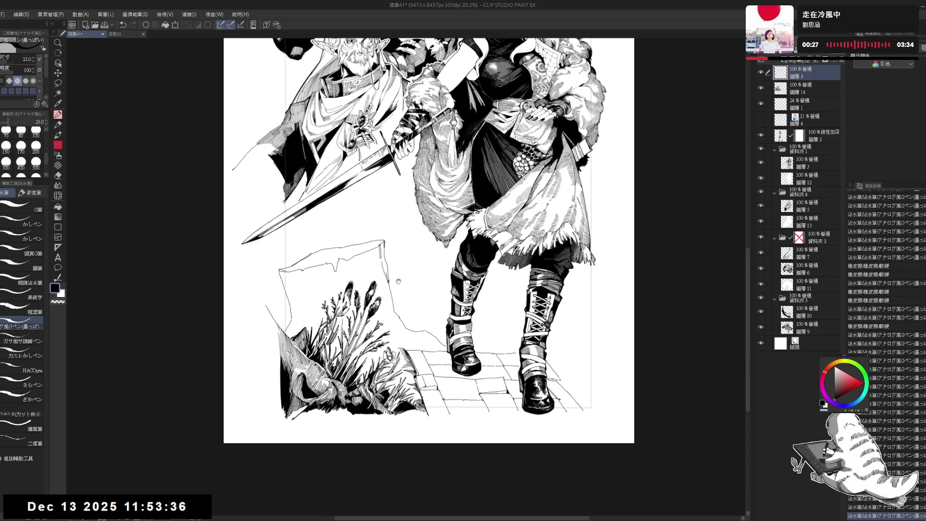
scroll(316, 288, "up", 2)
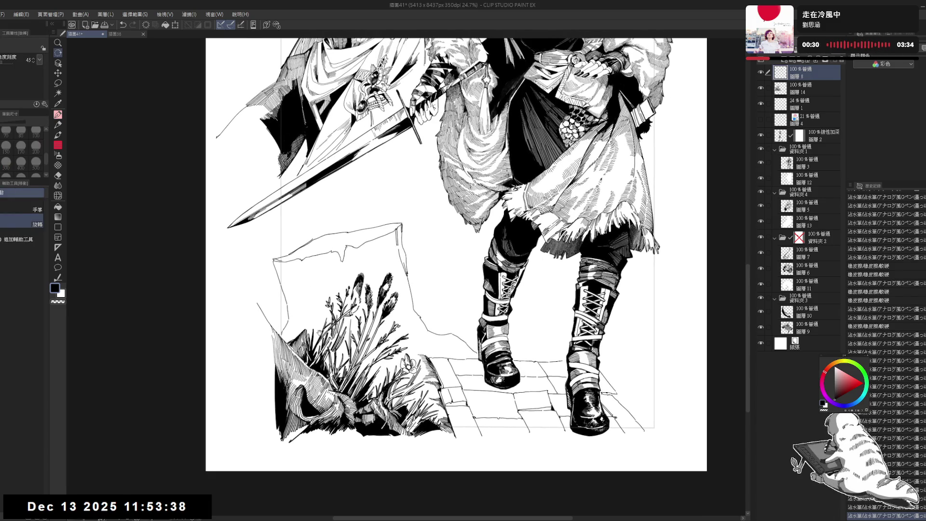
left_click_drag(447, 307, 399, 315)
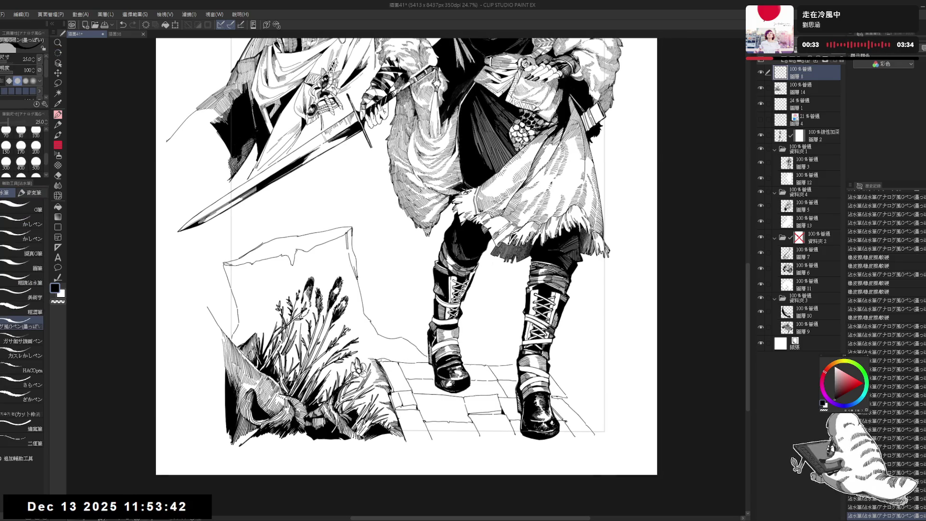
key("g")
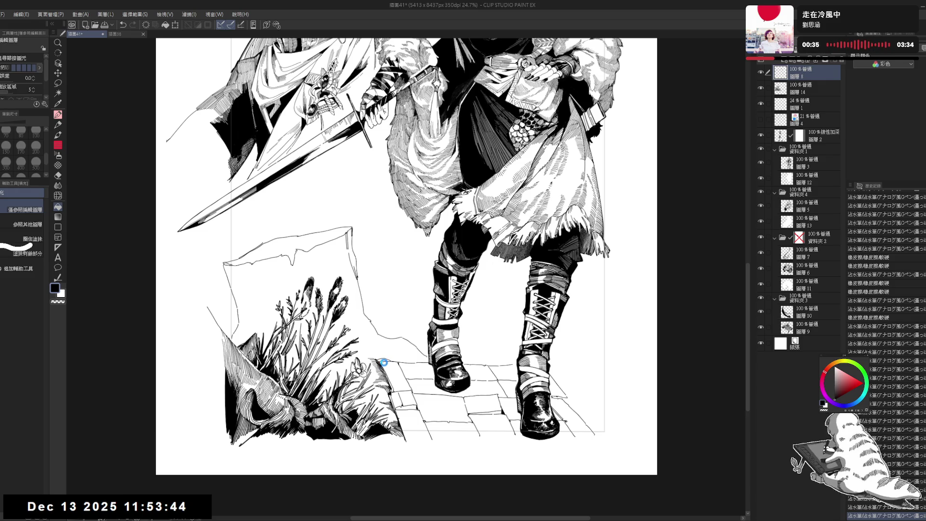
left_click(26, 226)
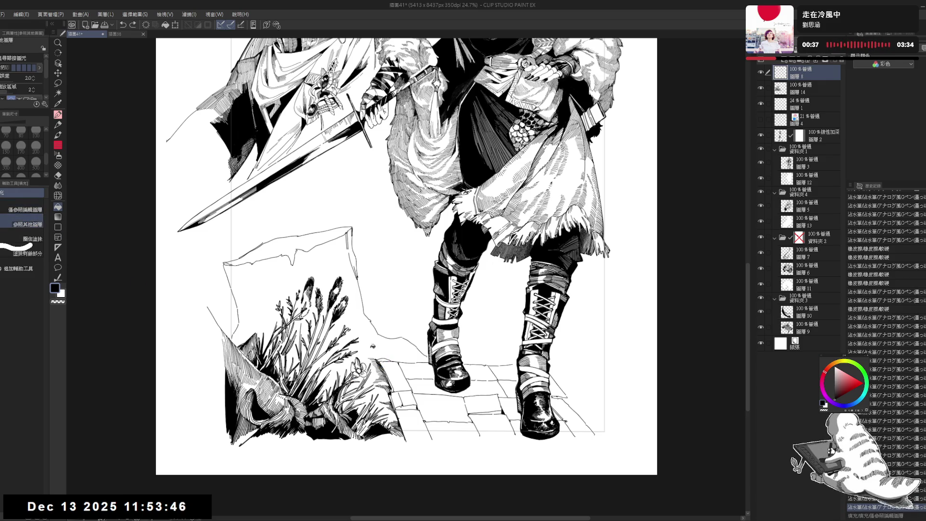
left_click(384, 359)
Erase a small mark near the rocks and return to the G-pen
scroll(412, 328, "right", 1)
key("e")
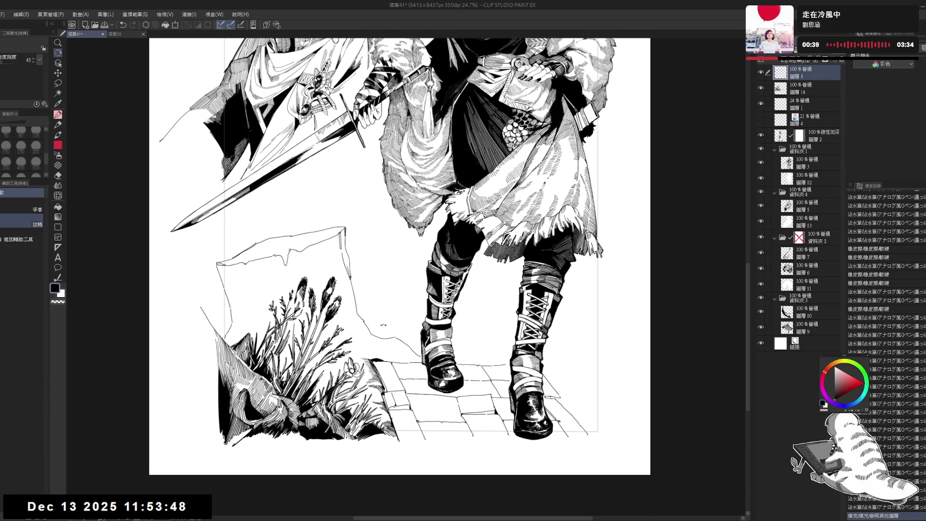
left_click(373, 312)
key("p")
scroll(349, 217, "right", 1)
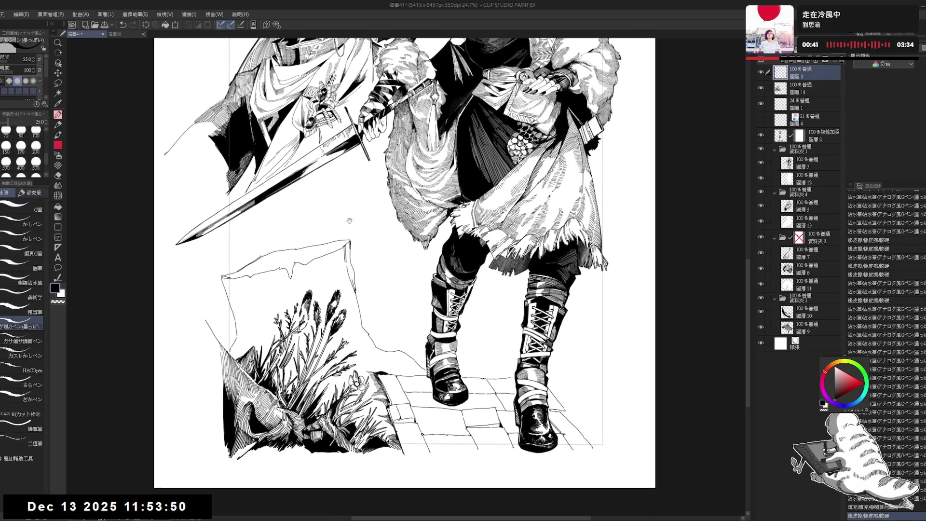
scroll(349, 212, "right", 1)
left_click_drag(393, 224, 384, 361)
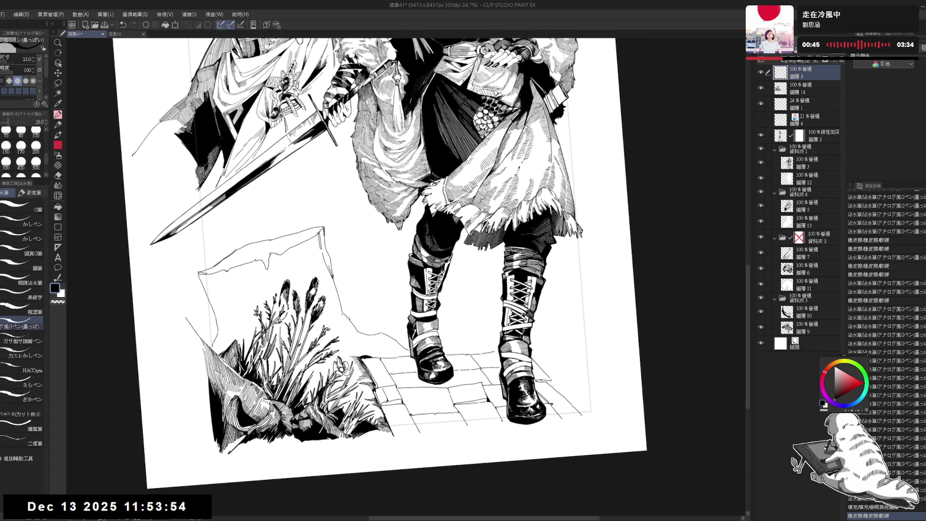
Shrink the pen to size 20 and ink tiny marks along the rock edge
left_click_drag(385, 217, 376, 347)
key("bracketleft")
left_click(324, 334)
key("ctrl+z")
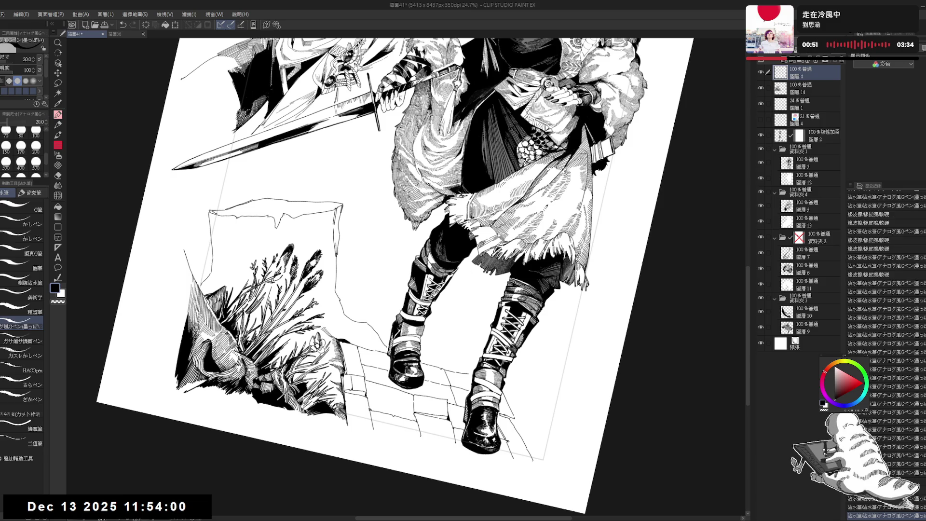
left_click(330, 332)
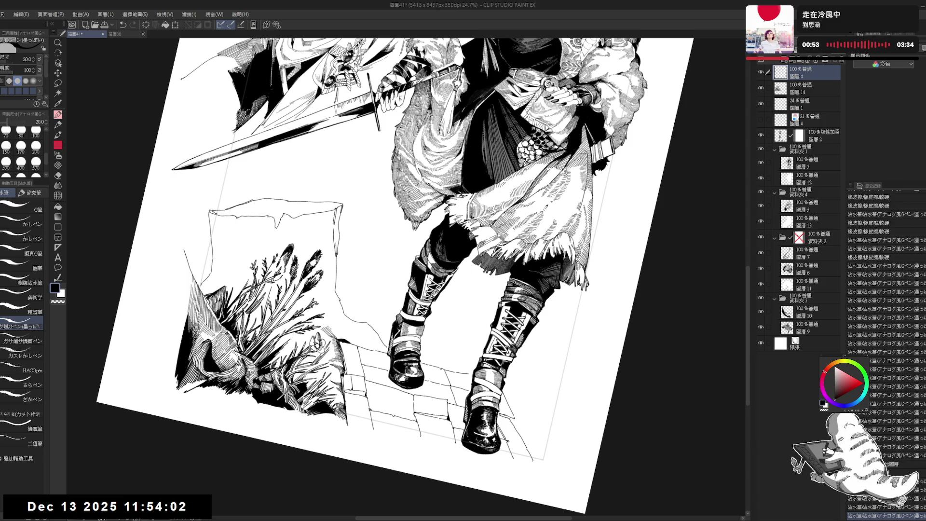
left_click(335, 332)
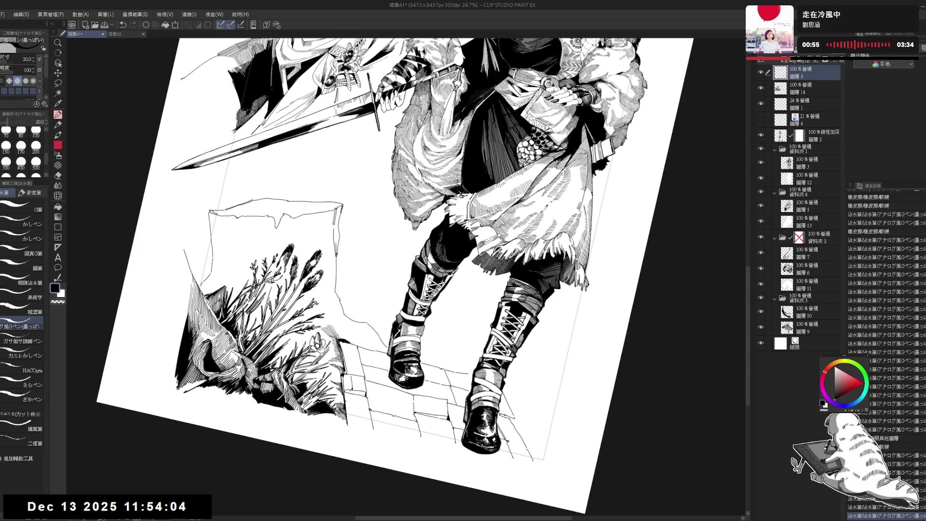
left_click(343, 336)
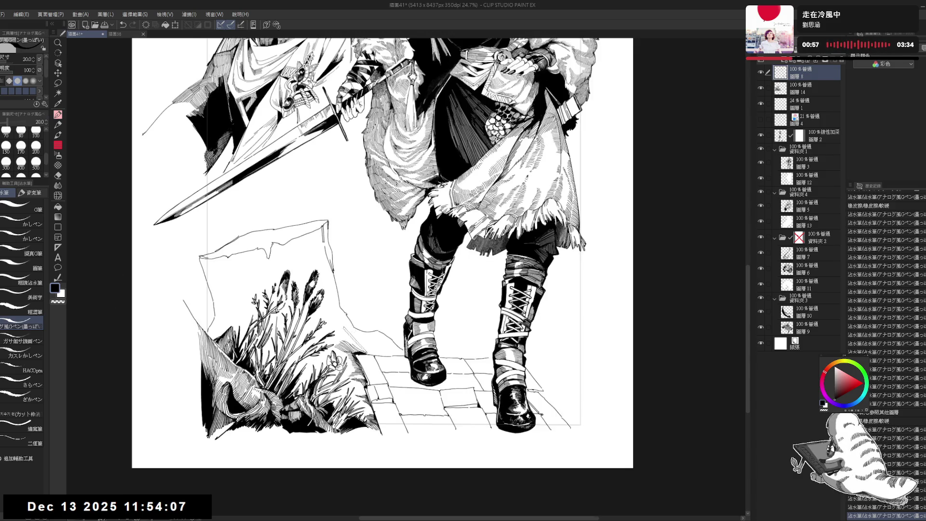
Add another small stroke at the rock edge and erase a stray mark beside it
key("ctrl+at")
mouse_move(386, 342)
left_mouse_down()
mouse_move(355, 342)
mouse_move(318, 320)
left_mouse_up()
key("ctrl+at")
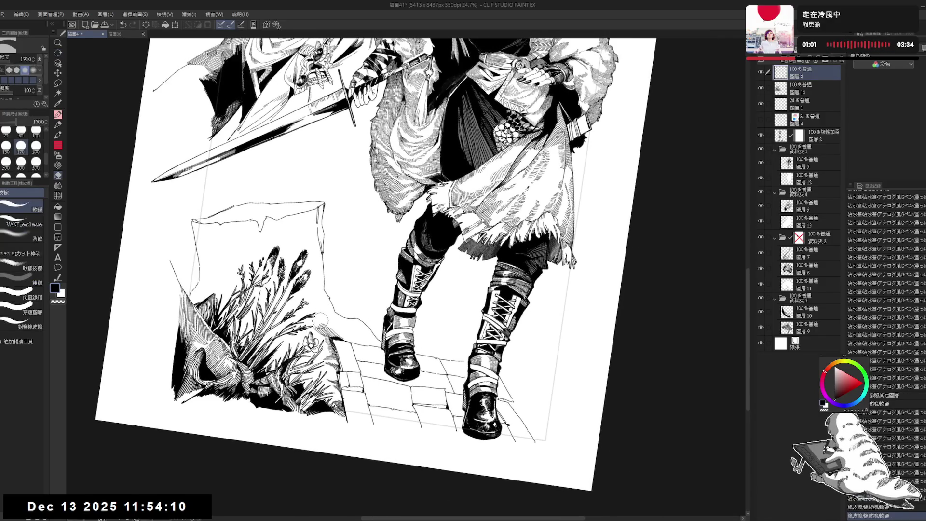
left_click(342, 337)
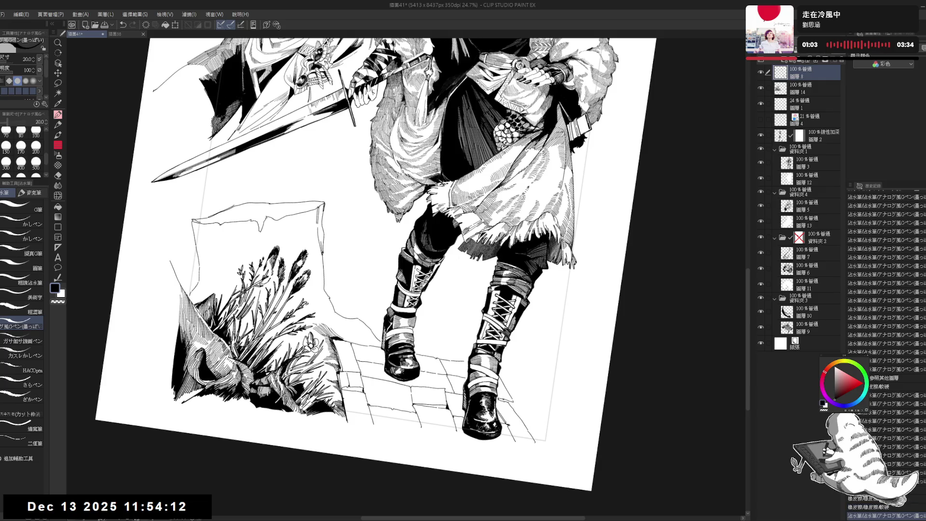
left_click_drag(315, 313, 327, 328)
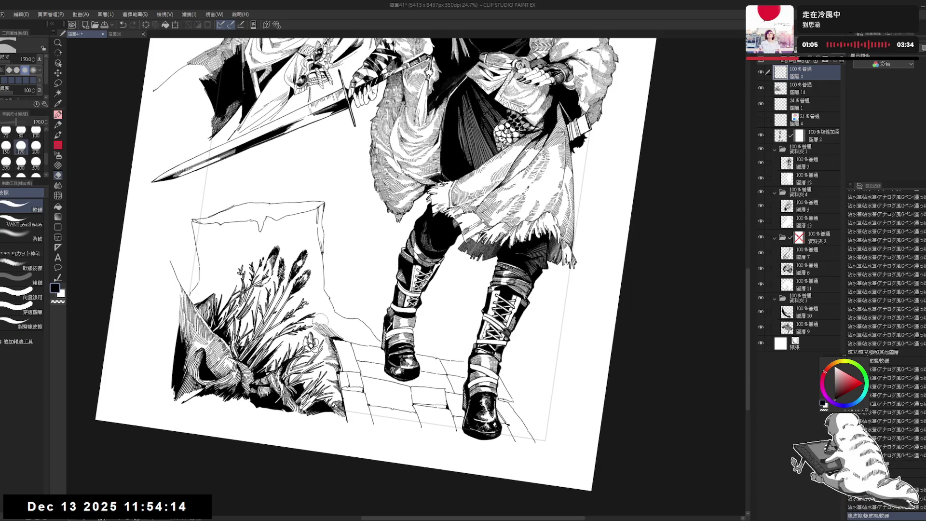
key("ctrl+@")
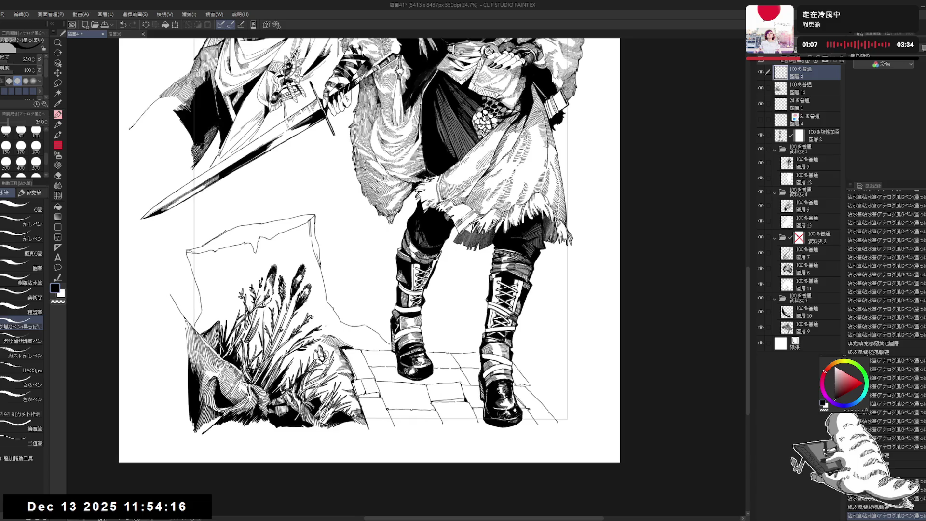
key("ctrl+minus")
key("ctrl+minus")
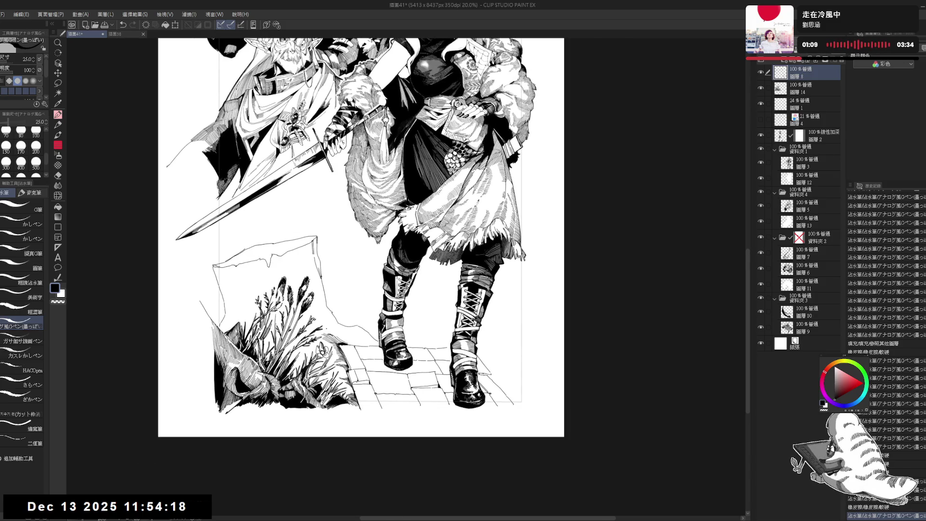
scroll(353, 316, "up", 1)
With the view rotated about 13°, erase a spot near the path and ink a mark at the rock's edge
key("r")
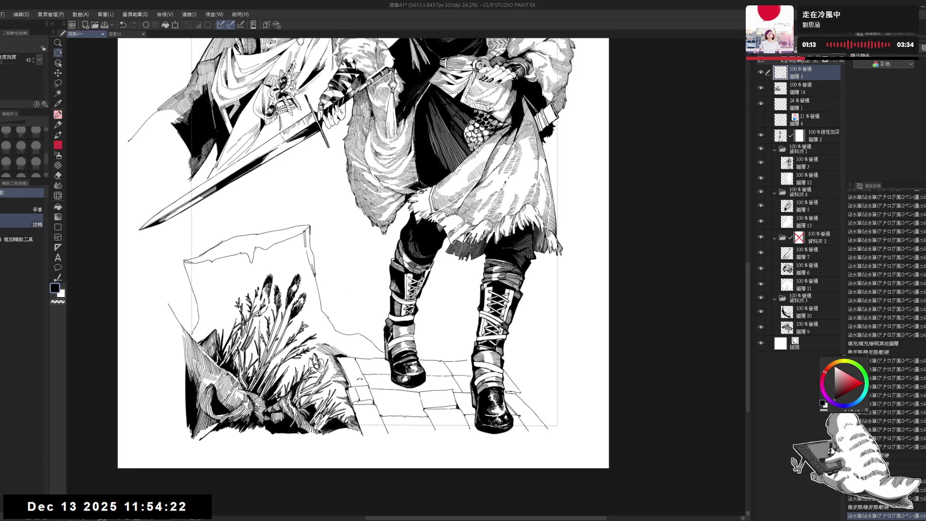
left_click_drag(354, 316, 332, 319)
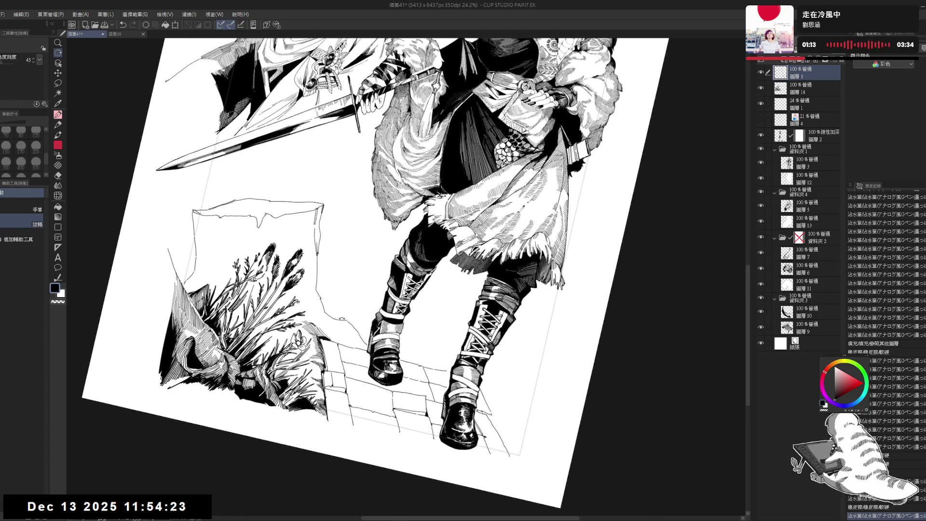
left_click(361, 340)
key("p")
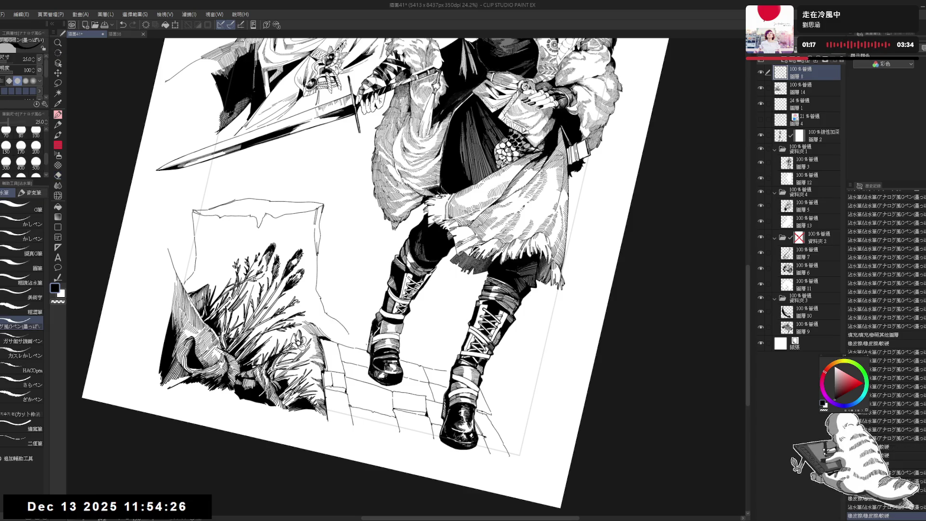
left_click(342, 327)
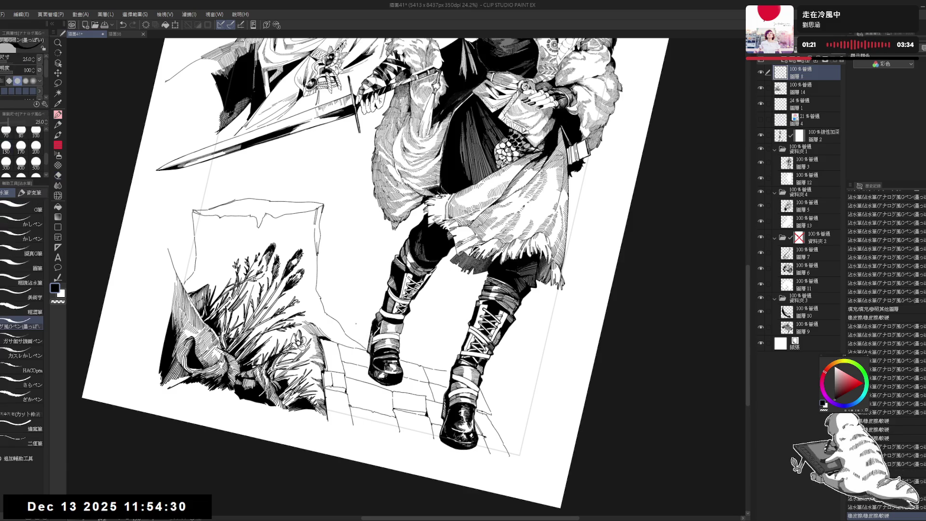
scroll(363, 330, "up", 2)
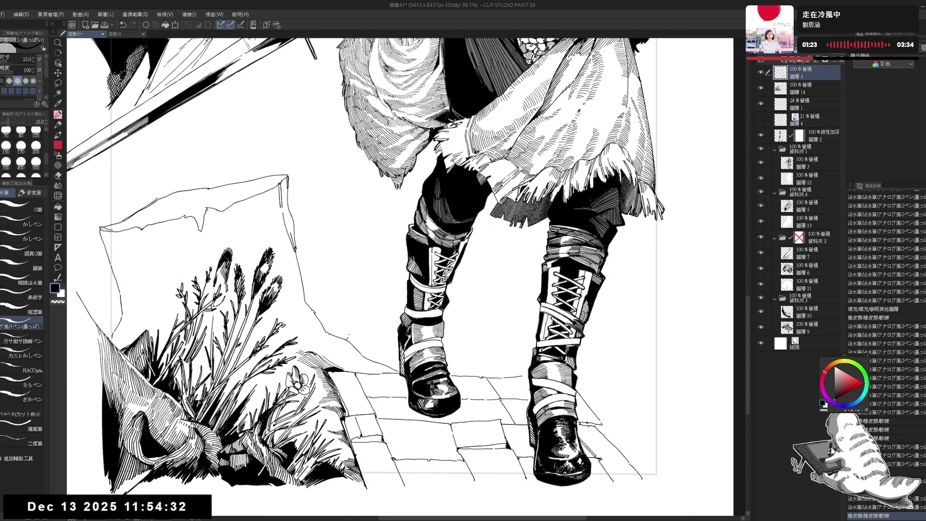
Undo and restore small marks by the path, trim one, and add a tiny mark at the path edge
left_click(352, 332)
left_click(353, 337)
key("ctrl+z")
key("ctrl+z")
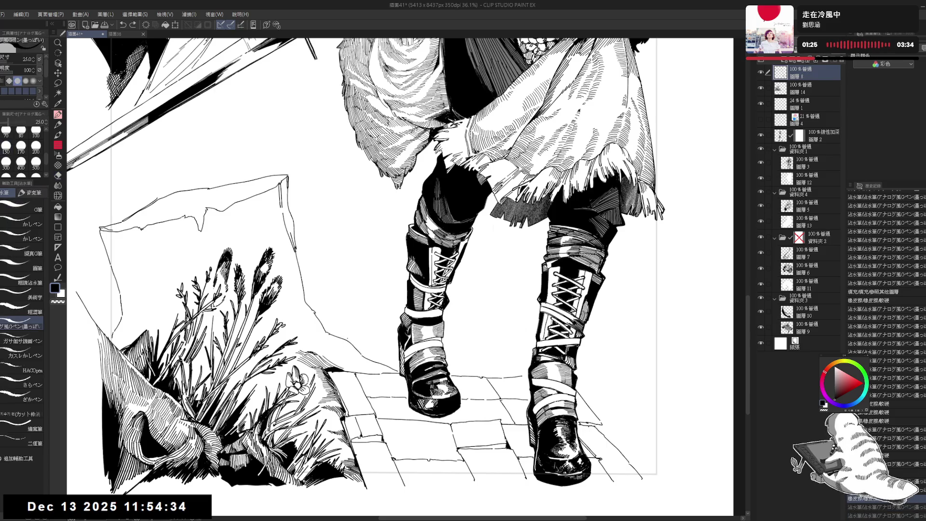
key("ctrl+y")
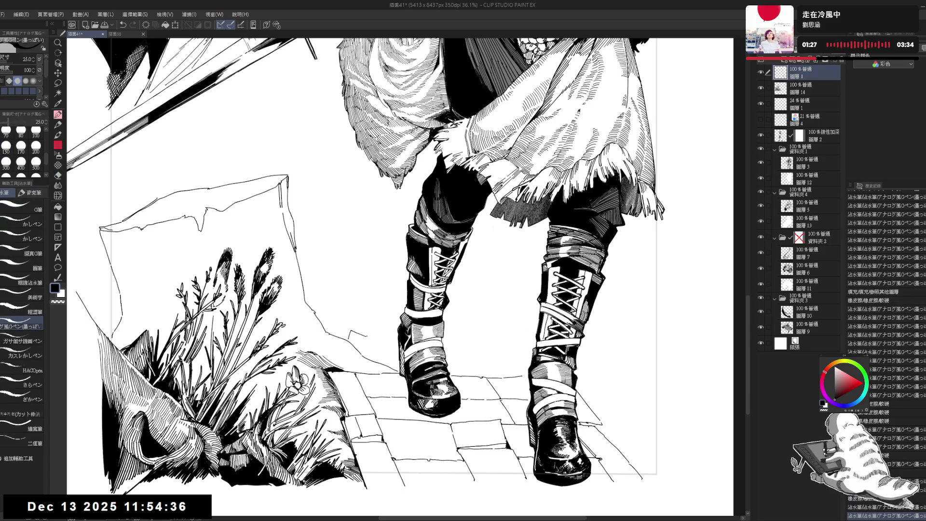
mouse_move(360, 335)
left_mouse_down()
mouse_move(388, 348)
mouse_move(379, 359)
mouse_move(393, 358)
mouse_move(391, 372)
left_mouse_up()
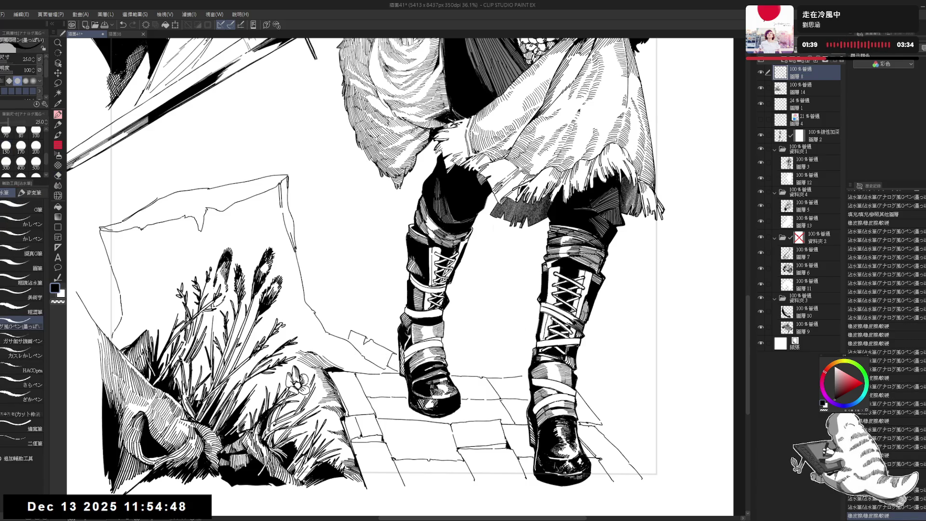
left_click(354, 329)
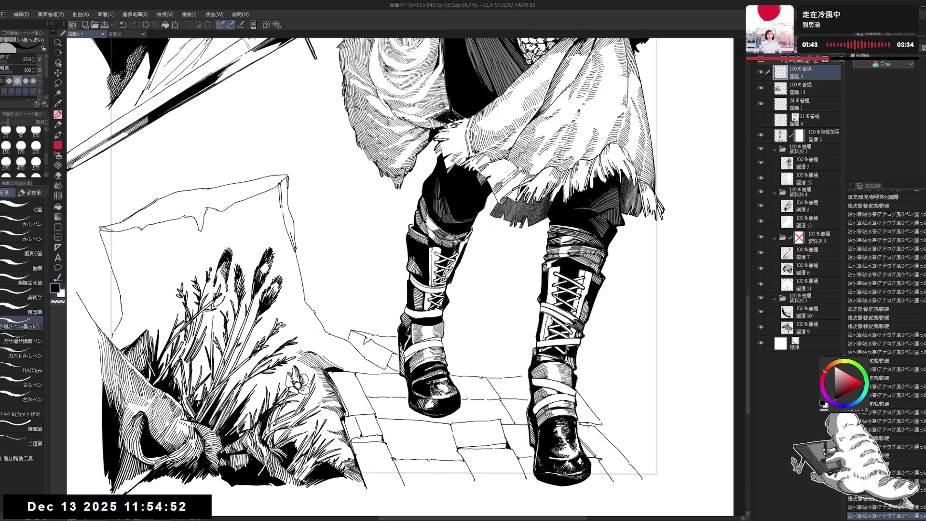
left_click_drag(467, 344, 451, 348)
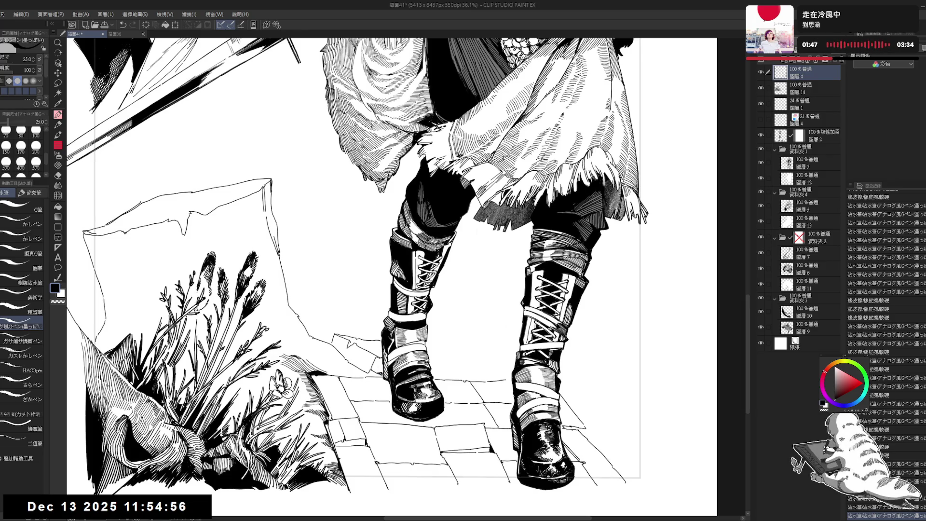
left_click_drag(340, 364, 347, 372)
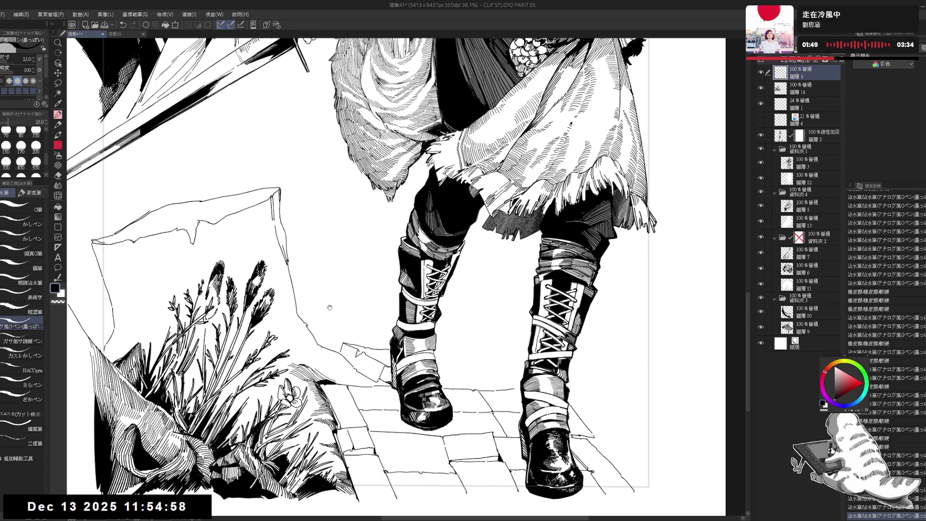
scroll(329, 307, "down", 5)
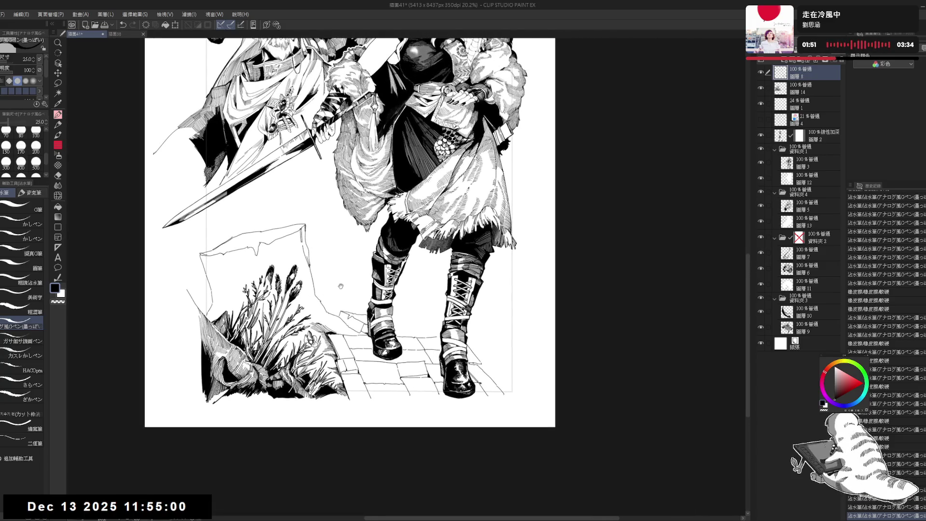
Draw a short trial line right of the left boot, trimming and extending it
left_click_drag(336, 282, 329, 281)
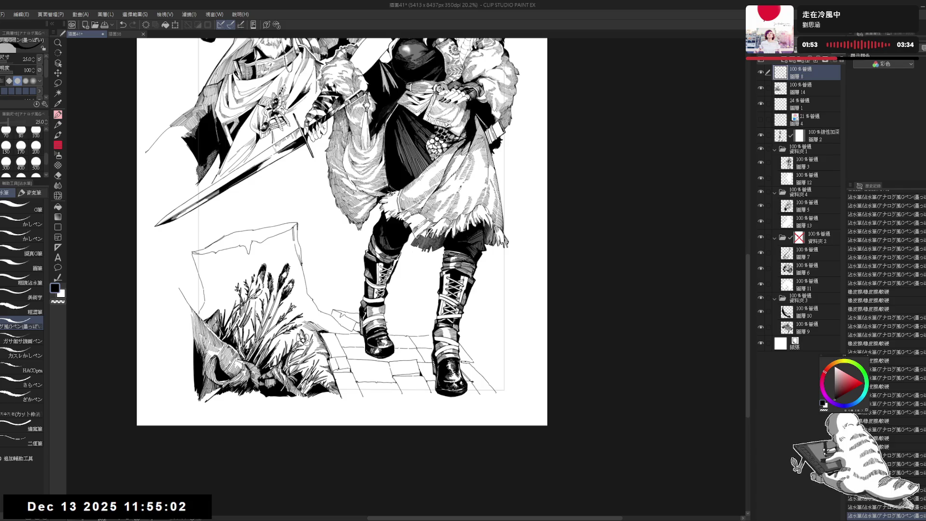
scroll(381, 314, "up", 1)
scroll(381, 314, "up", 3)
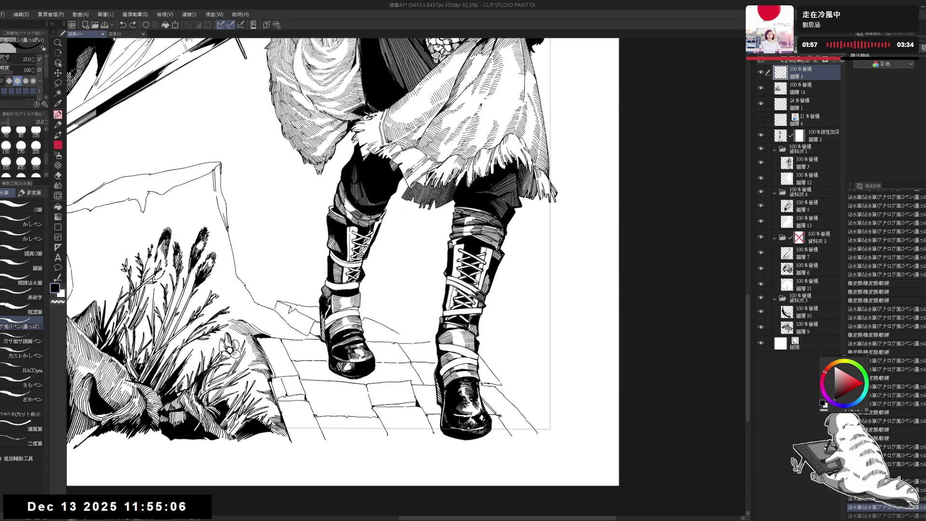
left_click_drag(362, 319, 377, 327)
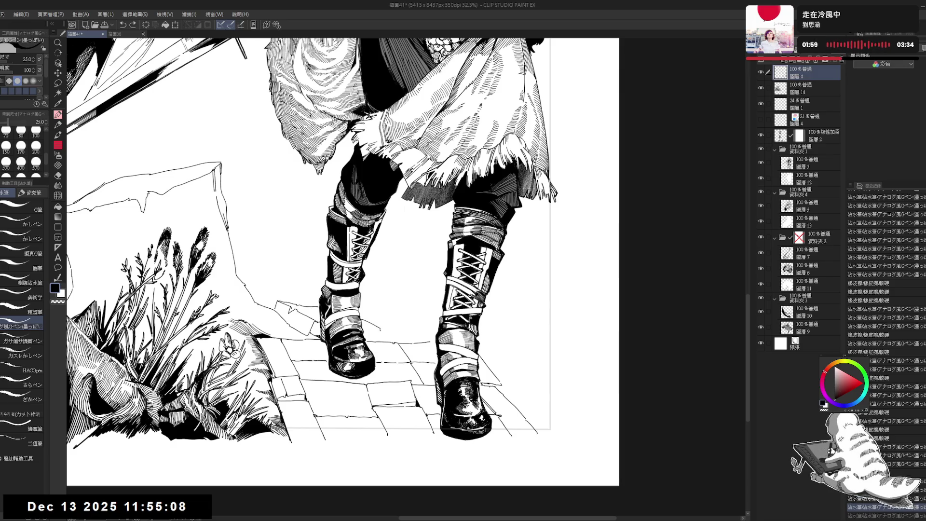
key("e")
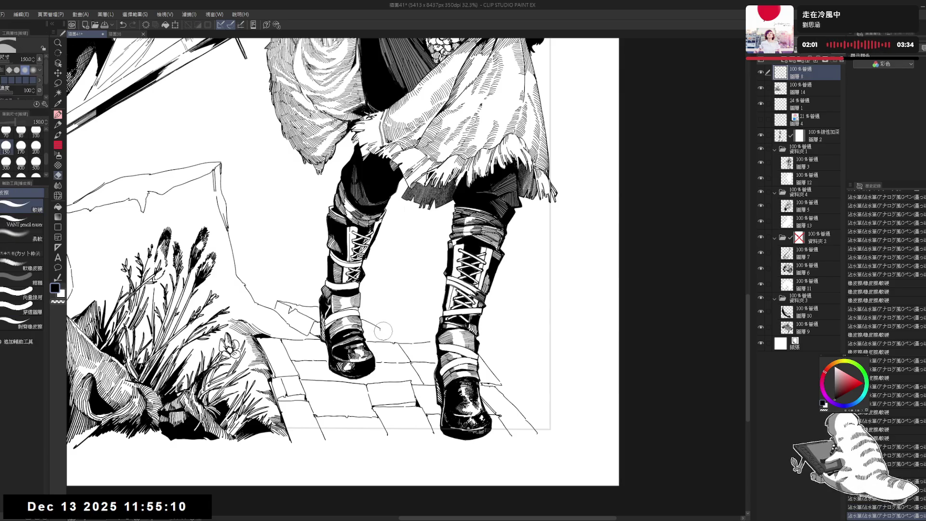
left_click(384, 331)
key("p")
left_click_drag(380, 329, 389, 334)
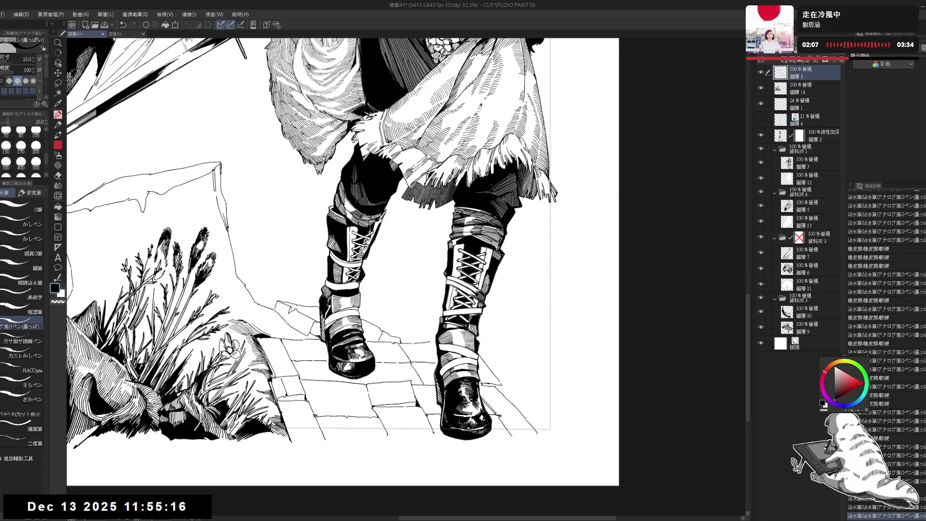
Undo the two trial strokes and erase the remaining stray ink beside the left boot
key("ctrl+z")
key("ctrl+z")
key("bracketleft")
key("bracketleft")
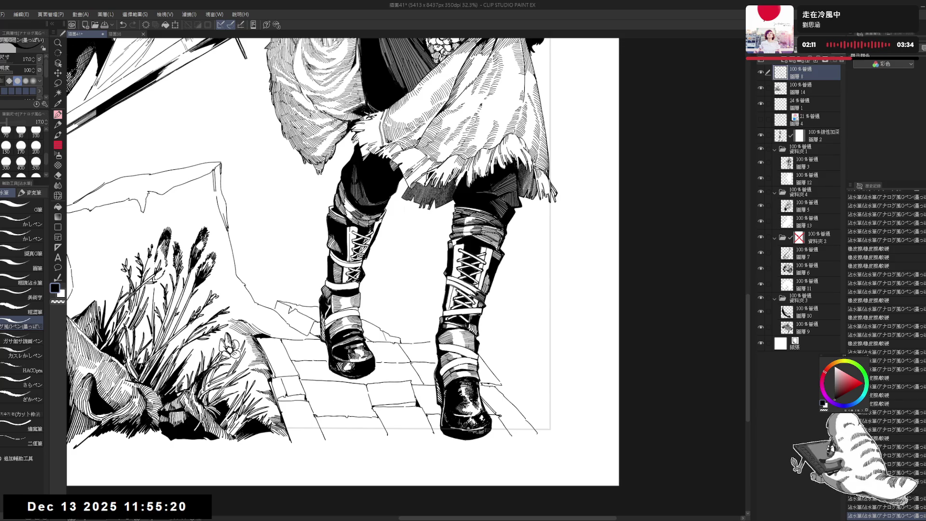
key("e")
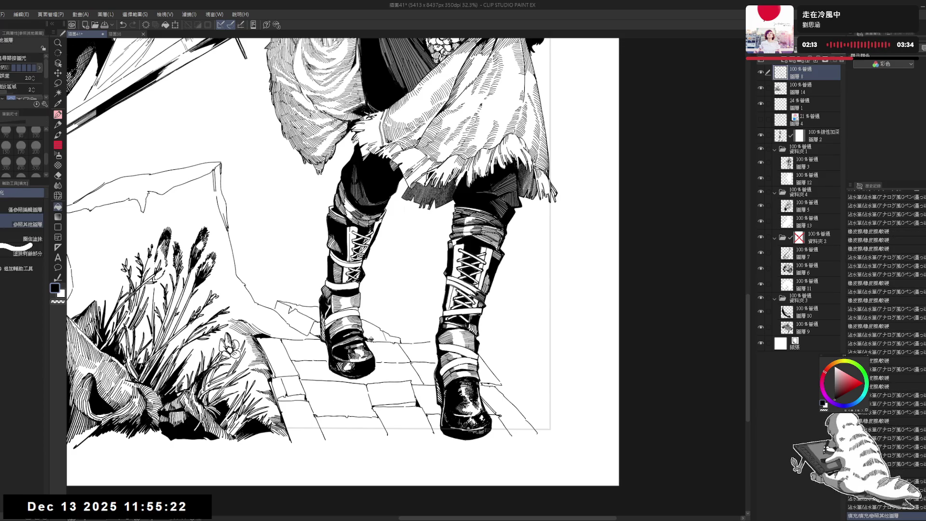
key("p")
key("e")
left_click_drag(375, 344, 405, 330)
key("p")
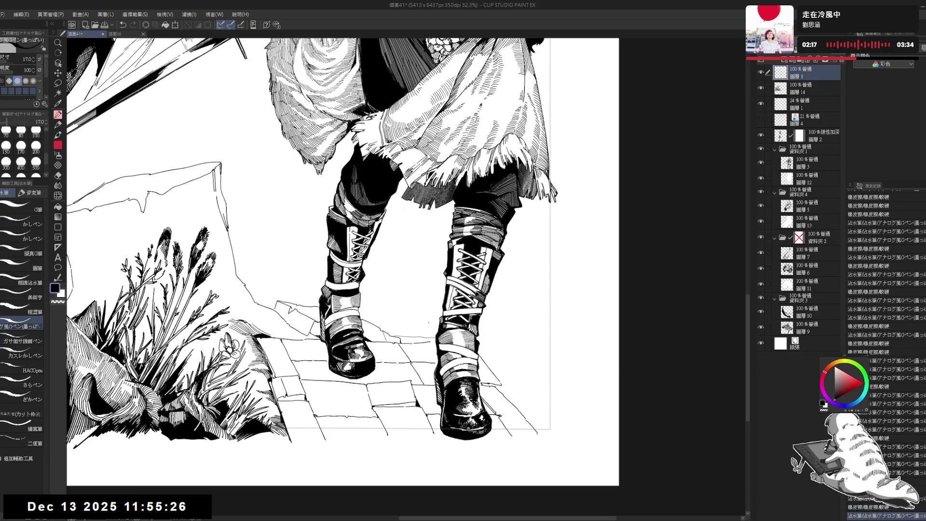
scroll(343, 260, "down", 3)
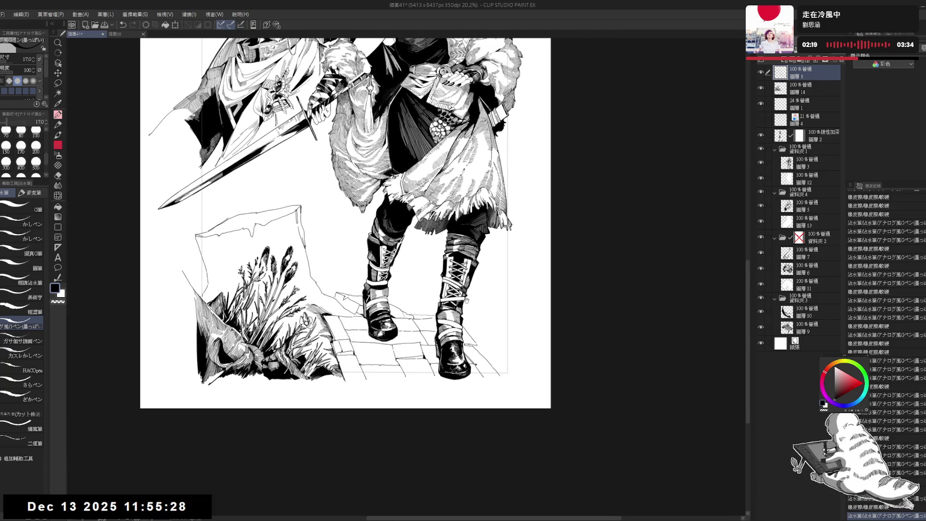
Zoom in on the boots and erase a small stray area near the right boot
scroll(471, 307, "up", 1)
scroll(478, 294, "up", 1)
scroll(419, 328, "up", 1)
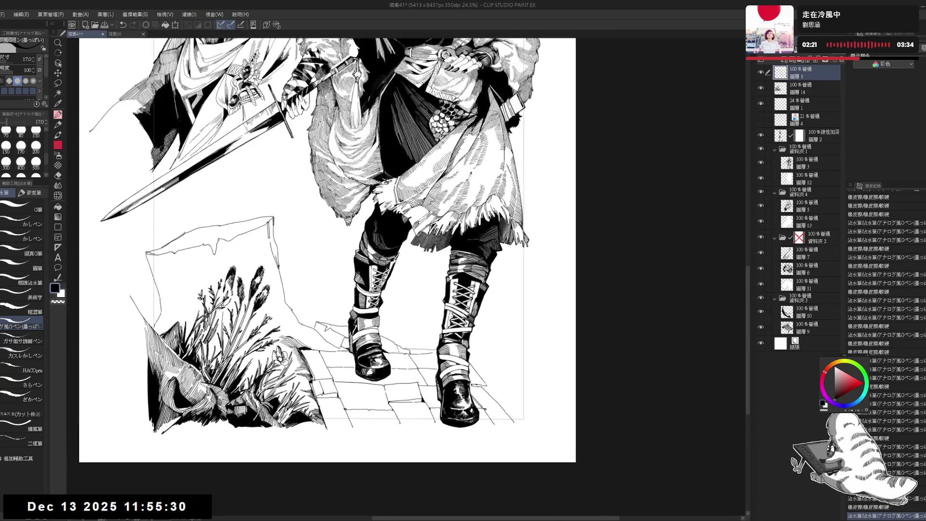
scroll(409, 345, "up", 1)
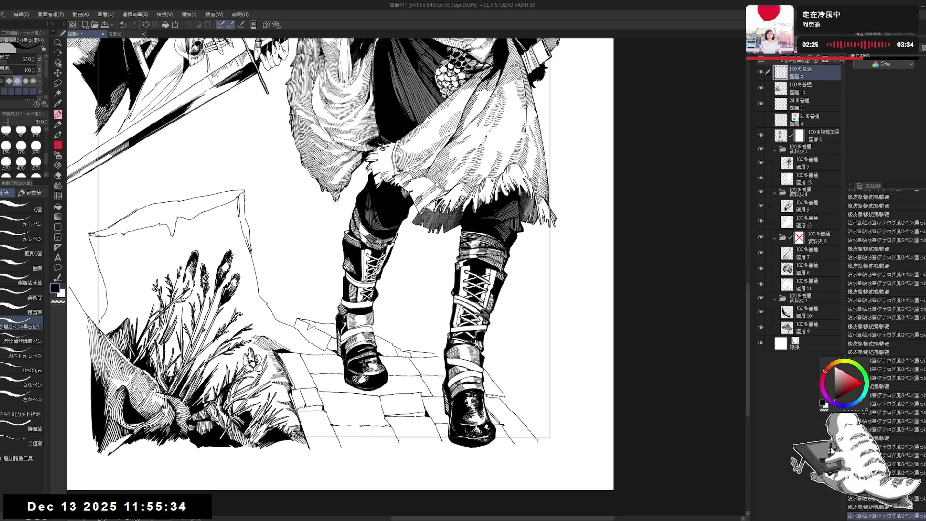
key("ctrl+z")
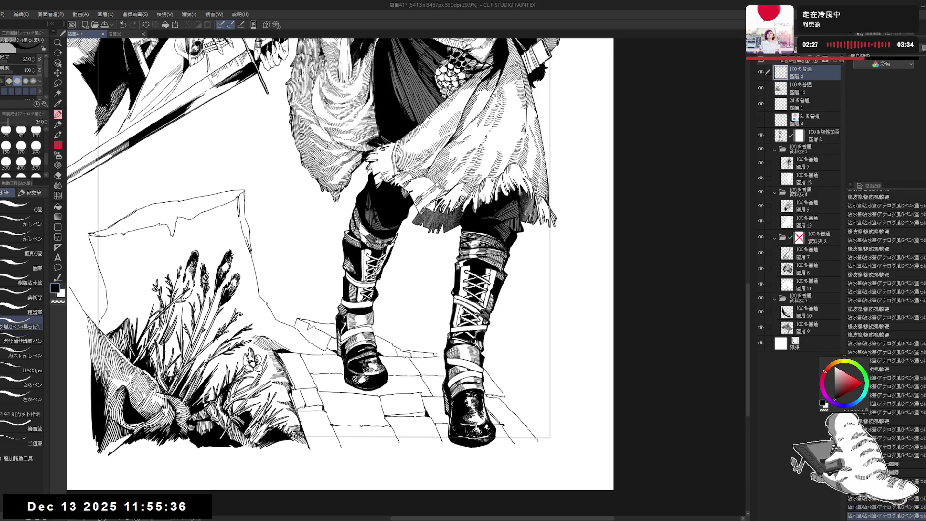
key("ctrl+y")
key("e")
left_click_drag(424, 345, 442, 362)
key("p")
Draw grass blades sprouting from the path between the boots
left_click_drag(411, 311, 417, 316)
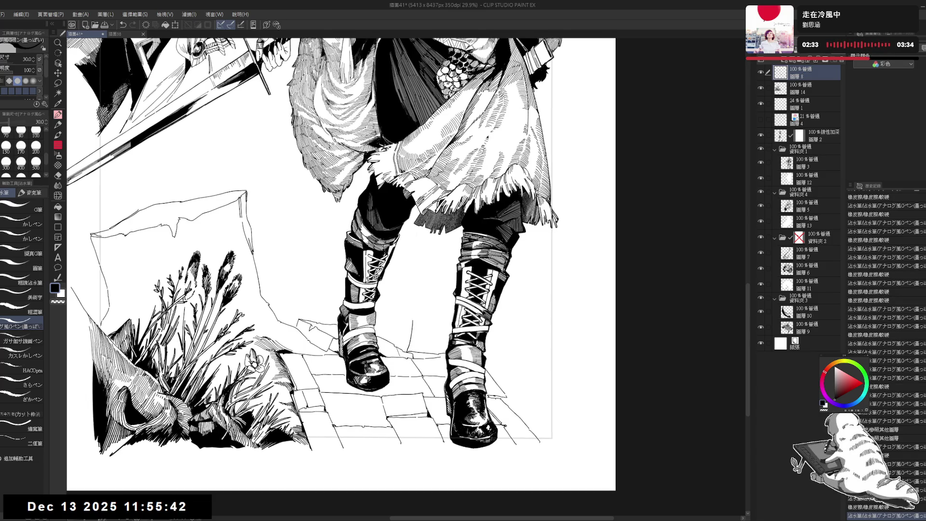
key("ctrl+z")
key("ctrl+z")
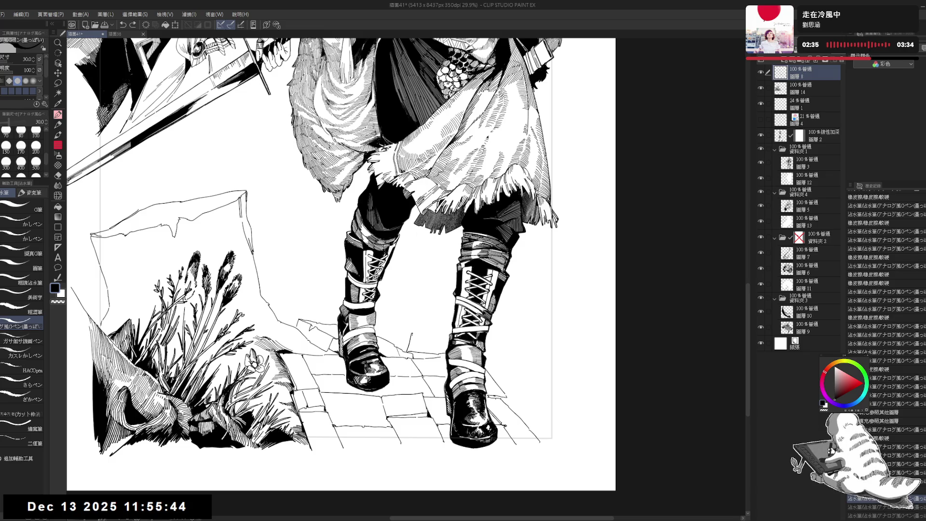
key("ctrl+y")
key("ctrl+y")
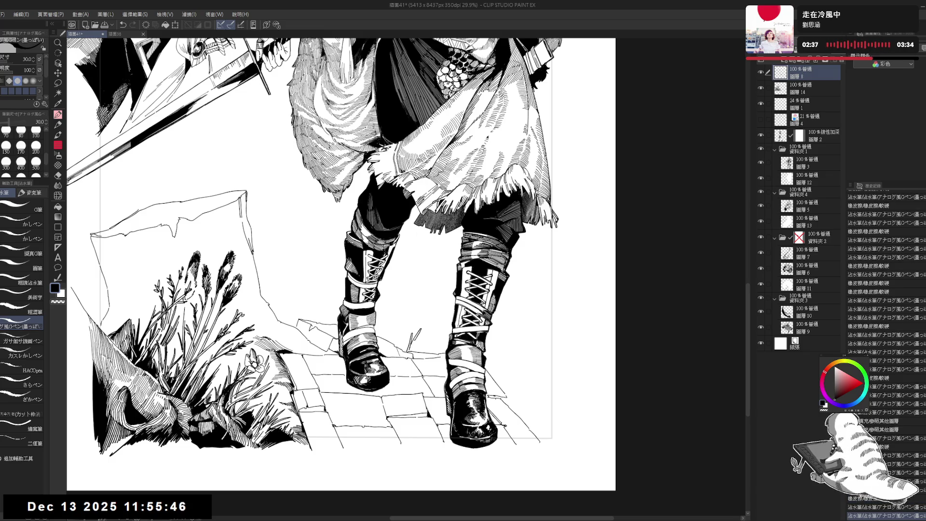
key("ctrl+y")
mouse_move(417, 341)
left_mouse_down()
mouse_move(425, 335)
mouse_move(404, 335)
left_mouse_up()
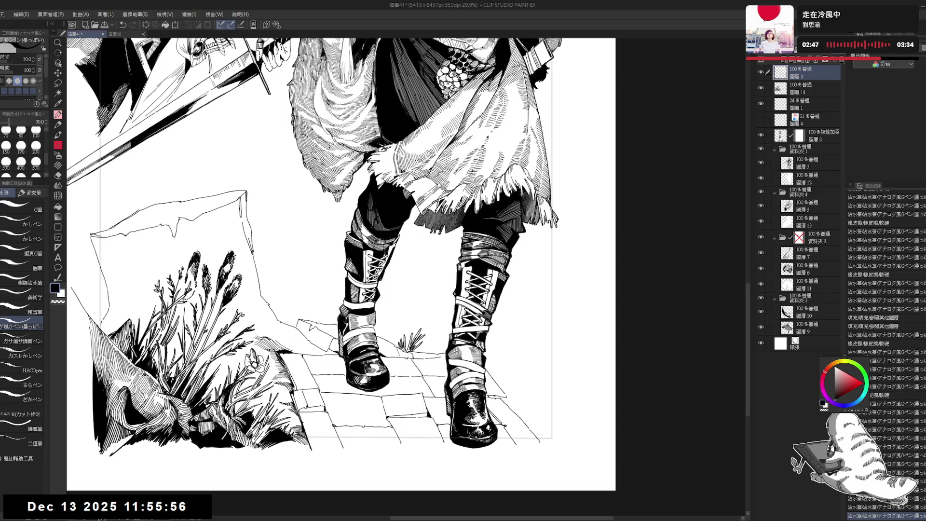
scroll(406, 306, "down", 2)
left_click_drag(392, 274, 514, 310)
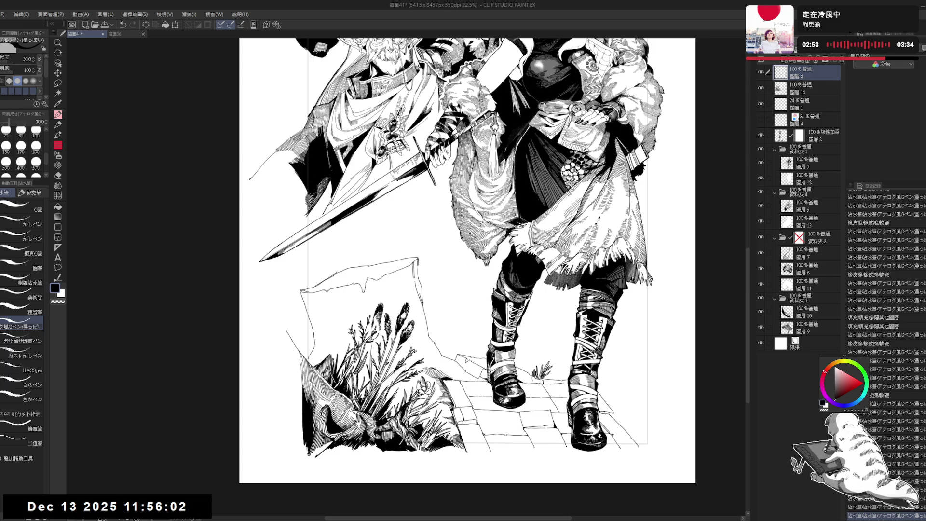
With a smaller pen, add a small mark and a dark blade to the grass tuft
scroll(477, 379, "up", 1)
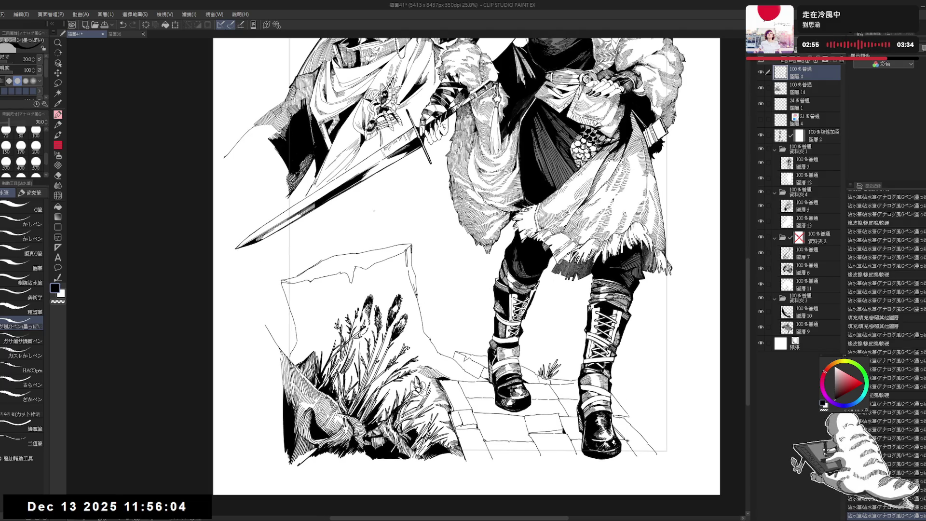
scroll(373, 210, "up", 2)
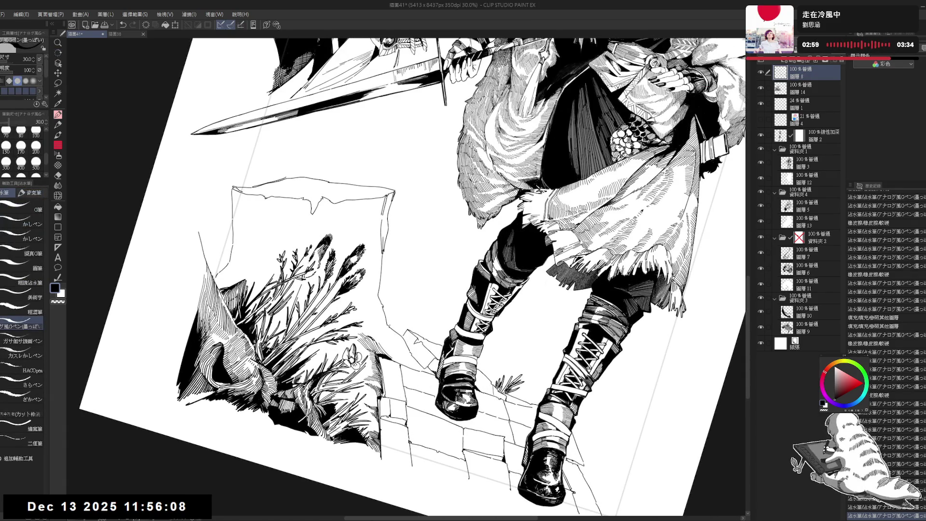
left_click(399, 338)
key("bracketleft")
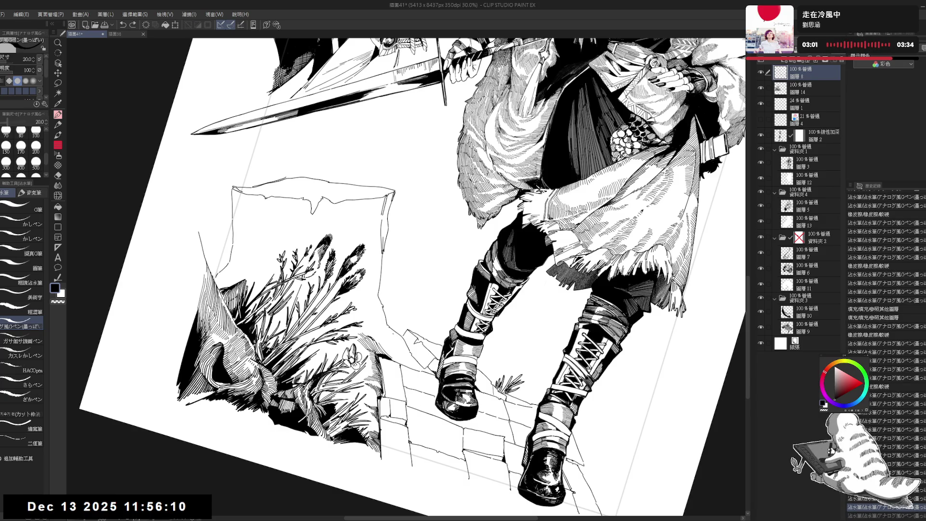
left_click_drag(408, 340, 403, 351)
On a tilted view with a slightly larger pen, darken the tuft's hatching and fill a small gap black
key("r")
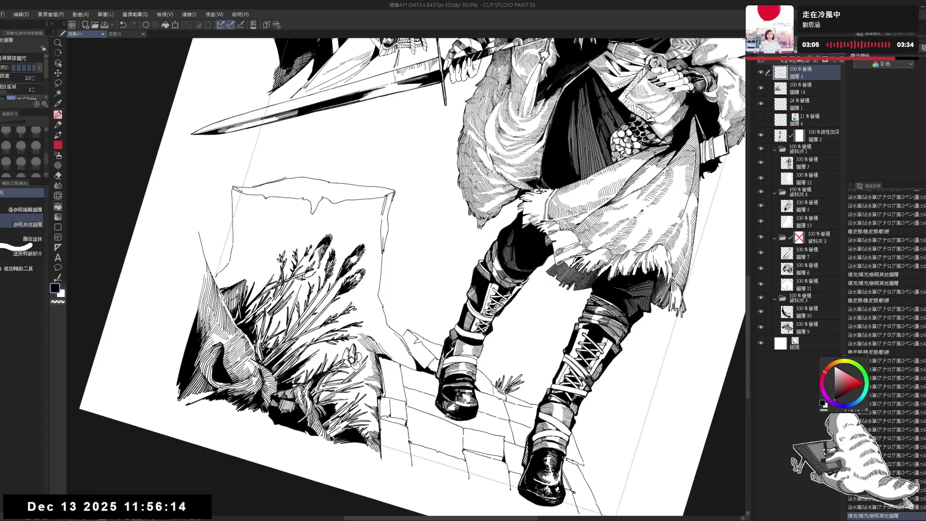
left_click_drag(386, 265, 367, 251)
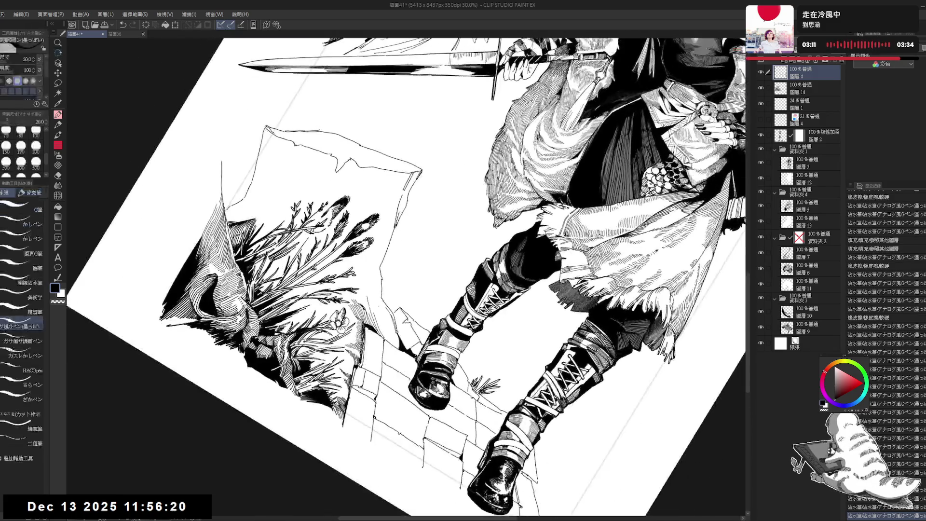
key("bracketright")
left_click_drag(383, 324, 399, 346)
left_click(395, 338)
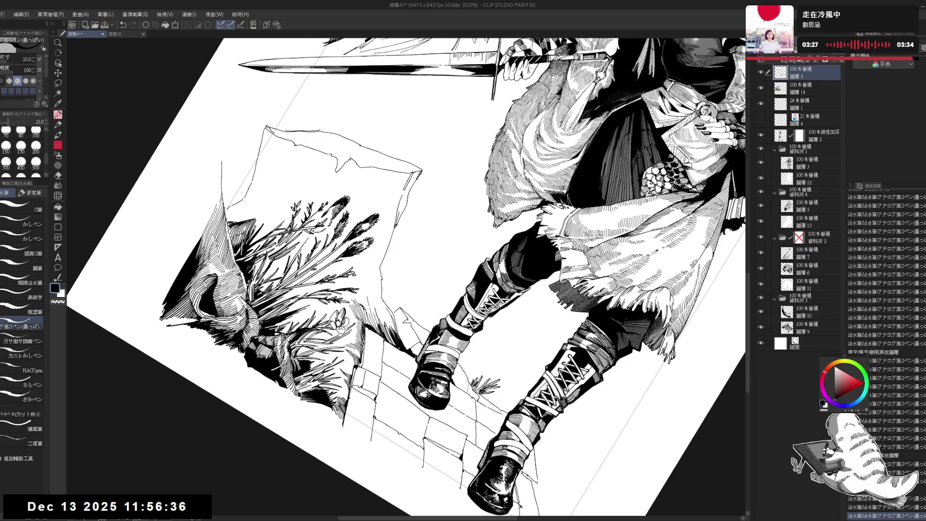
key("ctrl+@")
scroll(400, 348, "down", 3)
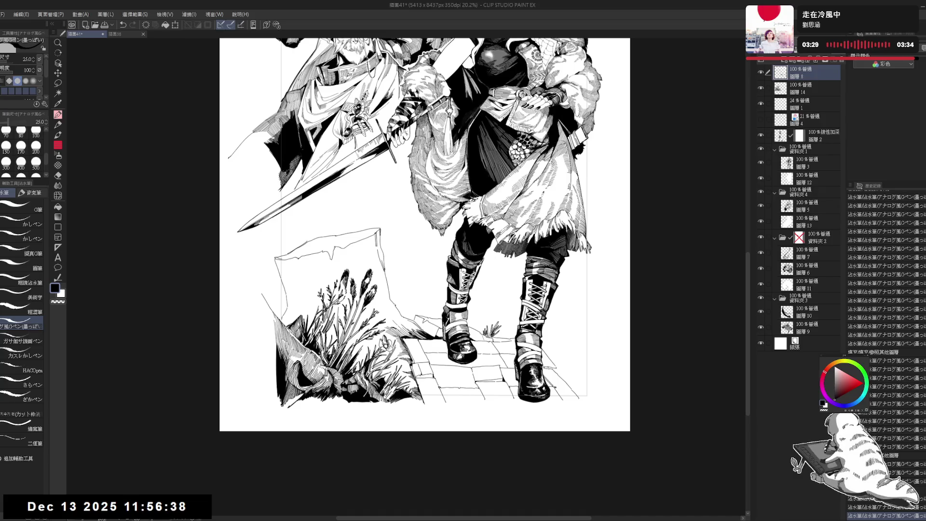